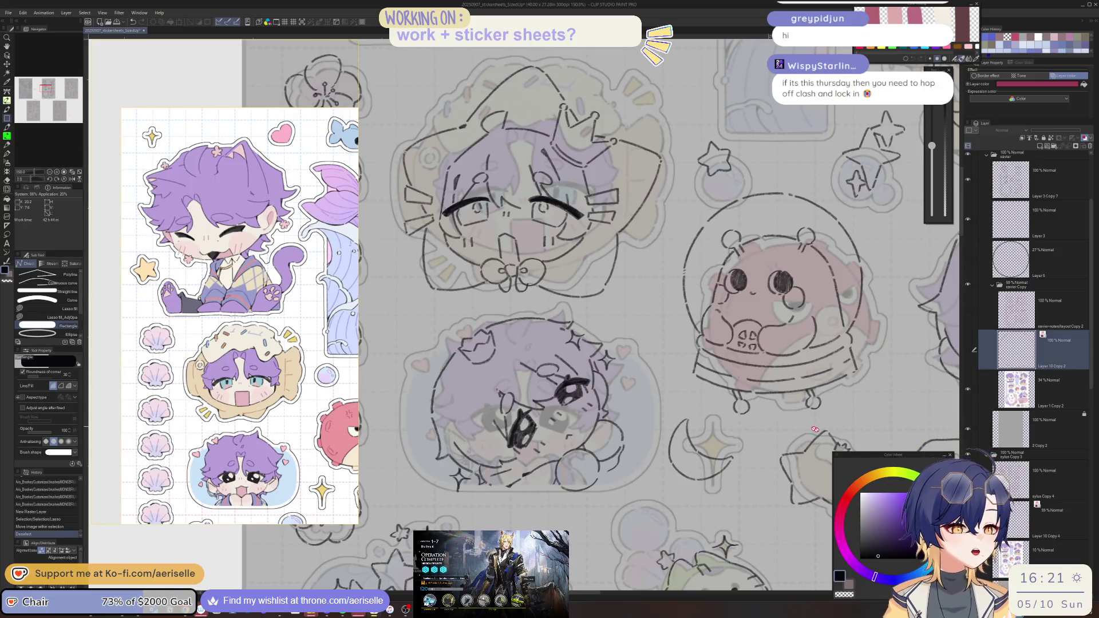
- Show Layer 10 Copy 2, add a new raster layer (test rectangle undone), and bring up File > Open
click(967, 351)
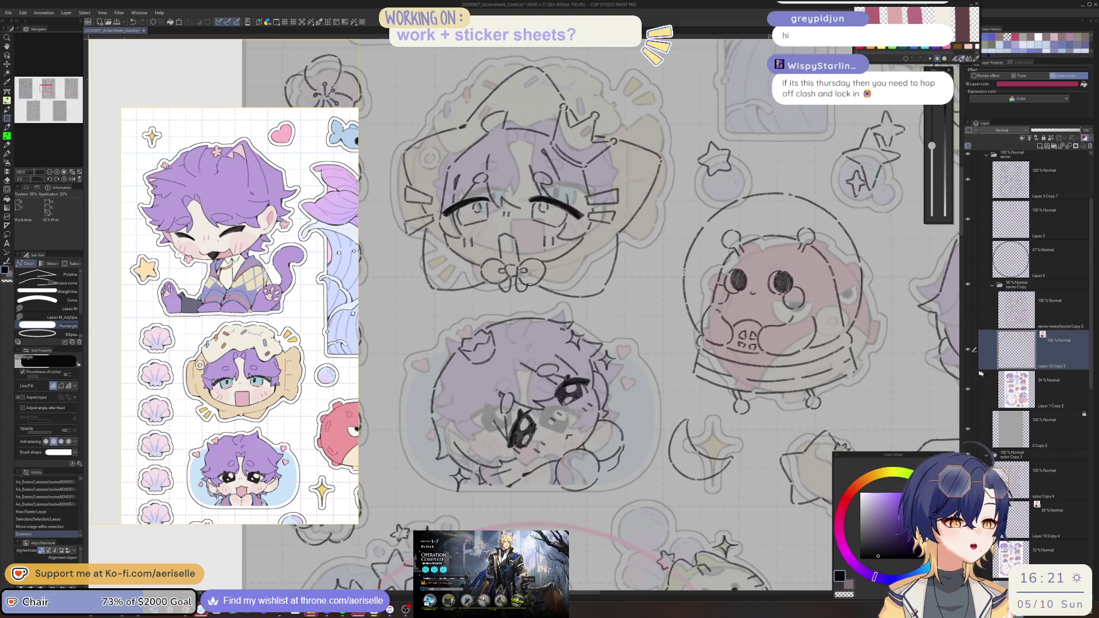
click(1041, 147)
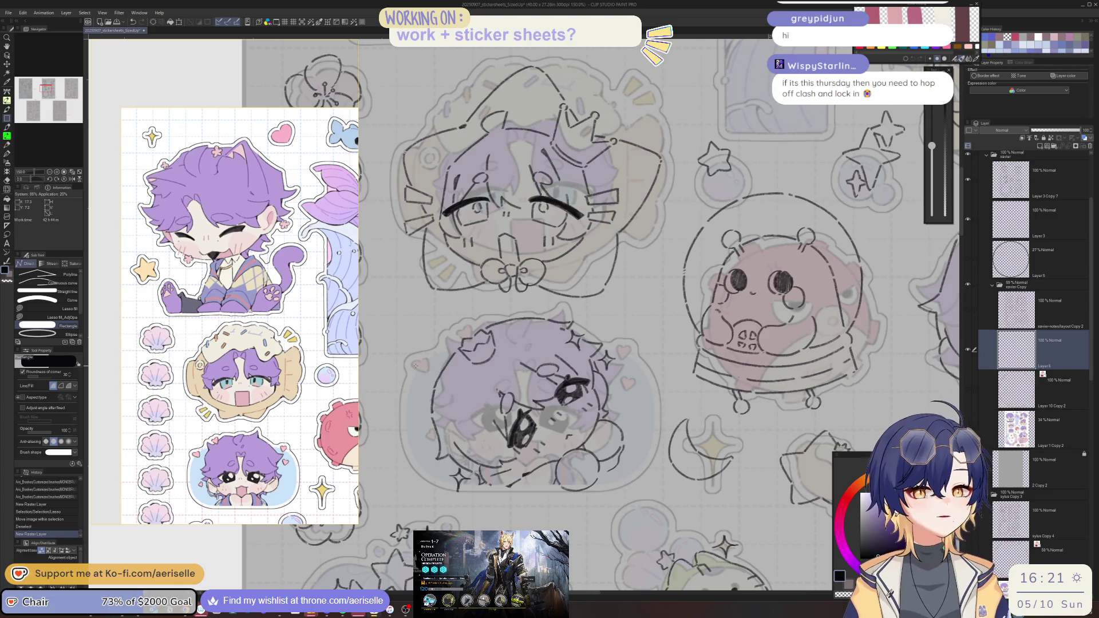
mouse_move(443, 399)
mouse_down()
mouse_move(532, 464)
mouse_move(641, 485)
mouse_up()
key(ctrl+z)
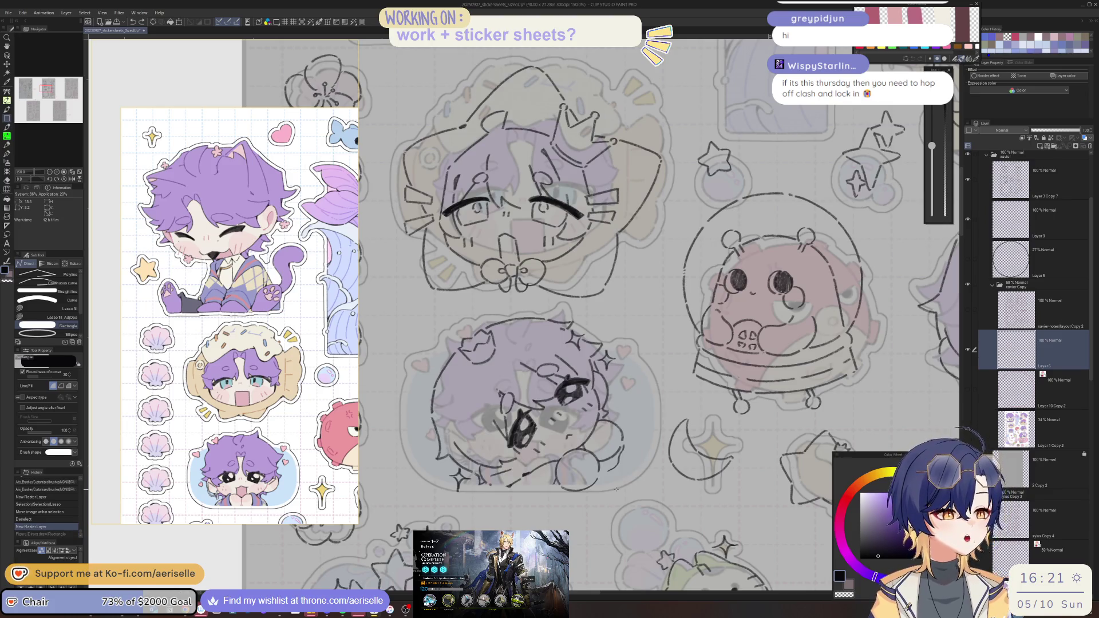
click(9, 13)
click(26, 40)
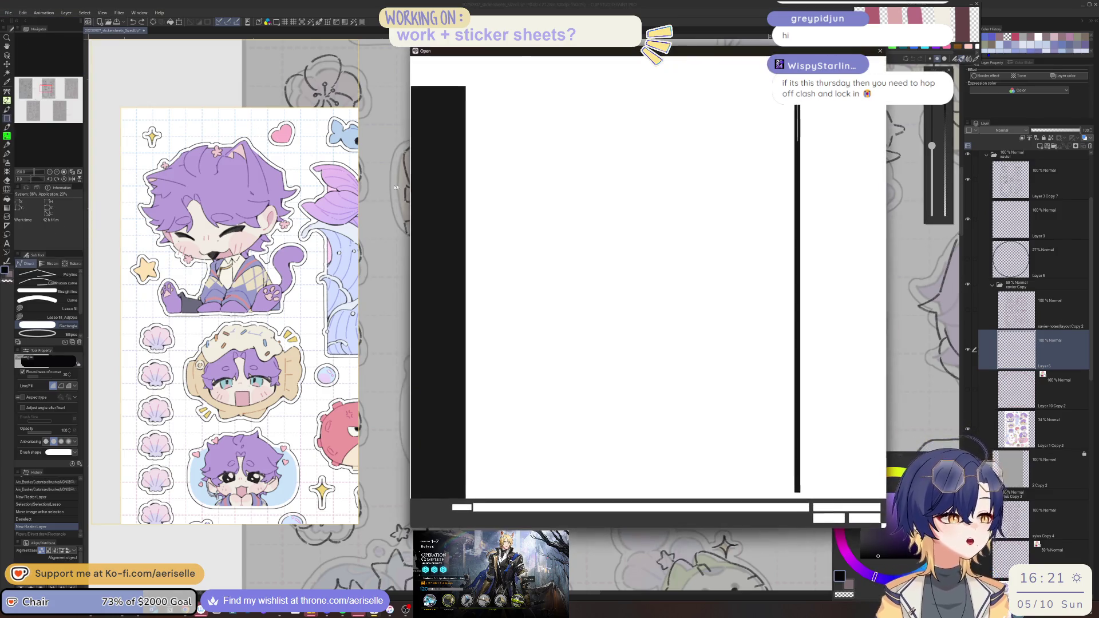
- Scroll the file list and open stickersheet draft 2025
mouse_move(802, 169)
mouse_down()
mouse_move(809, 374)
mouse_move(823, 424)
mouse_move(821, 437)
mouse_move(795, 424)
mouse_move(798, 460)
mouse_move(805, 414)
mouse_up()
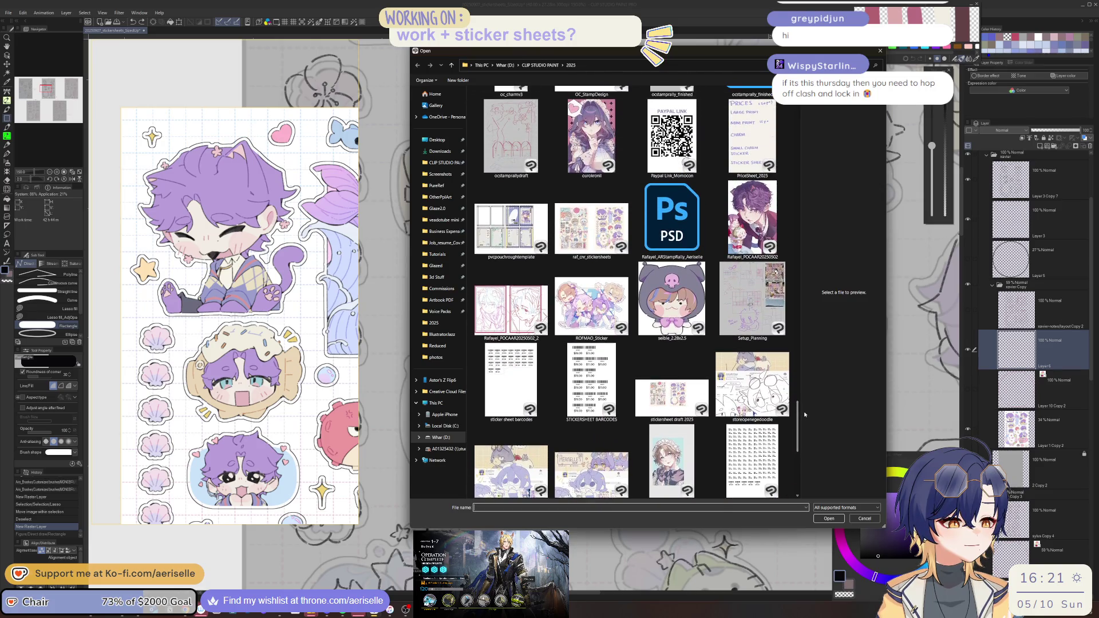
double_click(701, 390)
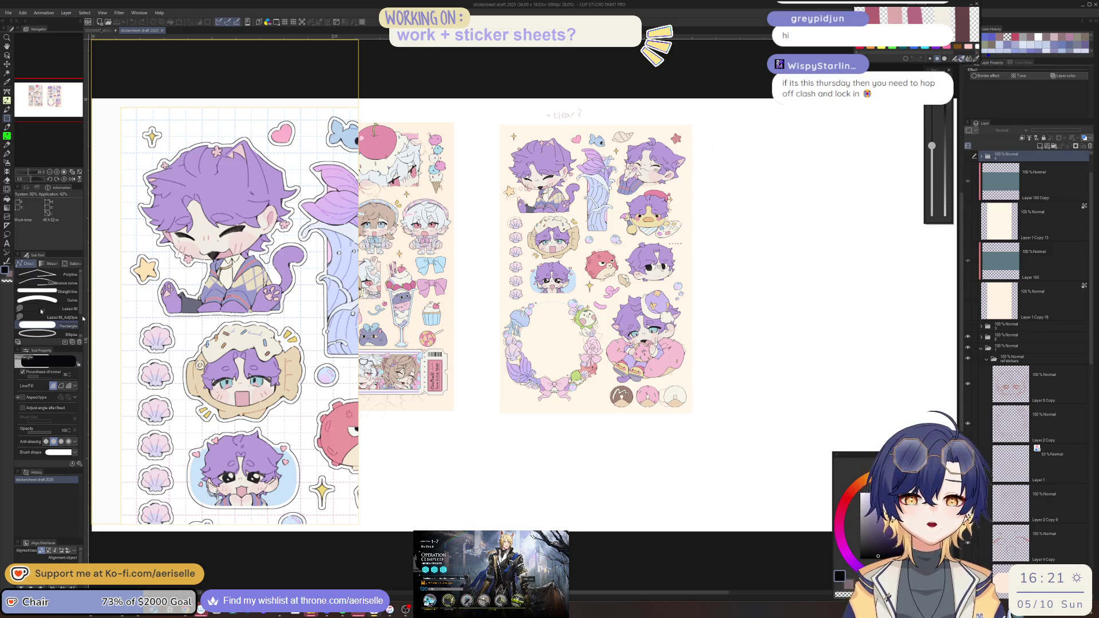
- Zoom into the draft and switch to picking layers from the canvas with O
scroll(567, 248, up, 5)
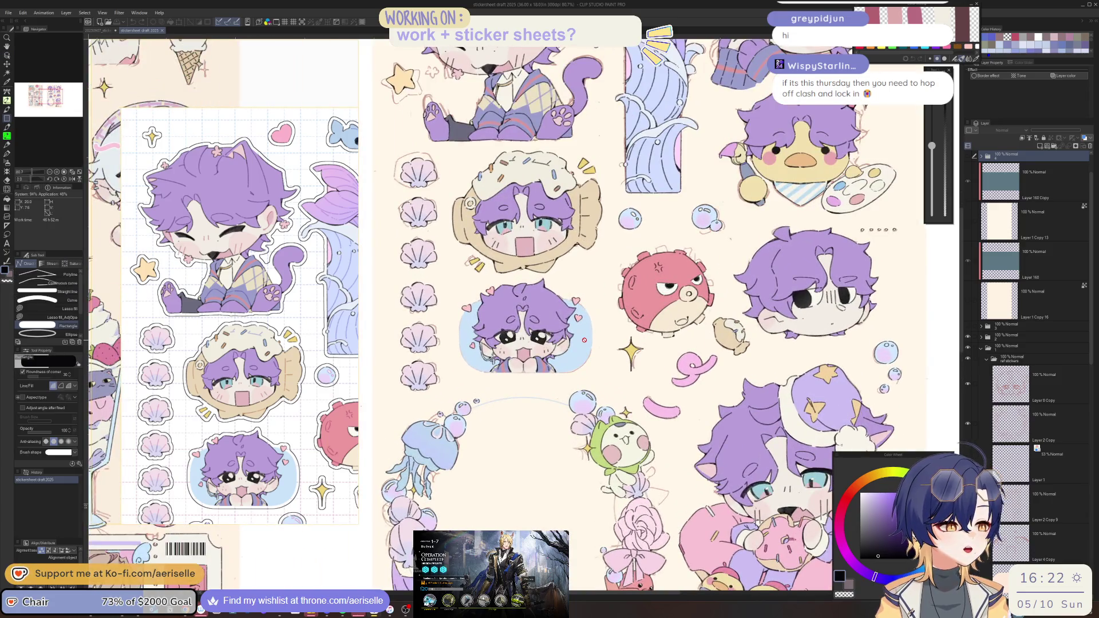
key(o)
click(584, 340)
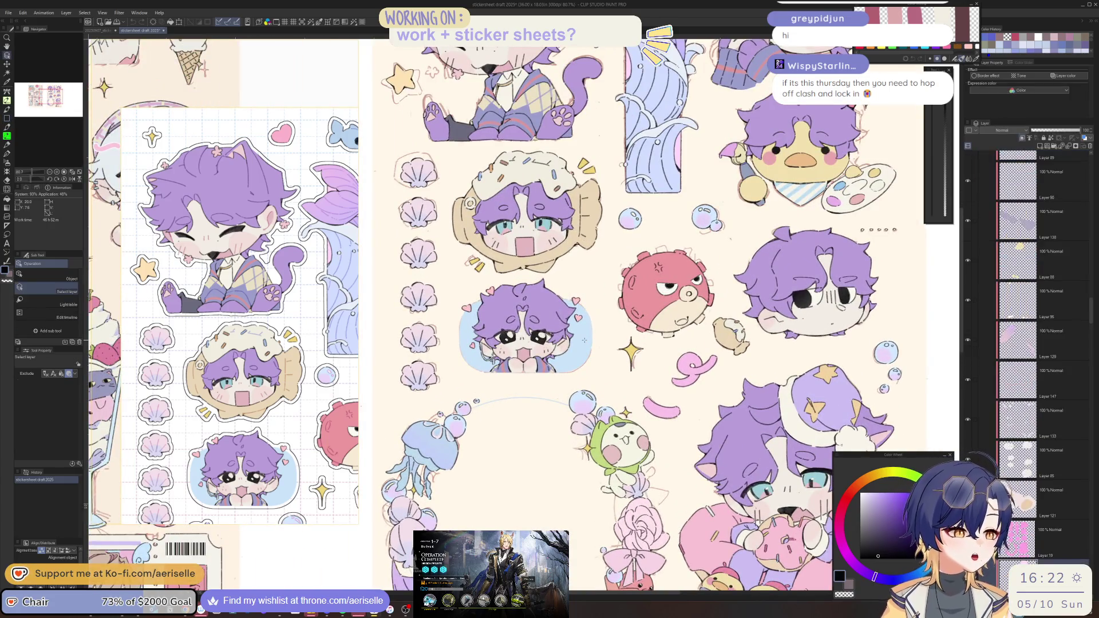
scroll(601, 286, down, 5)
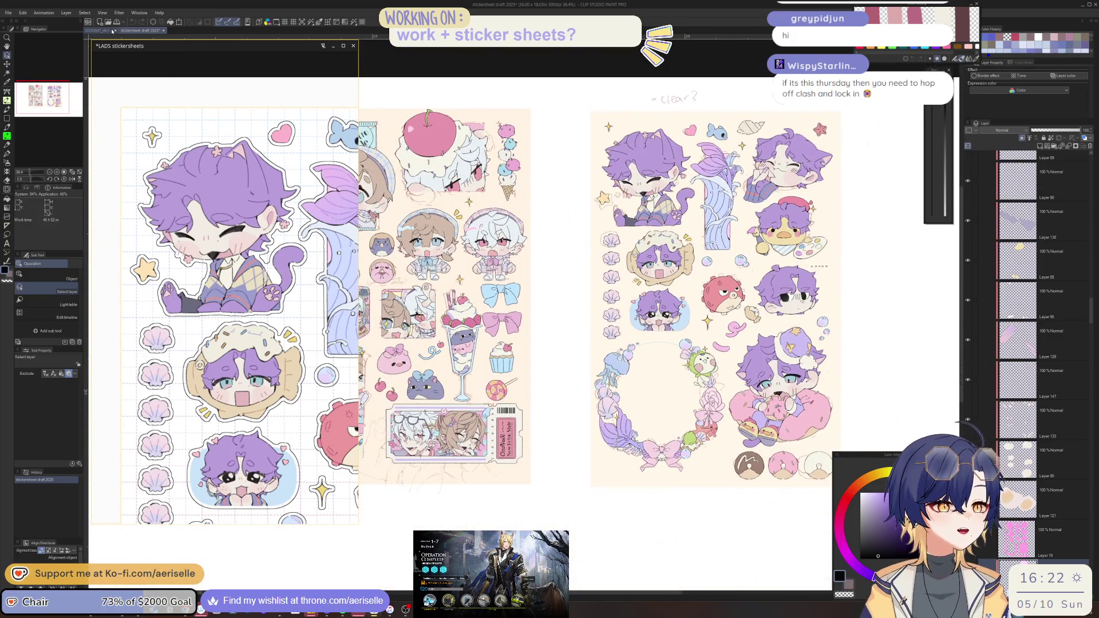
- In the SizedUp document, paste the copied shapes and unclip them, then undo it
click(105, 31)
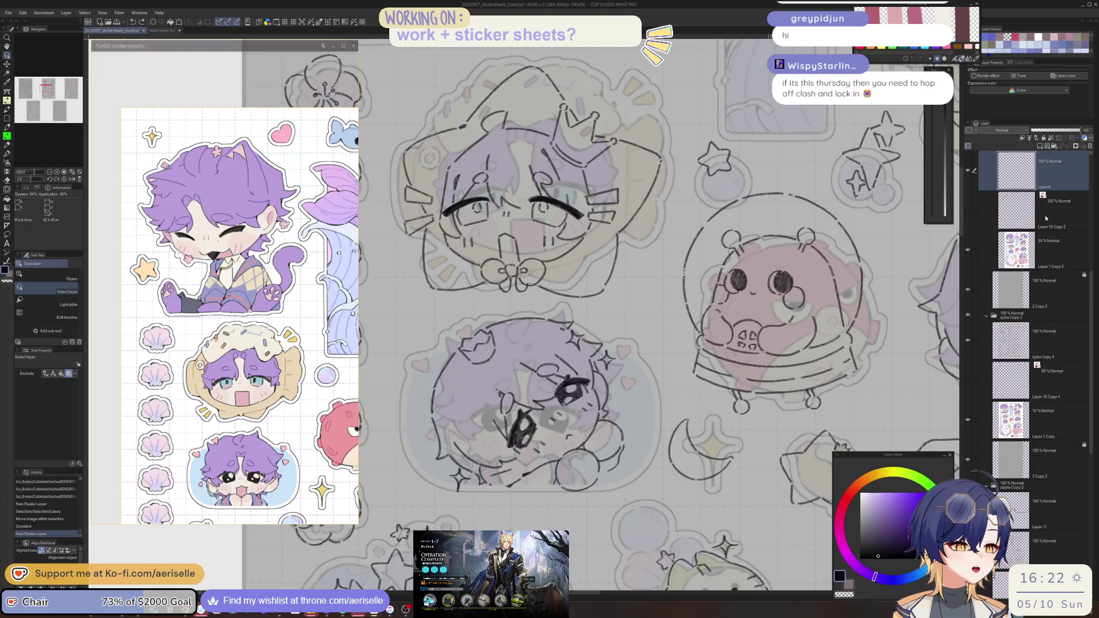
key(ctrl+v)
scroll(680, 358, down, 1)
scroll(680, 358, down, 4)
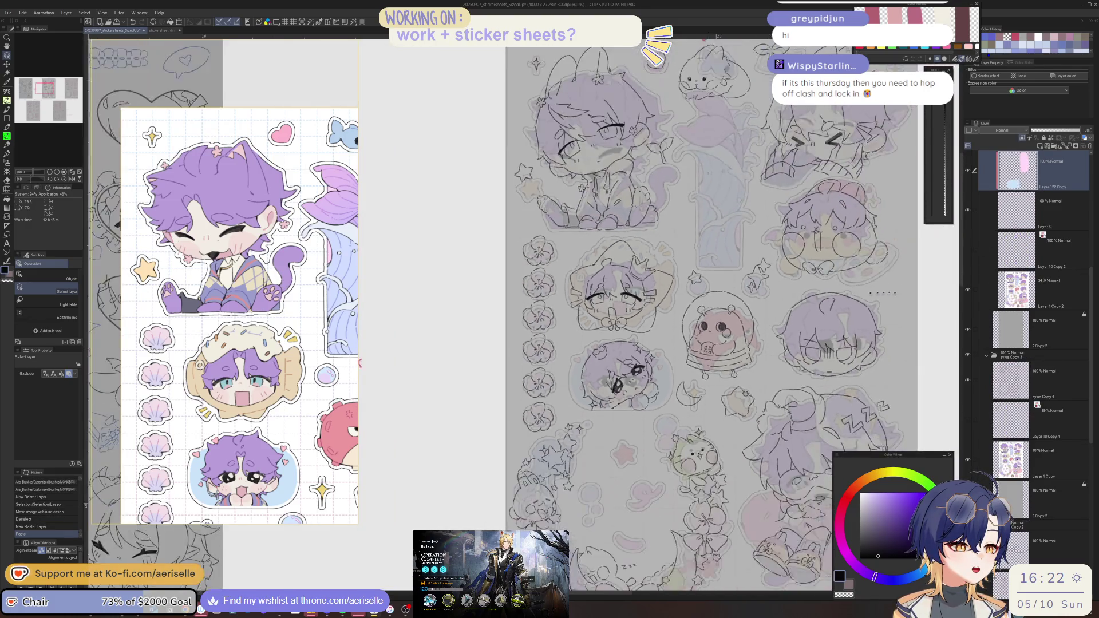
click(1022, 137)
drag(768, 329, 728, 309)
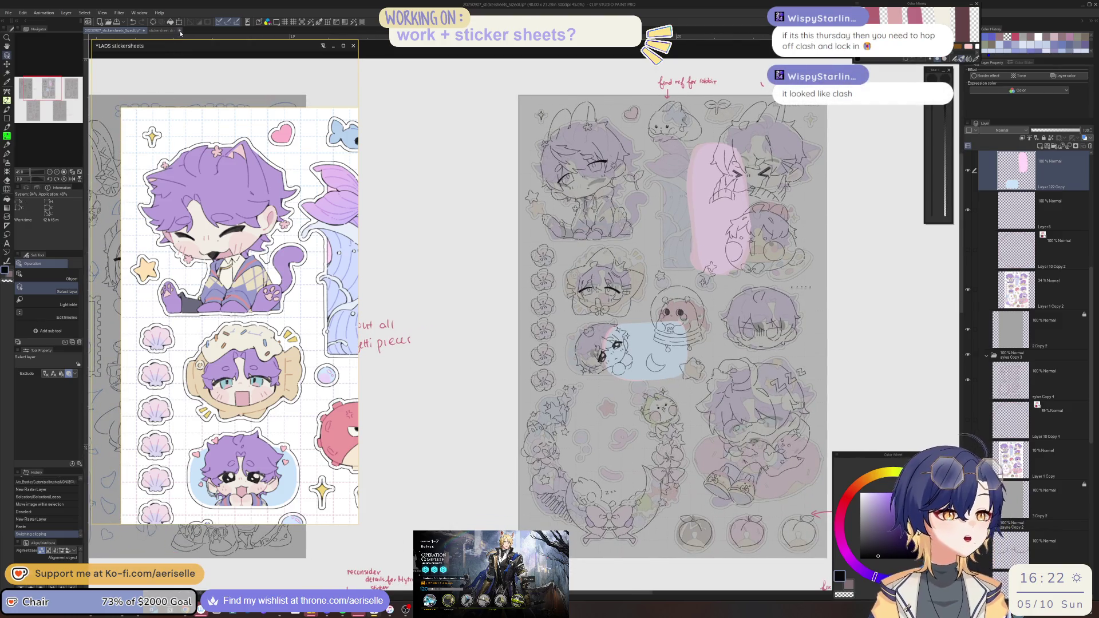
key(ctrl+z)
key(ctrl+z)
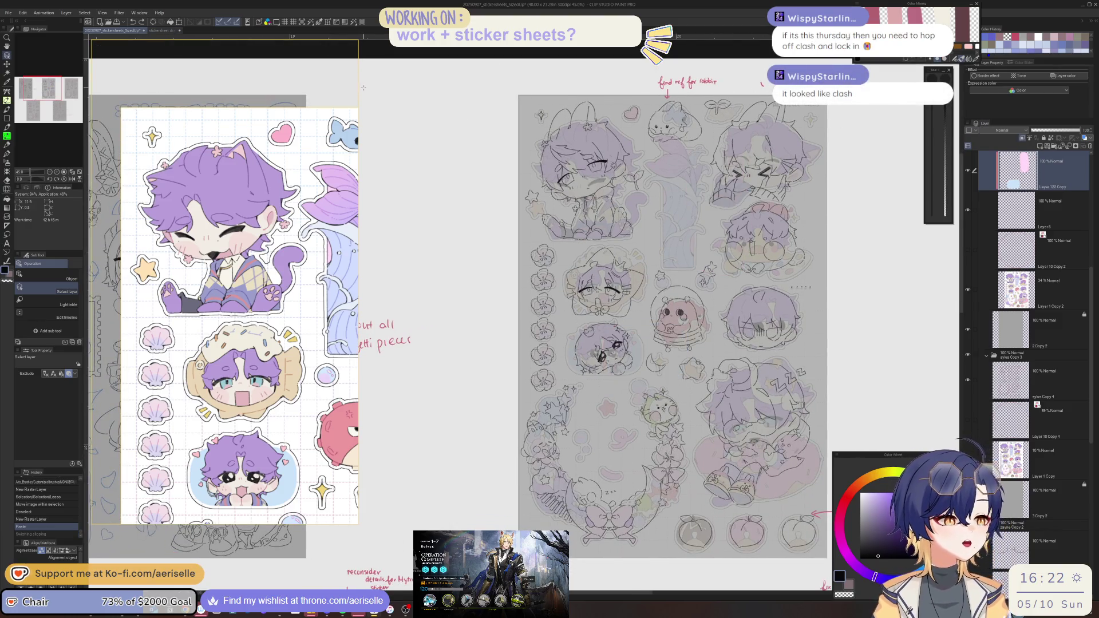
- Select Layer 5 Copy 3 in the draft and paste its beige backings into SizedUp
click(157, 32)
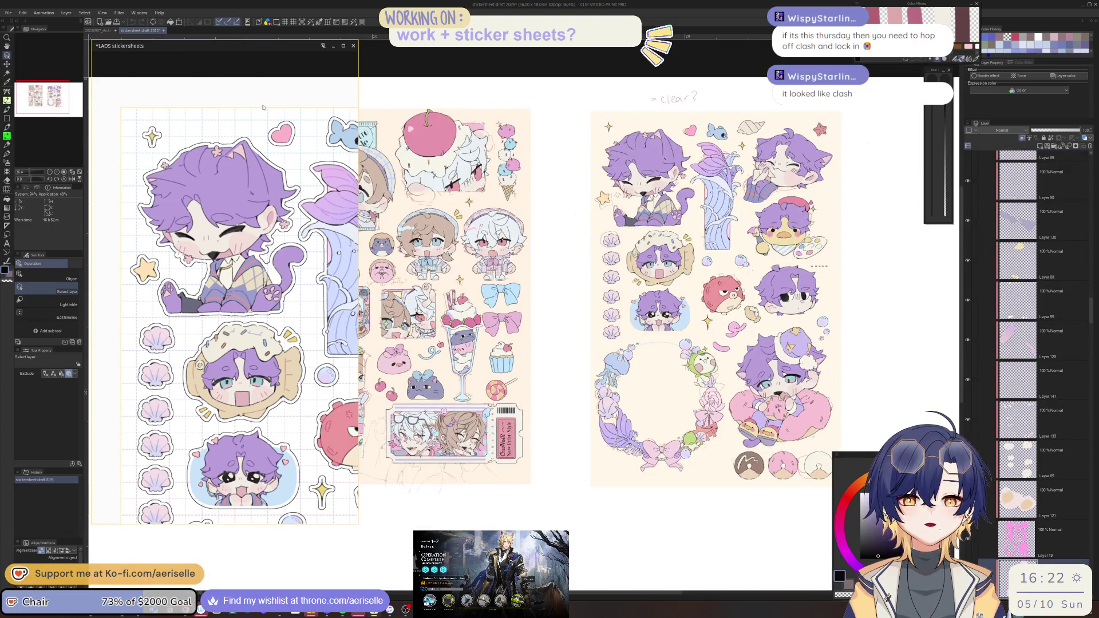
scroll(1057, 377, down, 1)
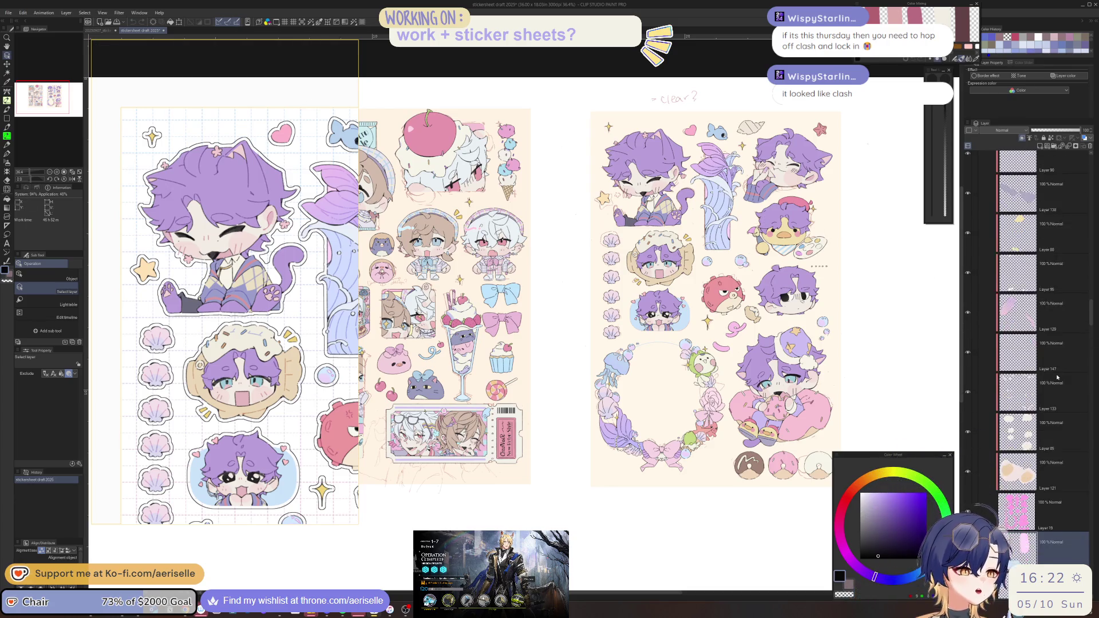
scroll(1057, 377, down, 4)
click(1049, 493)
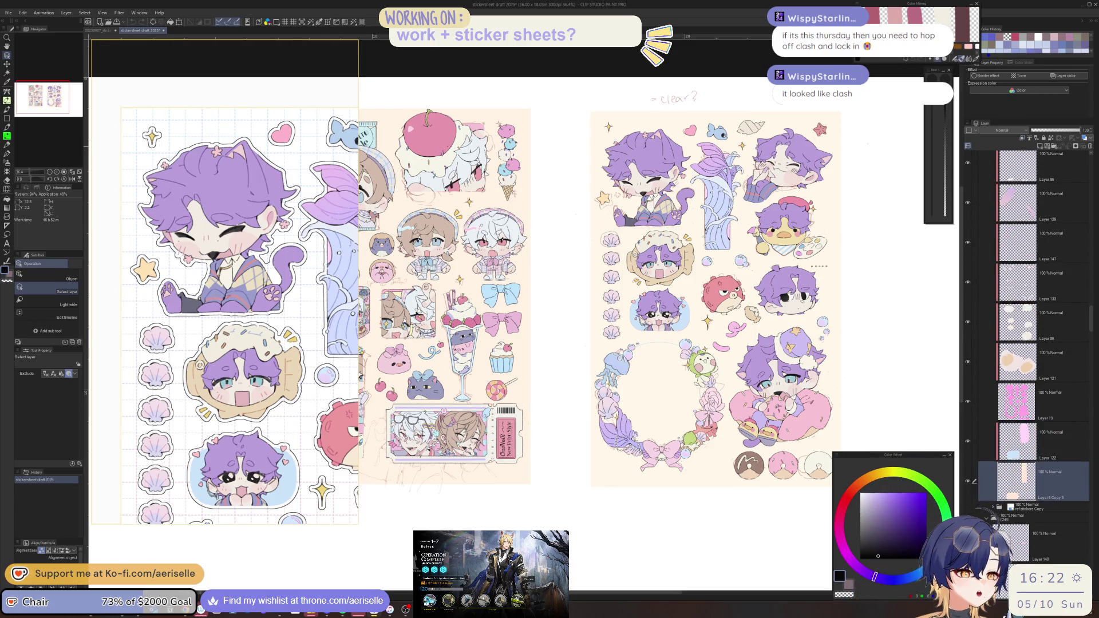
click(98, 30)
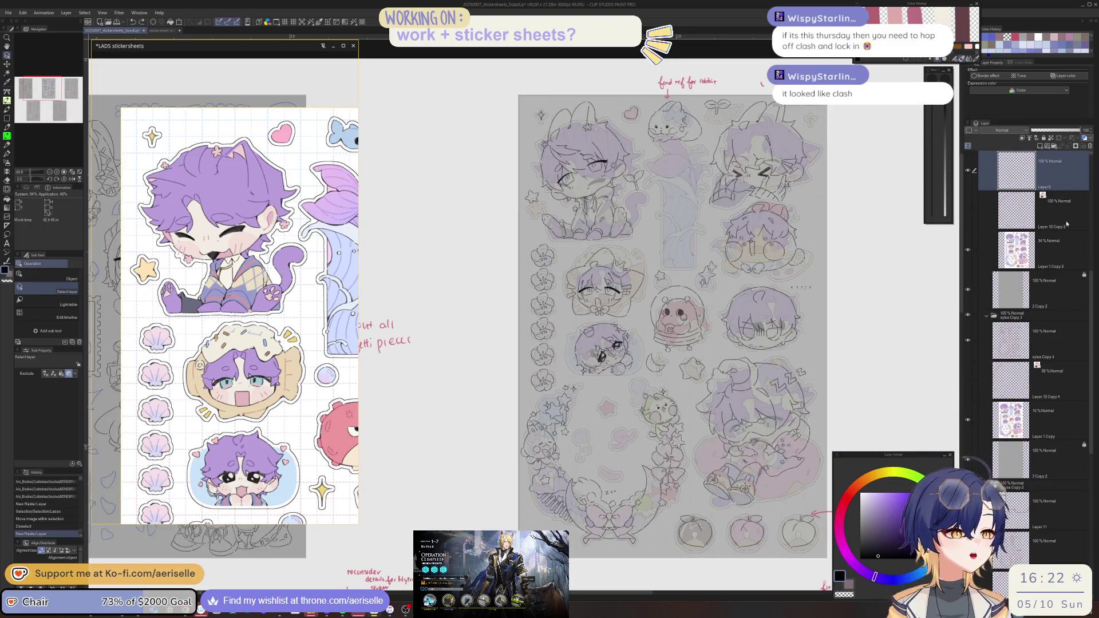
key(ctrl+v)
- Move the pasted beige shapes about 70 px left and slightly down
key(k)
drag(741, 362, 701, 362)
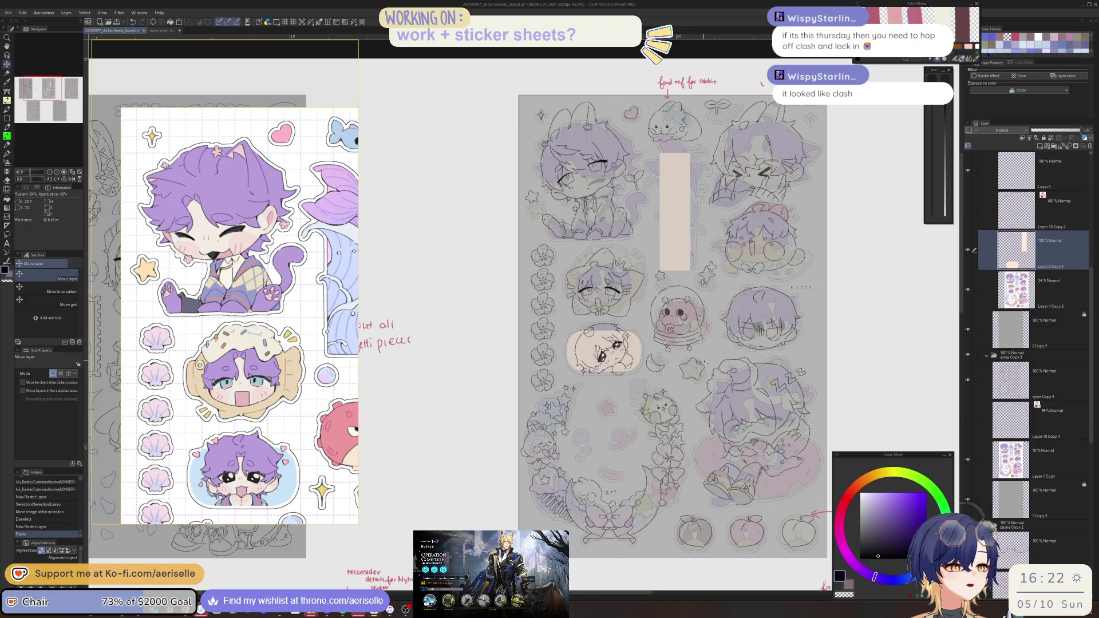
scroll(627, 364, up, 5)
drag(632, 359, 630, 364)
scroll(632, 364, down, 3)
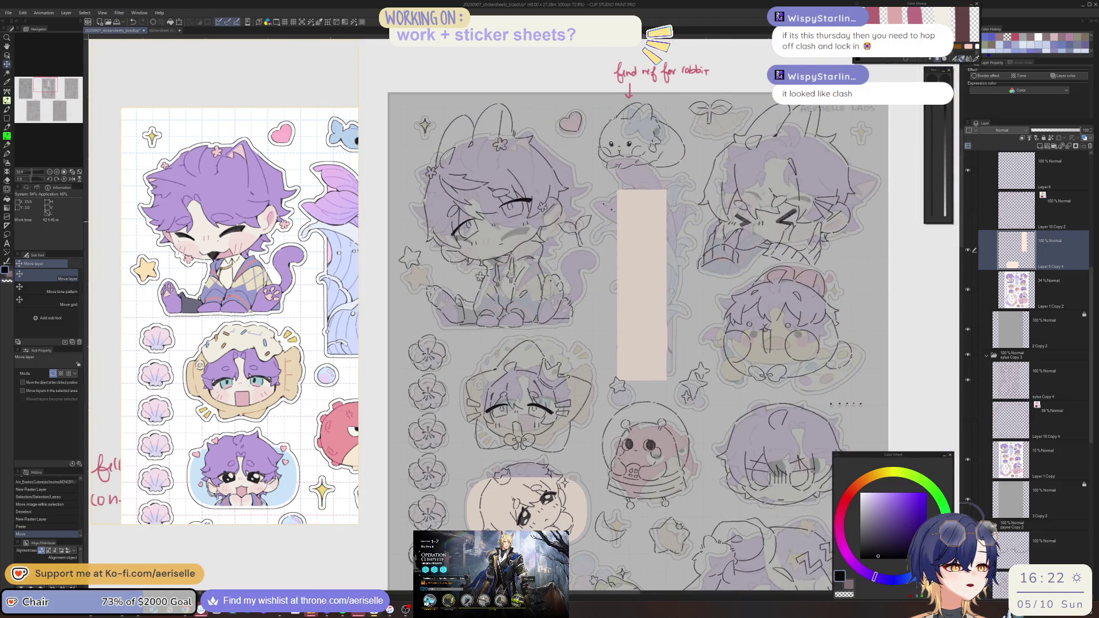
- Lasso-cut the left beige piece, paste and shift it up-right, deselect, and merge it down
key(m)
mouse_move(623, 166)
mouse_down()
mouse_move(574, 223)
mouse_move(567, 332)
mouse_move(617, 395)
mouse_move(738, 160)
mouse_move(710, 146)
mouse_up()
key(ctrl+x)
key(ctrl+v)
key(k)
drag(638, 343, 654, 356)
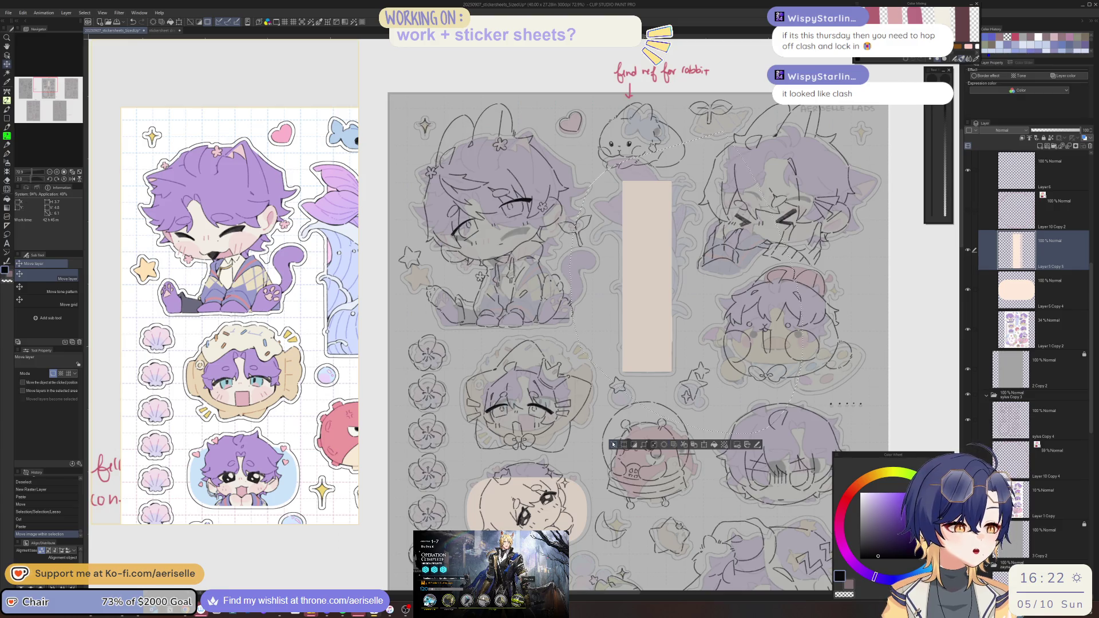
click(613, 444)
click(1068, 147)
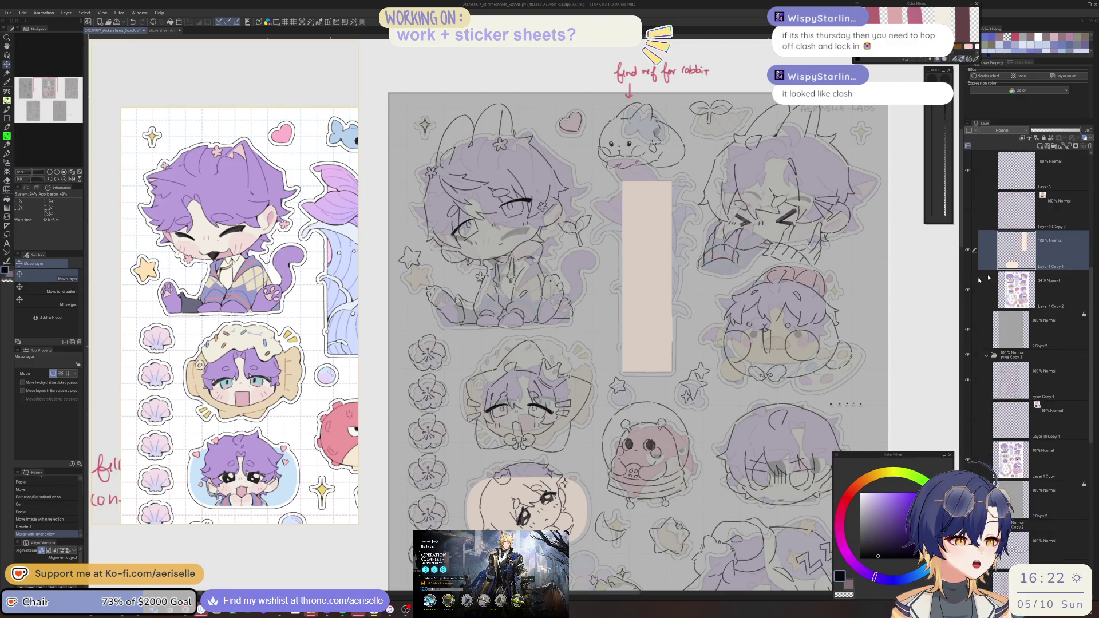
- Zoom out and select the Layer 1 Copy 2 reference layer
key(ctrl+minus)
key(ctrl+minus)
key(ctrl+minus)
drag(1051, 303, 1057, 277)
click(1040, 284)
key(ctrl+minus)
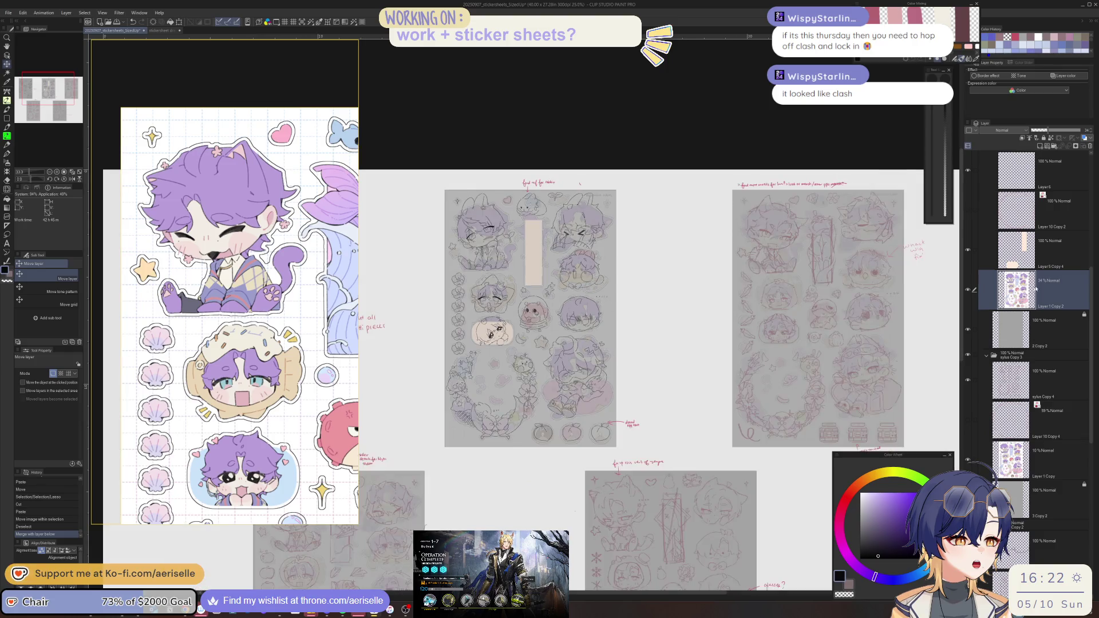
- Delete the Layer 1 Copy 2 reference layer, reframe the sheets, and switch to Arknights
scroll(1077, 340, up, 2)
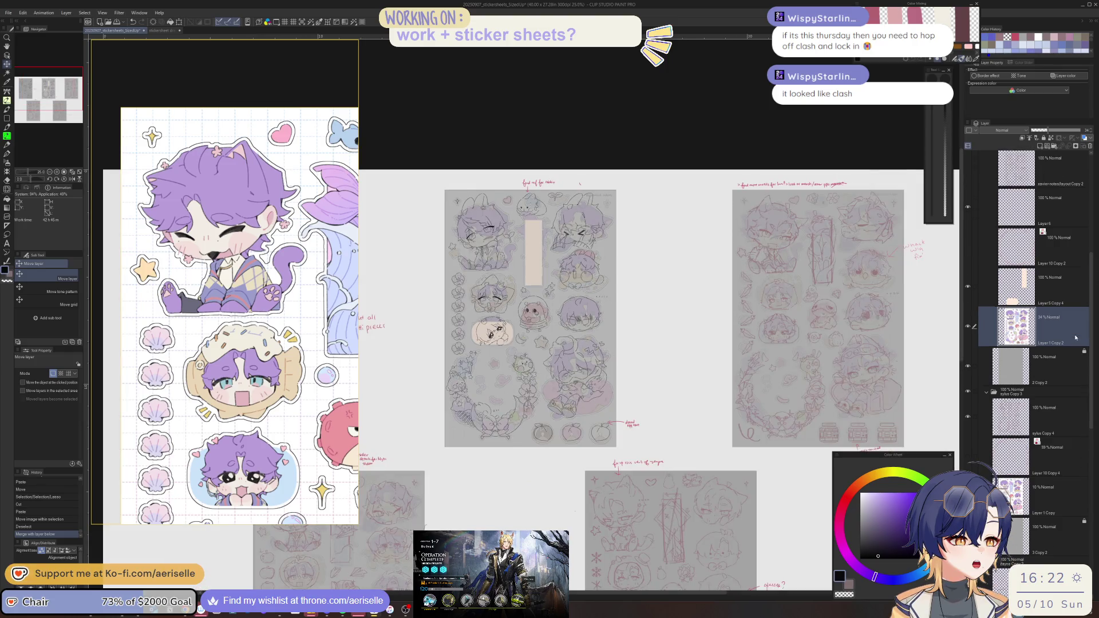
click(1090, 147)
drag(660, 333, 662, 352)
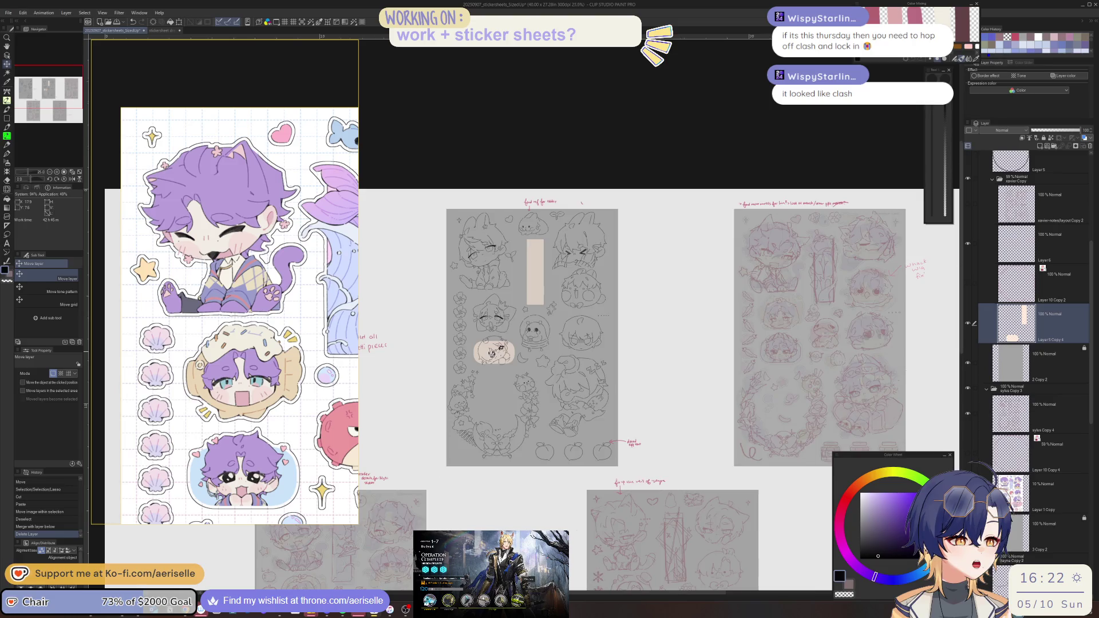
scroll(660, 352, up, 3)
scroll(641, 345, down, 2)
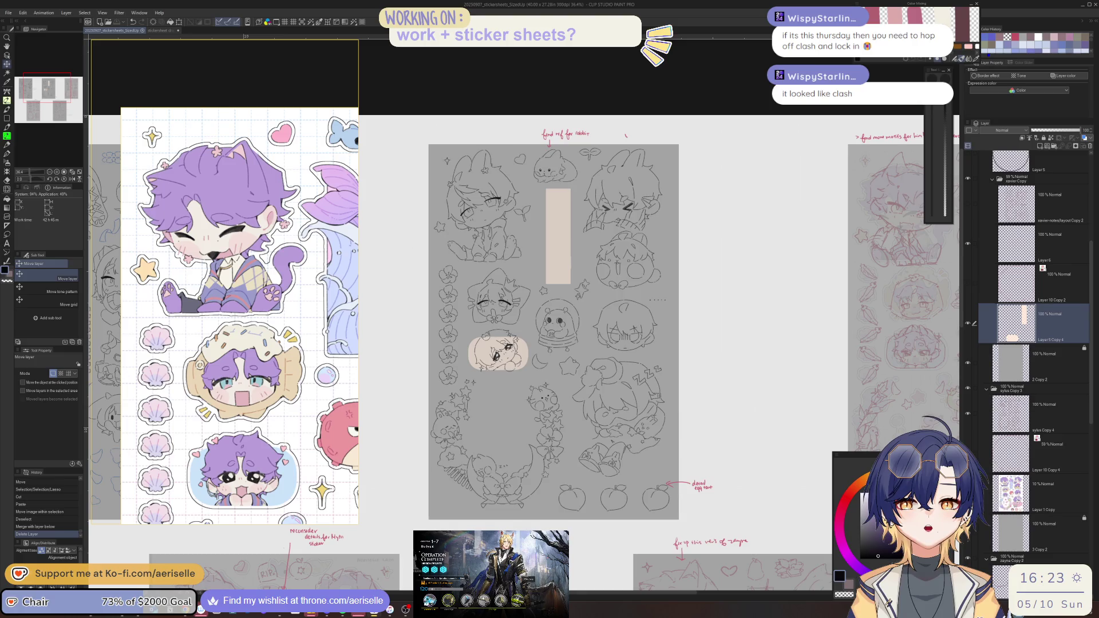
key(alt+Tab)
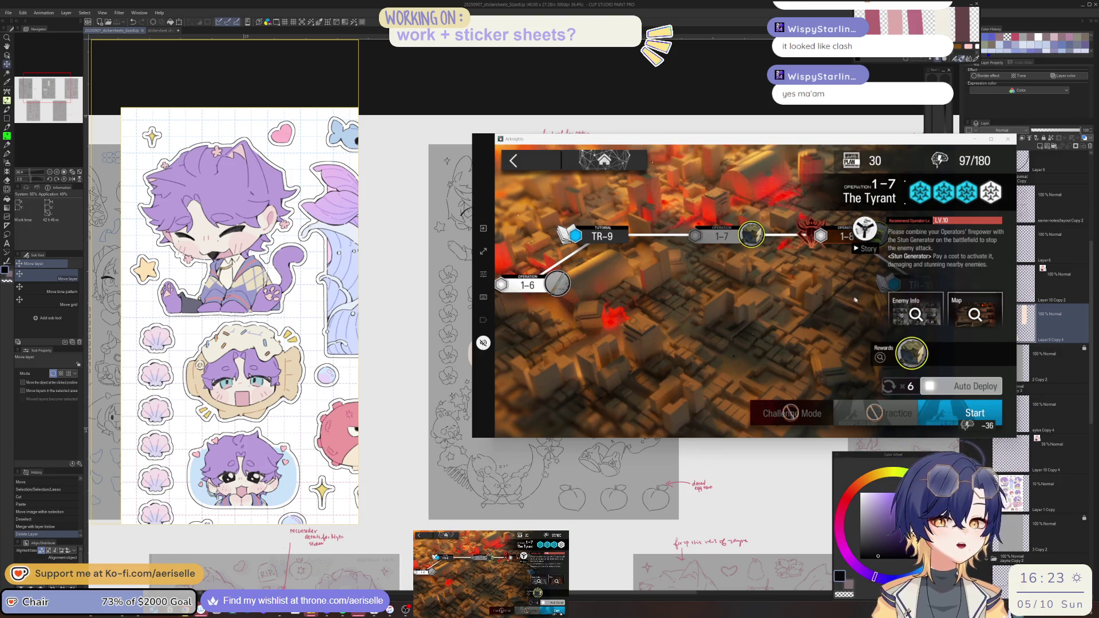
- Launch stage 1-7 with the current squad on auto, then bring Clip Studio Paint forward
click(975, 412)
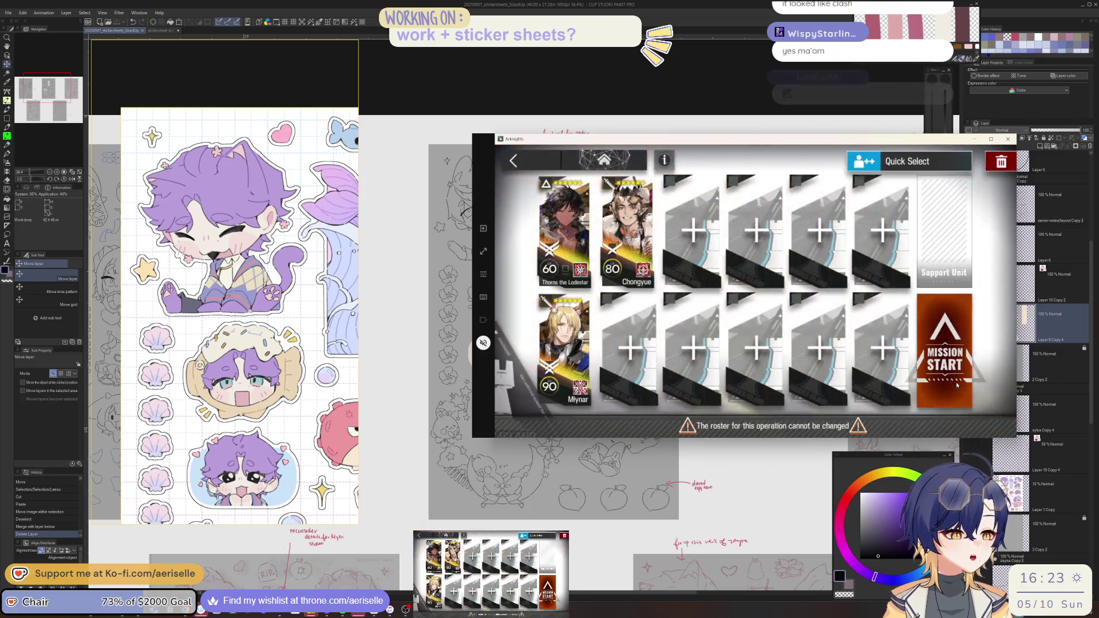
click(956, 383)
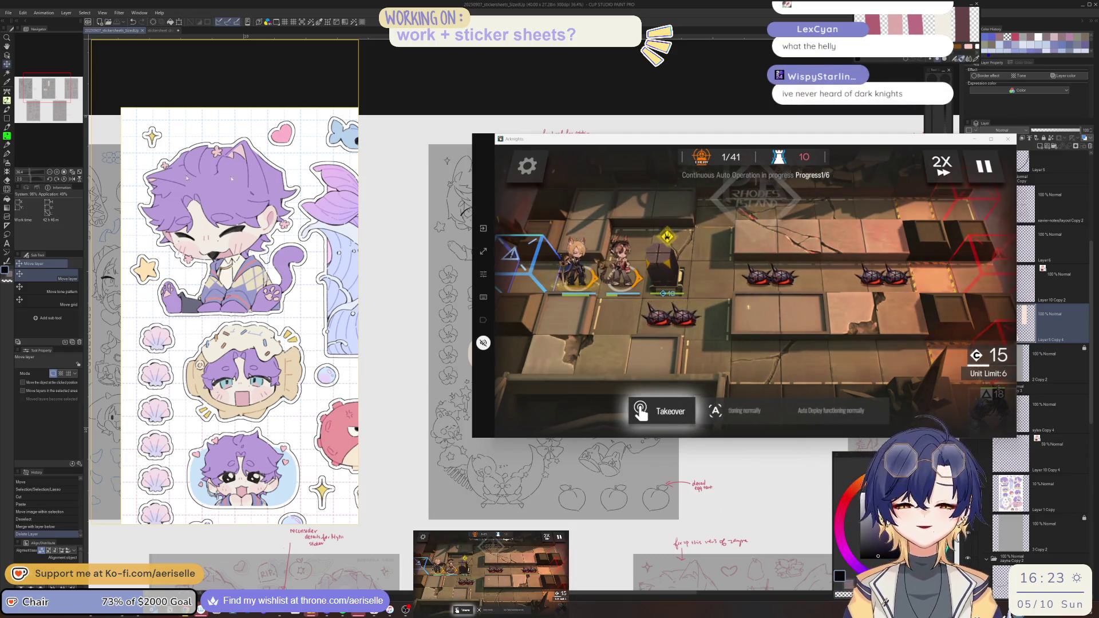
click(1038, 335)
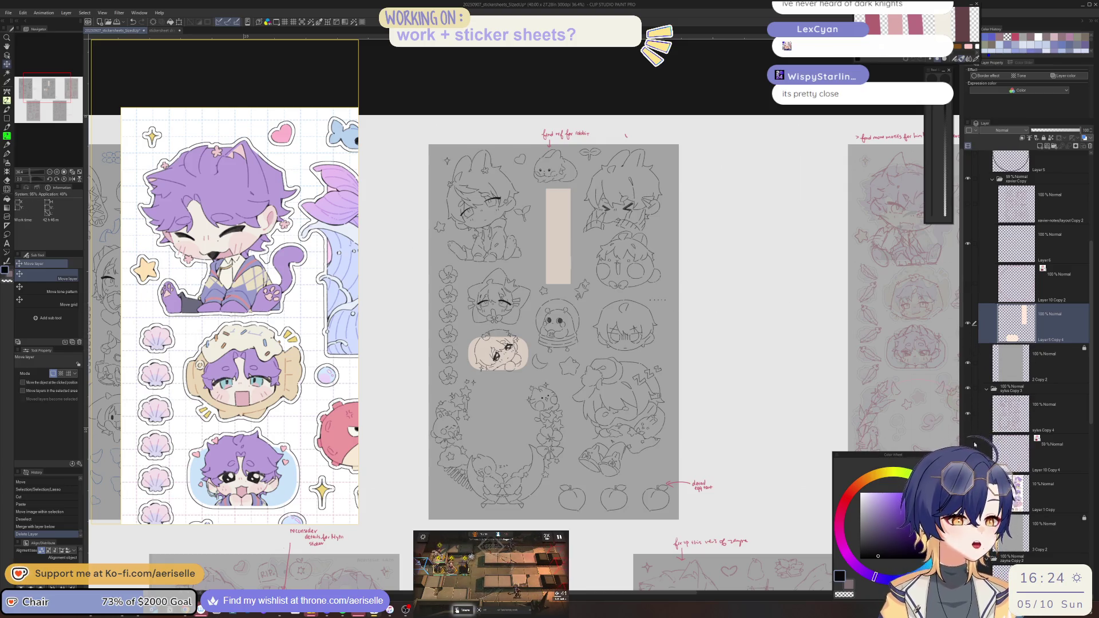
- Hide Layer 5 Copy 4, collapse the sylus Copy 3 folder, and show and select xavier-notes/layout Copy 2
click(968, 325)
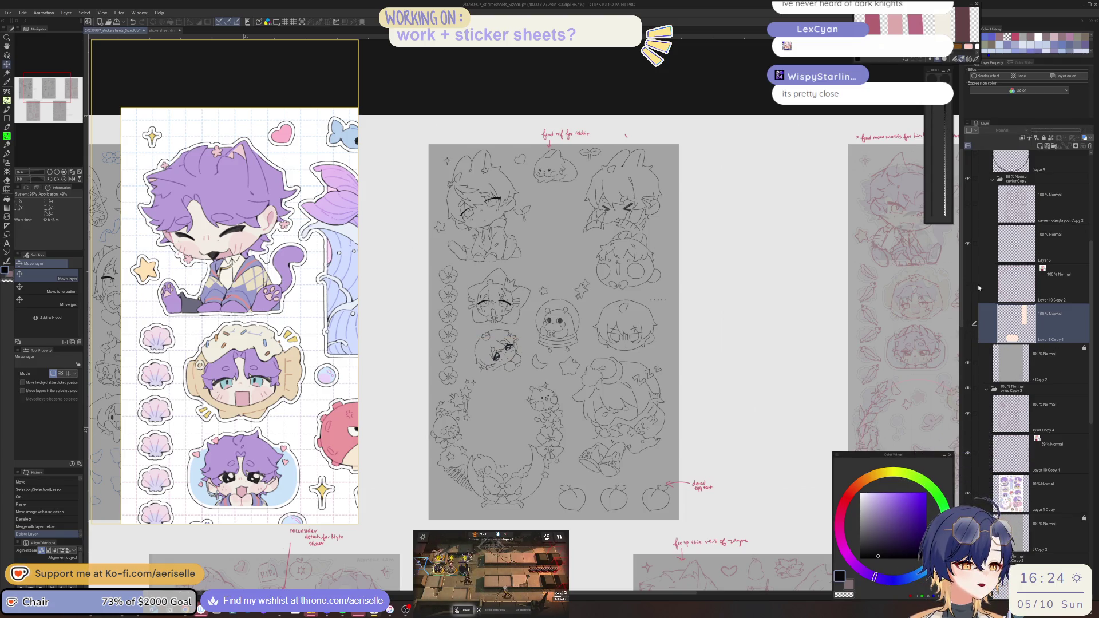
click(985, 390)
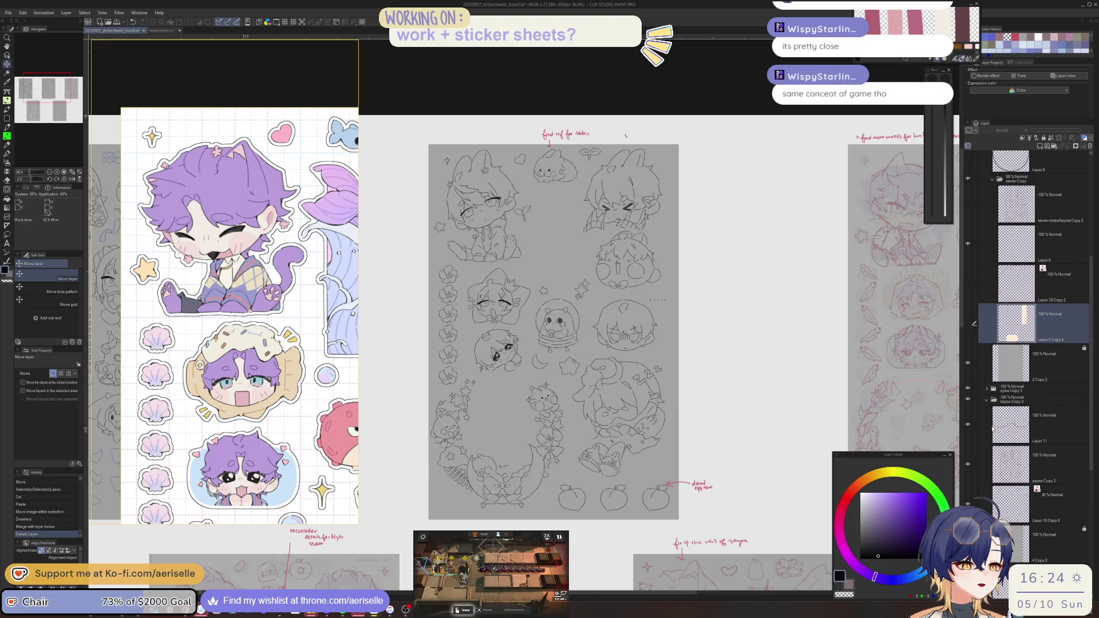
click(987, 389)
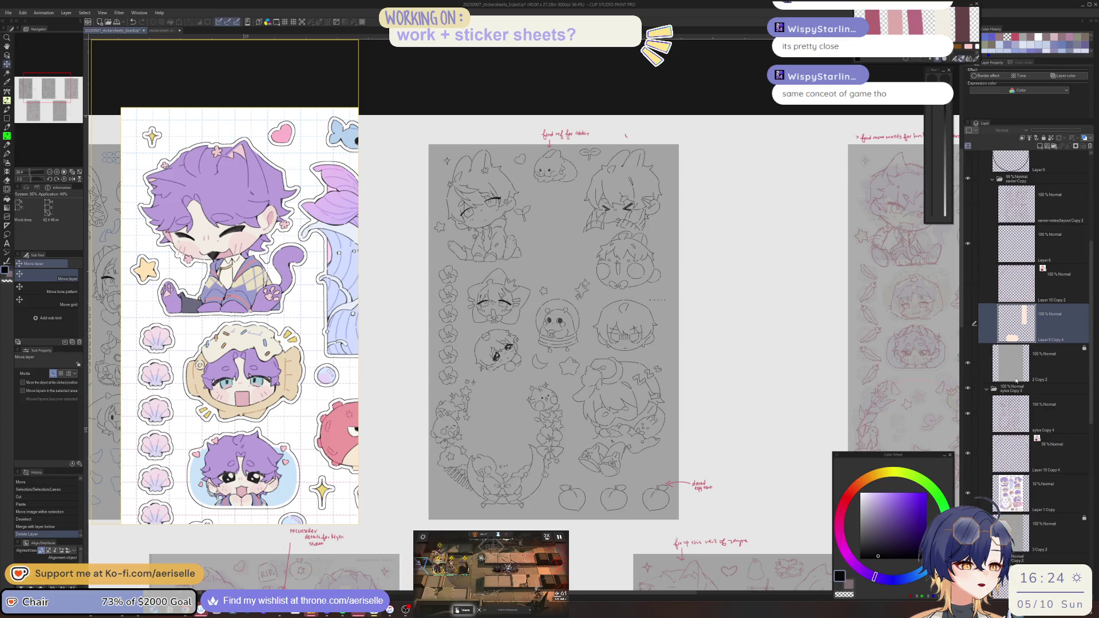
click(987, 390)
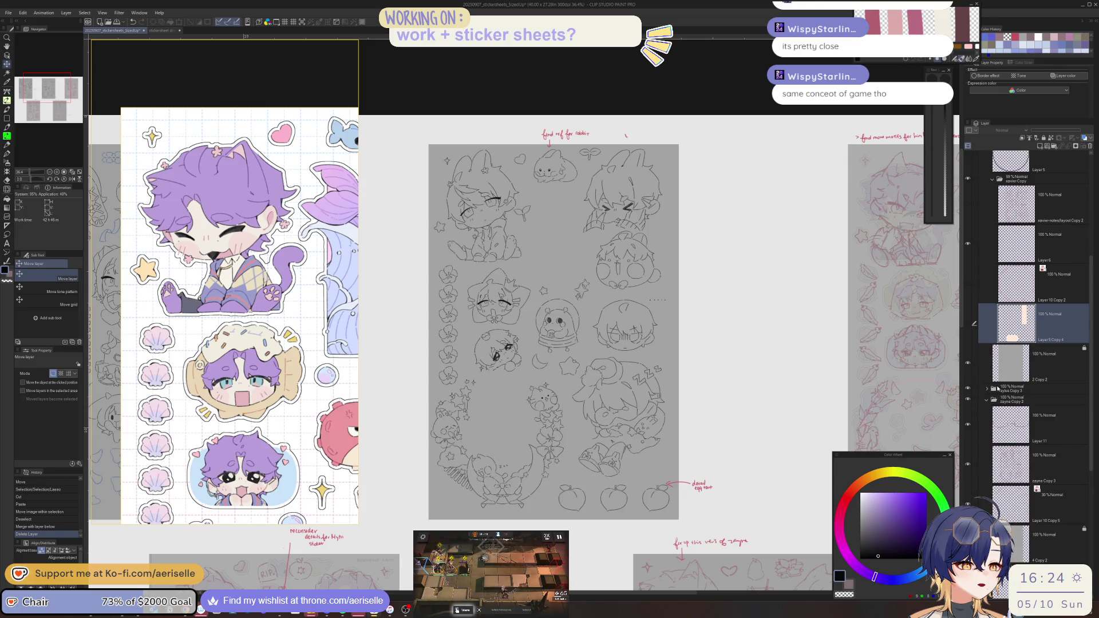
click(973, 210)
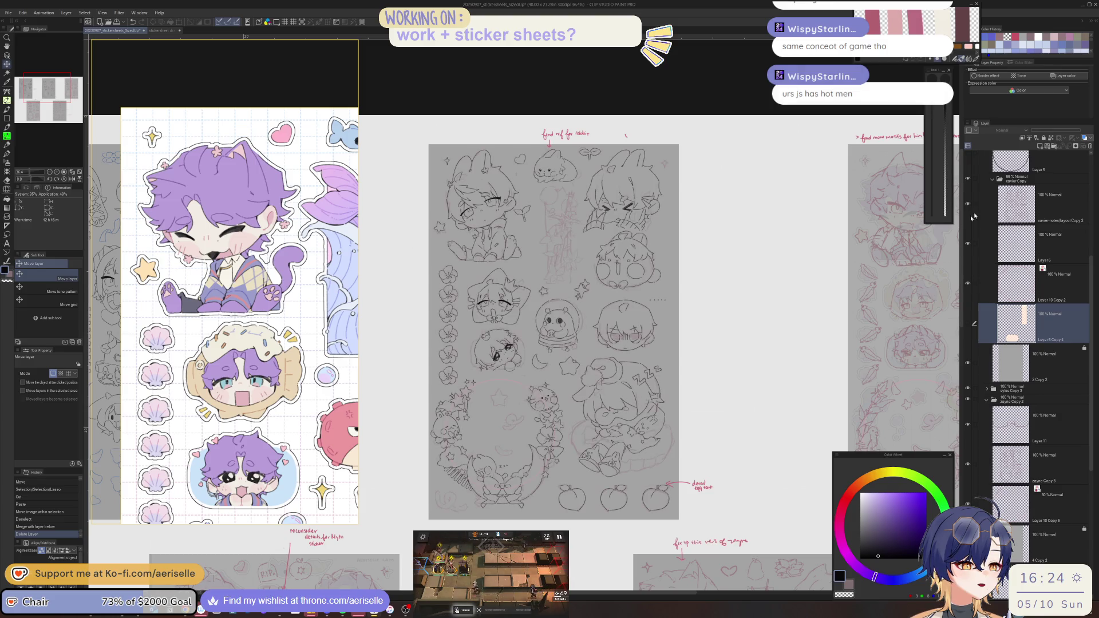
click(1040, 202)
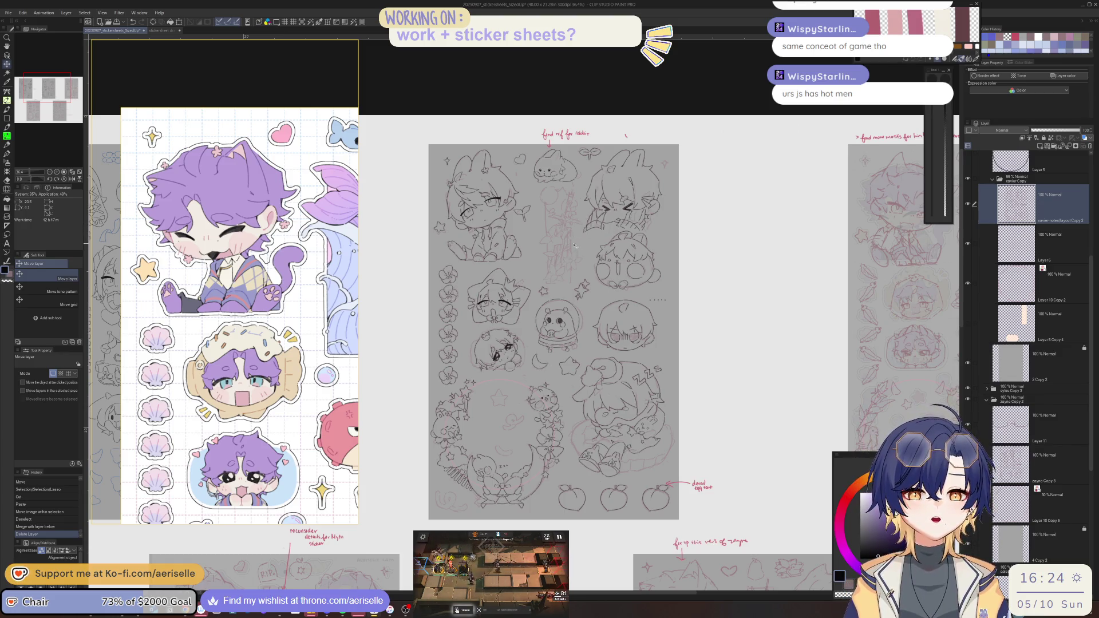
- Zoom to 100%, select Layer 3 Copy 7, and pan to the rabbit sketch and its note
scroll(574, 246, up, 2)
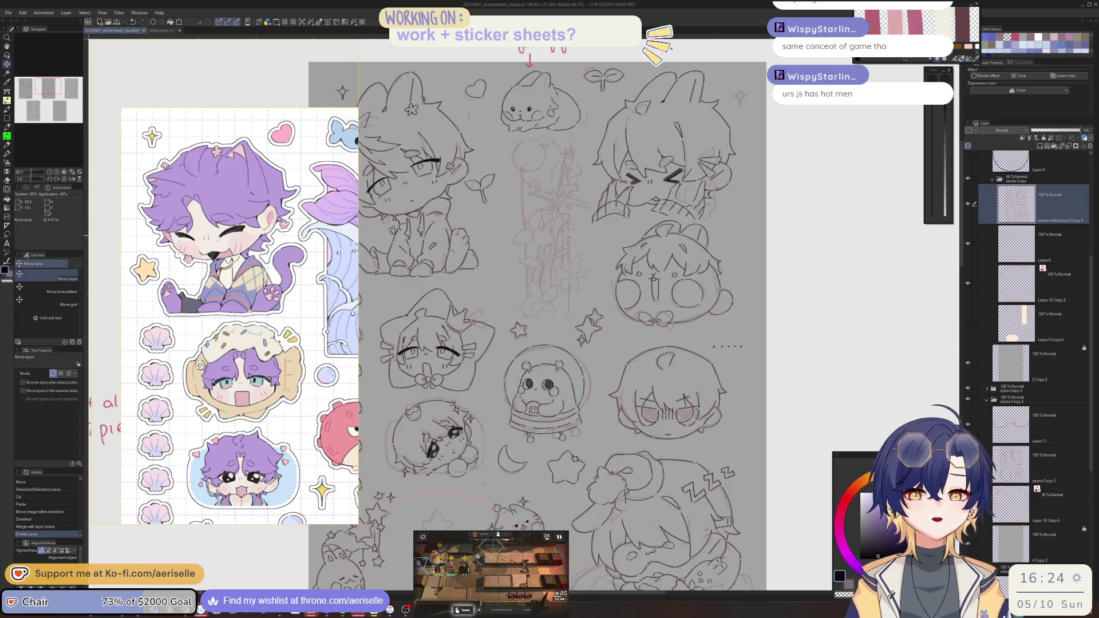
scroll(570, 237, up, 1)
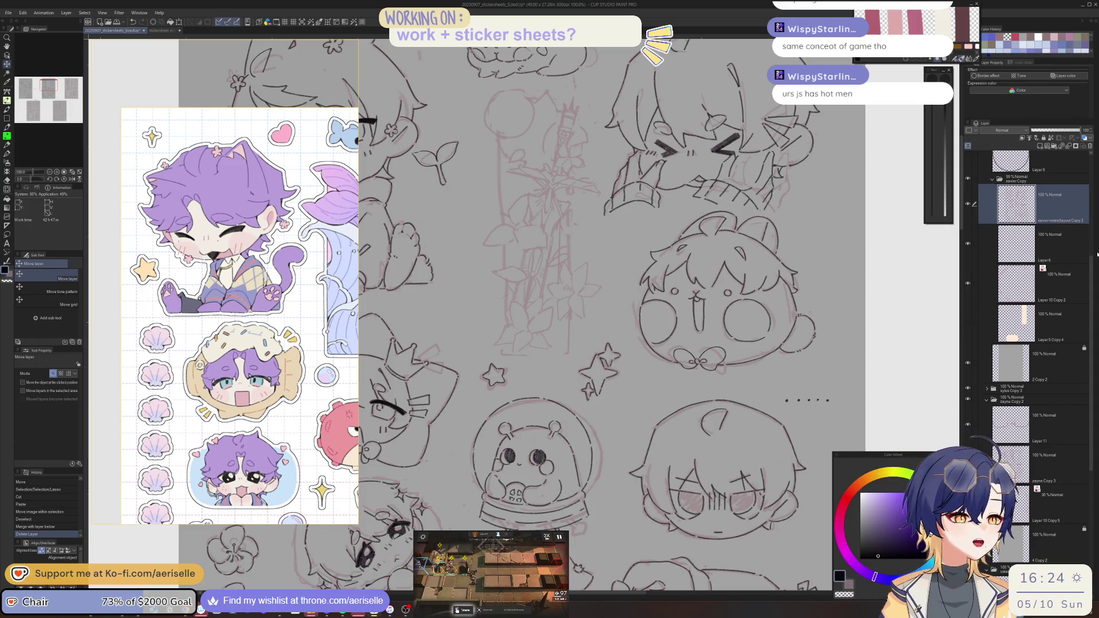
scroll(1084, 202, up, 3)
click(1061, 242)
drag(580, 318, 614, 483)
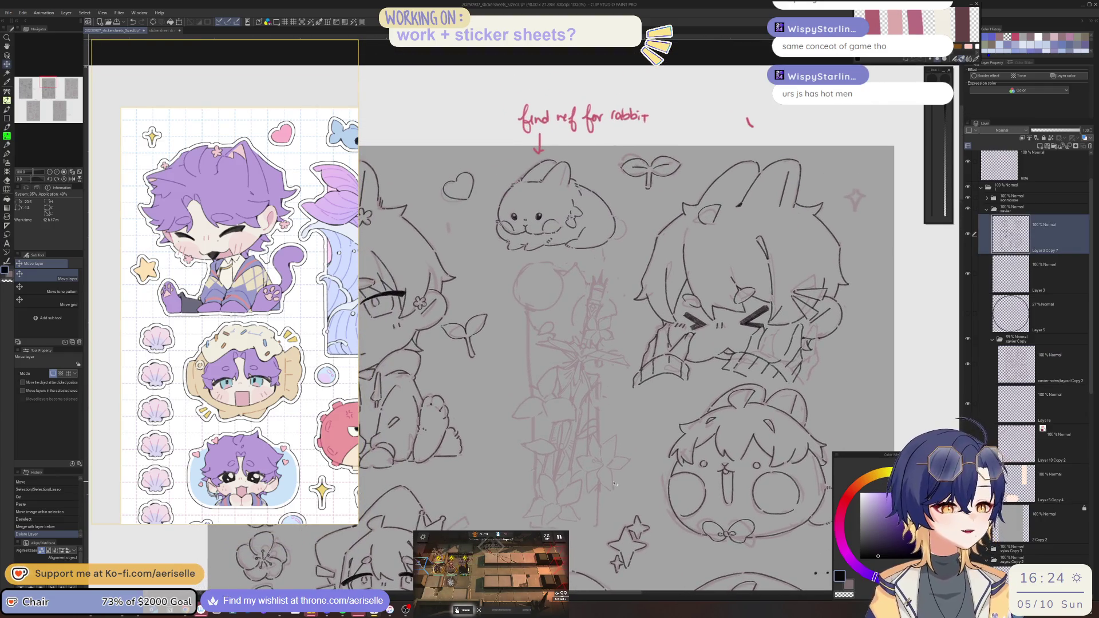
scroll(149, 395, down, 5)
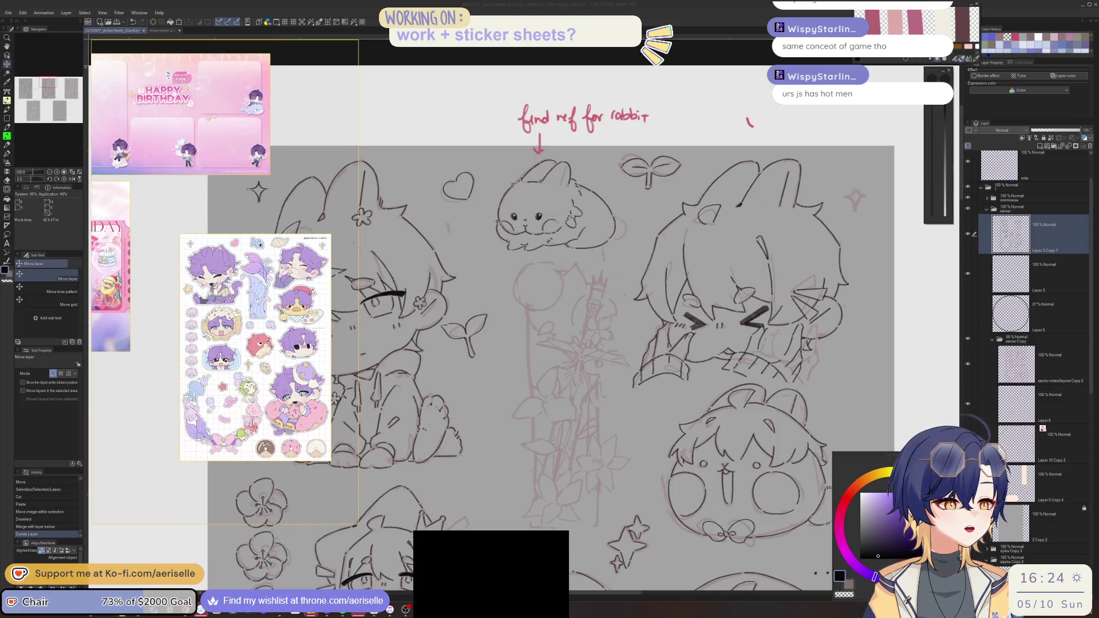
- Zoom onto the left chibi's face and thicken its eye contour with the pen brush
scroll(204, 335, up, 1)
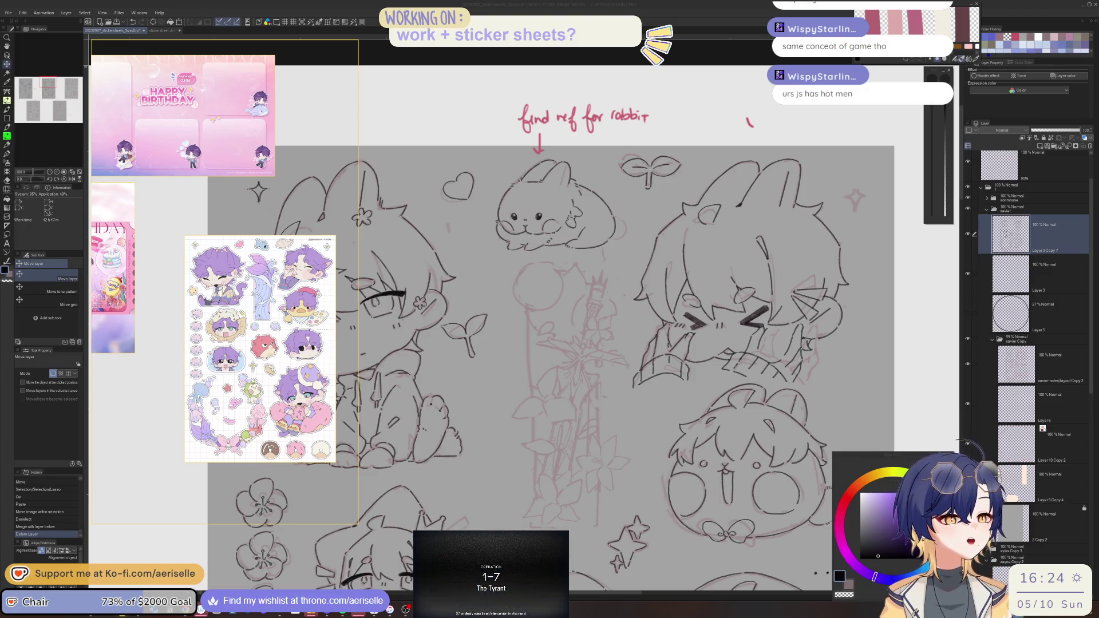
mouse_move(399, 292)
mouse_down()
mouse_move(412, 325)
mouse_move(574, 370)
mouse_up()
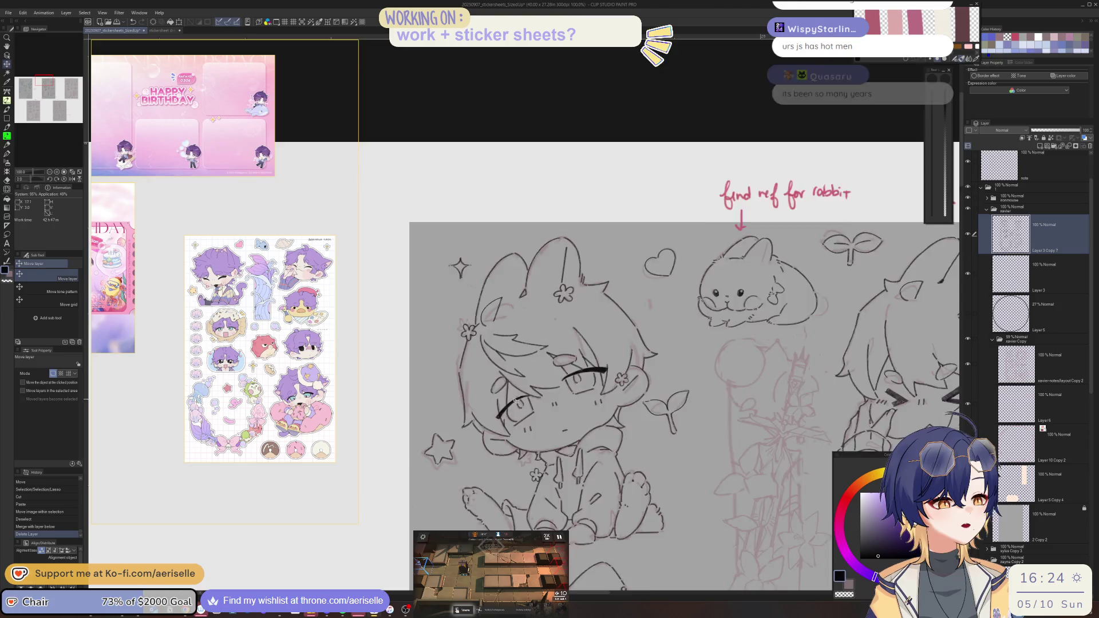
scroll(574, 369, up, 5)
key(b)
scroll(630, 458, down, 10)
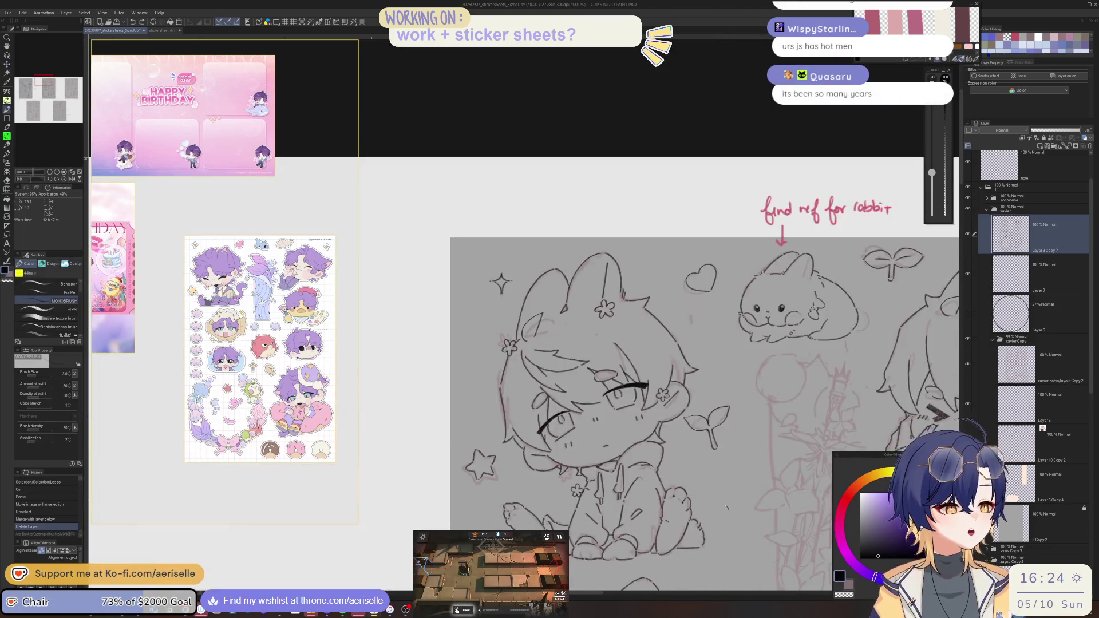
scroll(726, 509, up, 6)
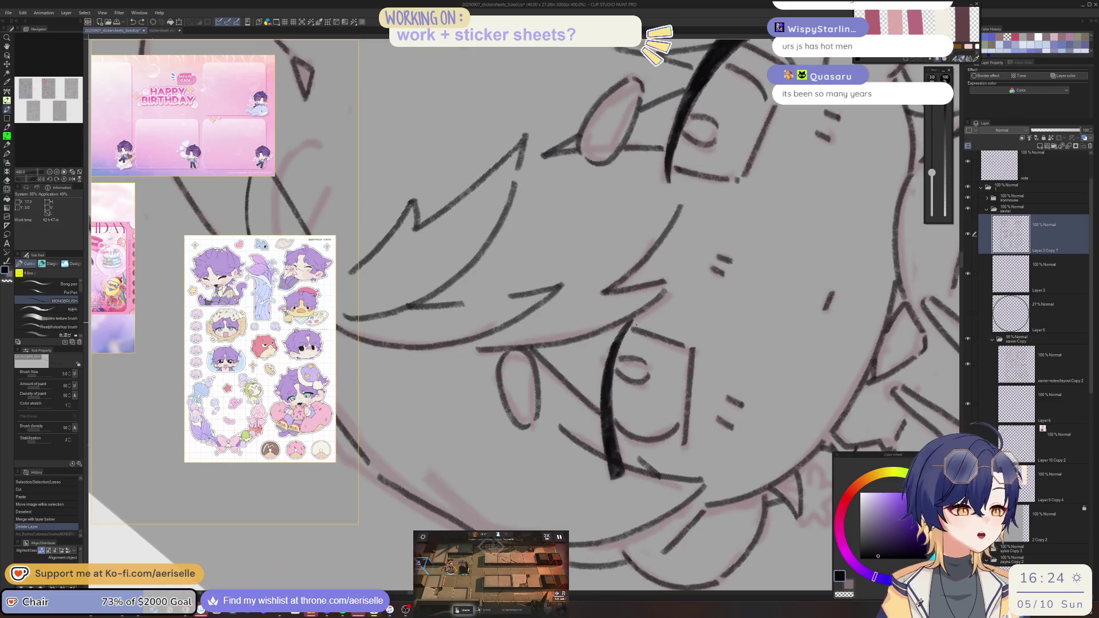
mouse_move(636, 322)
mouse_down()
mouse_move(614, 370)
mouse_move(624, 473)
mouse_up()
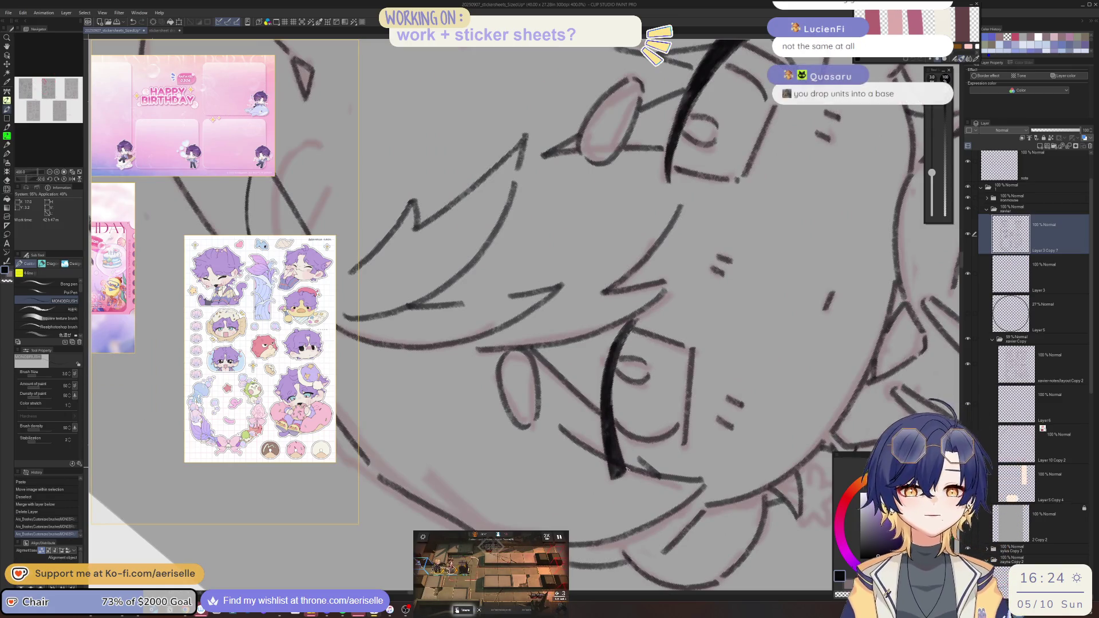
- Erase the overshooting tip of the eye stroke
scroll(624, 475, down, 5)
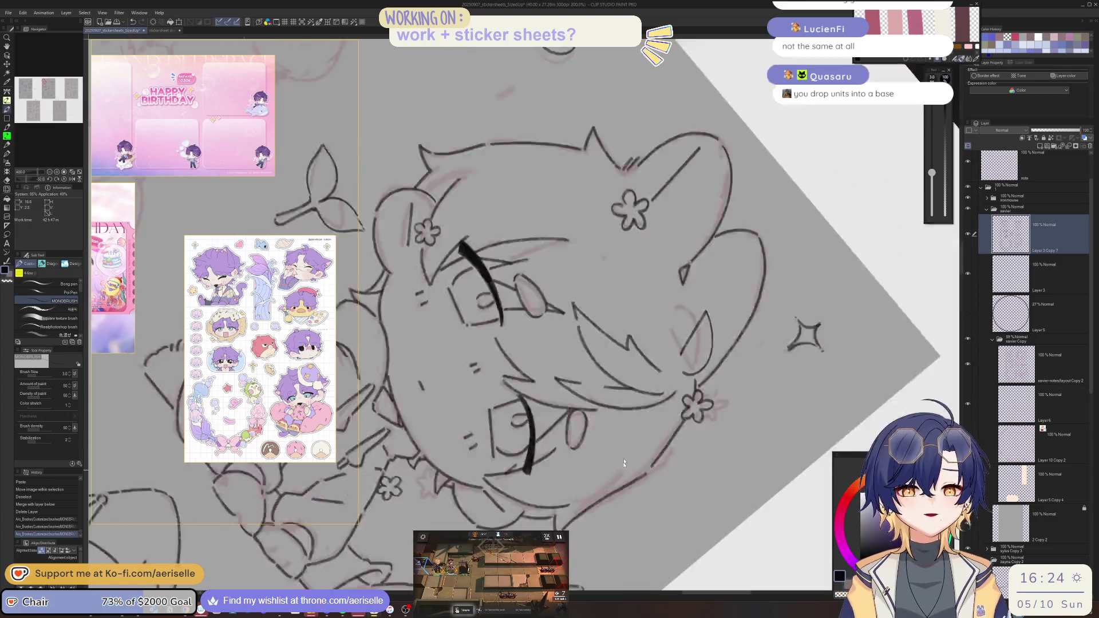
scroll(665, 239, up, 6)
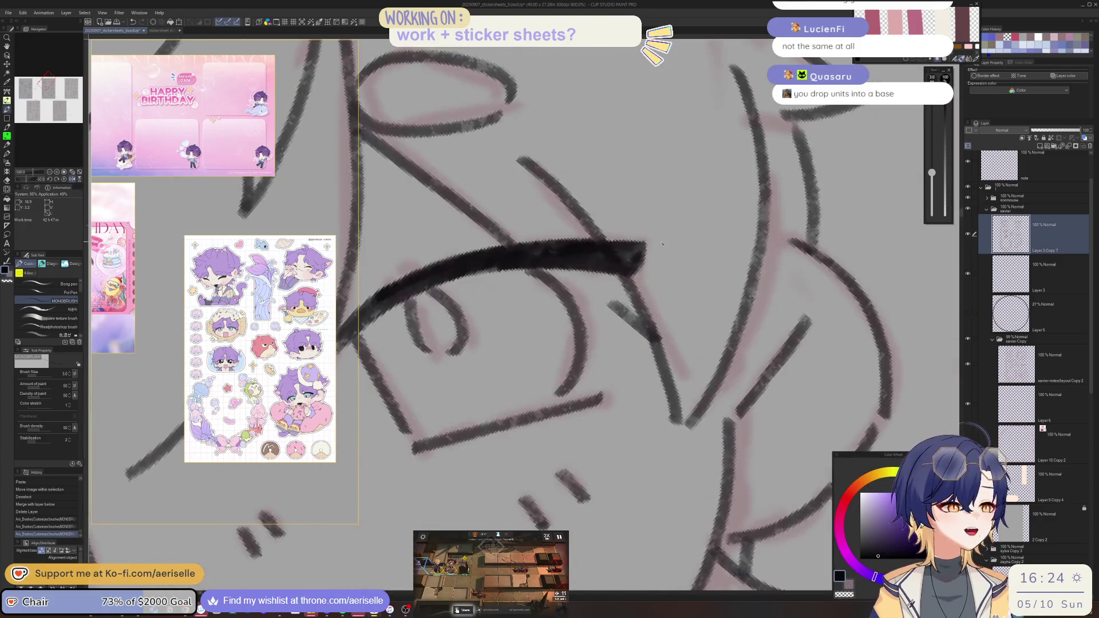
key(e)
mouse_move(641, 281)
mouse_down()
mouse_move(638, 251)
mouse_move(656, 261)
mouse_up()
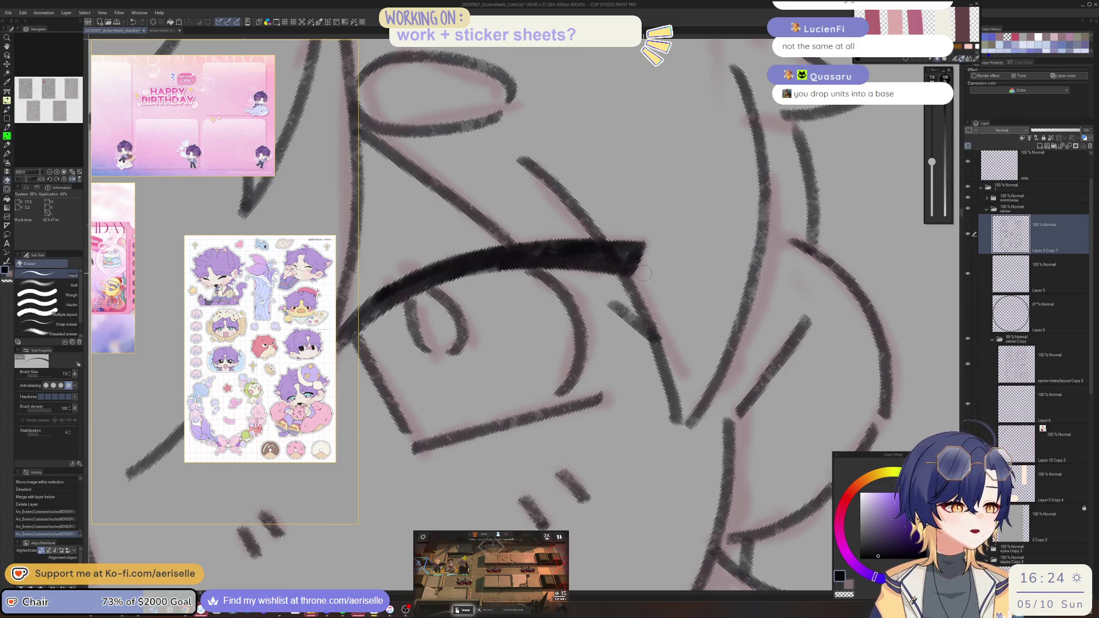
- Pan down the sketch, save with Ctrl+S, and check the Arknights auto operation
scroll(666, 231, down, 4)
scroll(666, 230, down, 3)
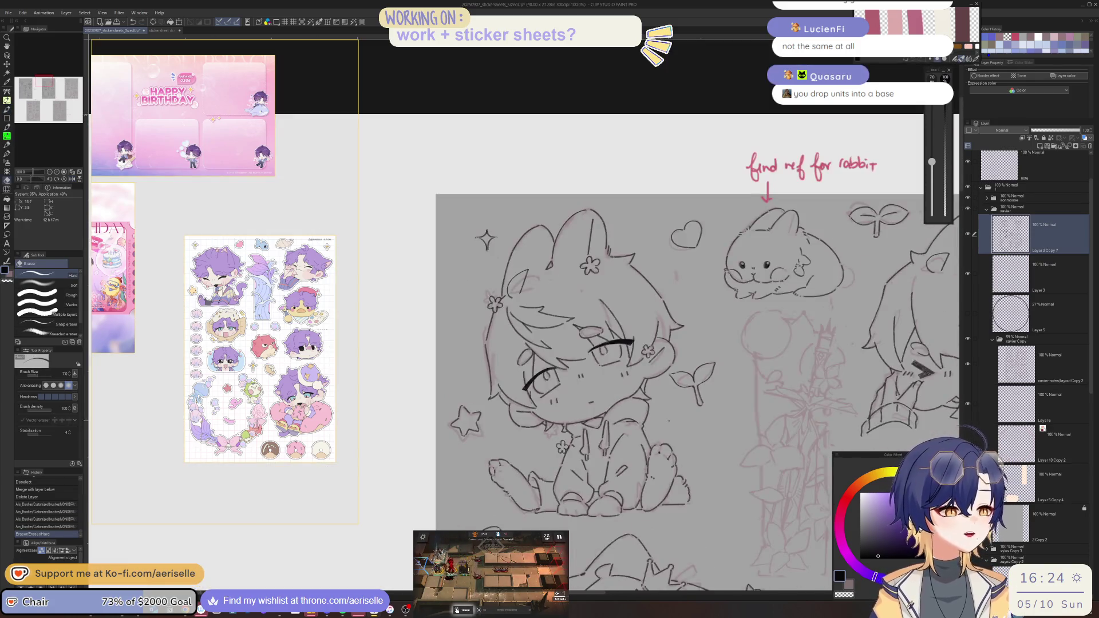
scroll(727, 473, down, 2)
scroll(718, 478, up, 3)
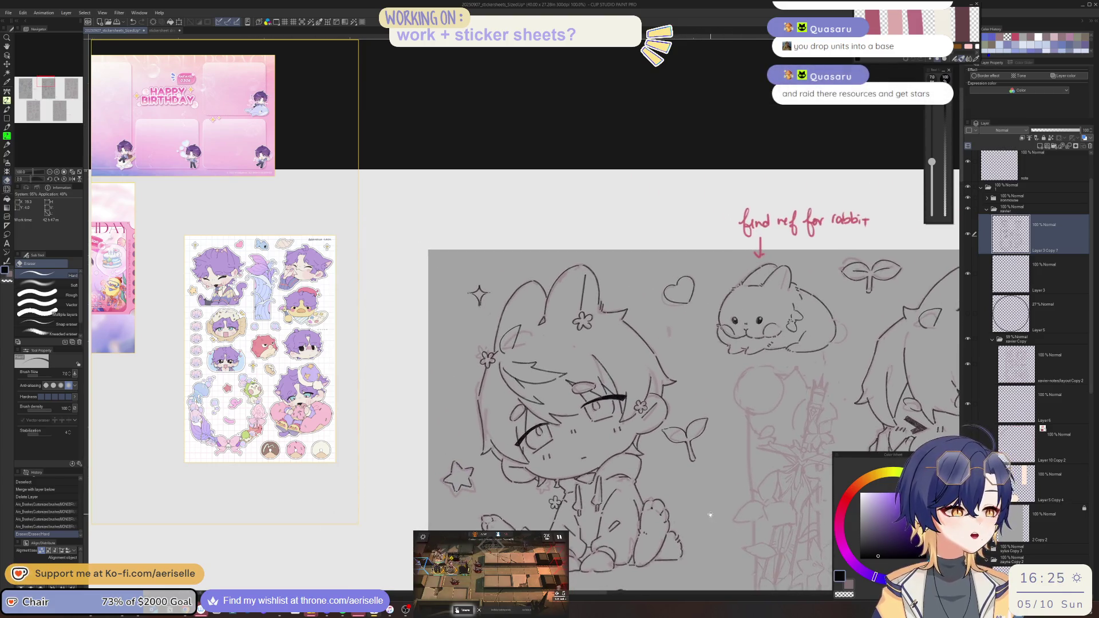
drag(710, 482, 716, 406)
key(ctrl+s)
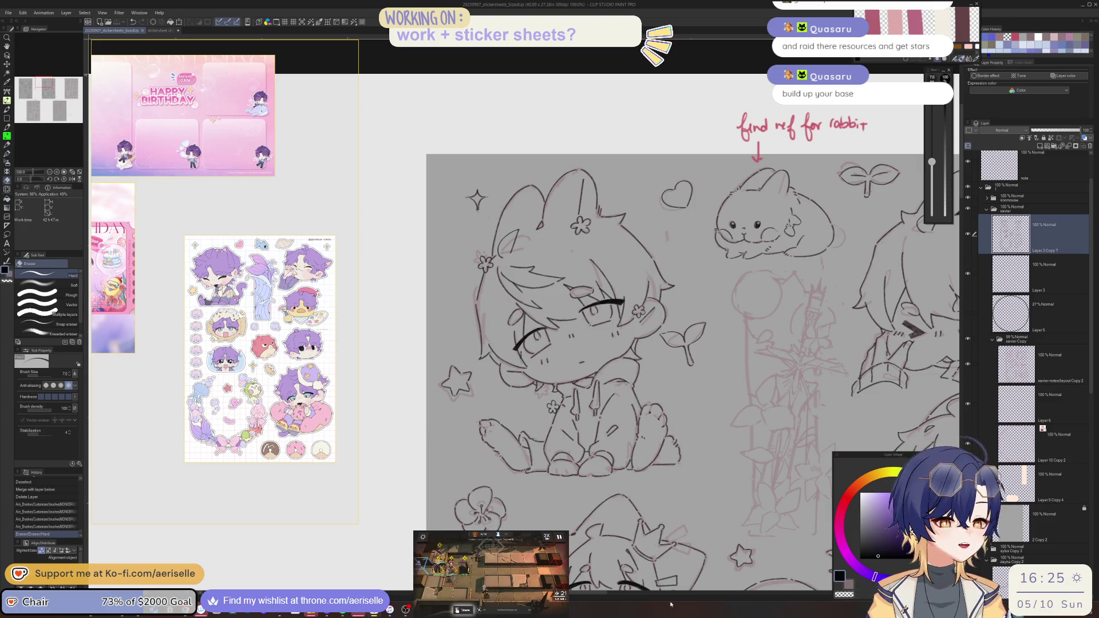
click(480, 595)
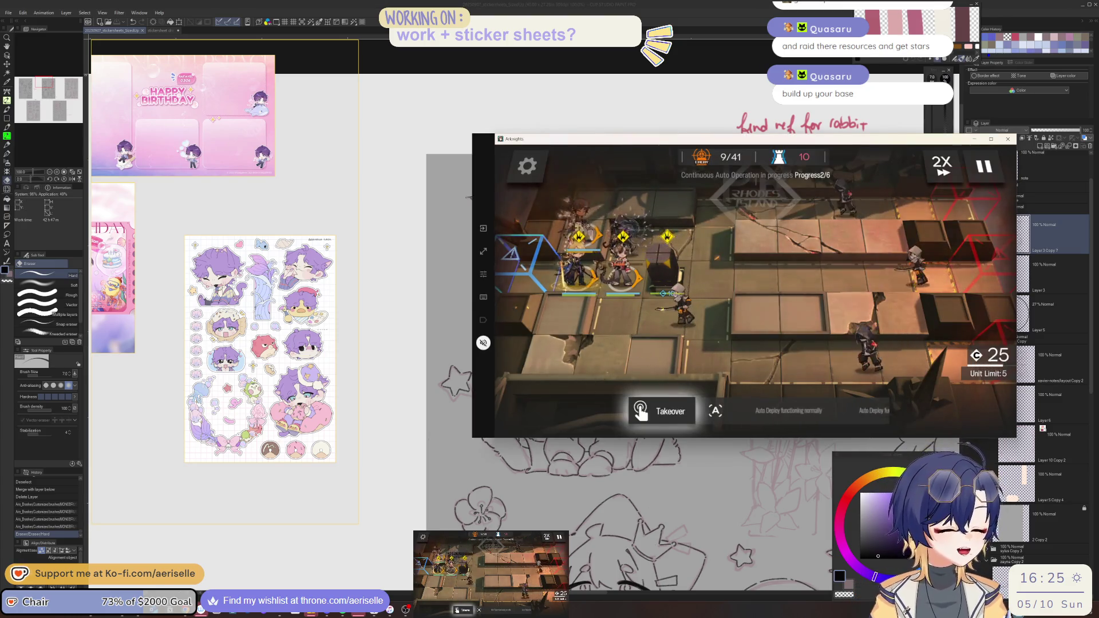
click(418, 526)
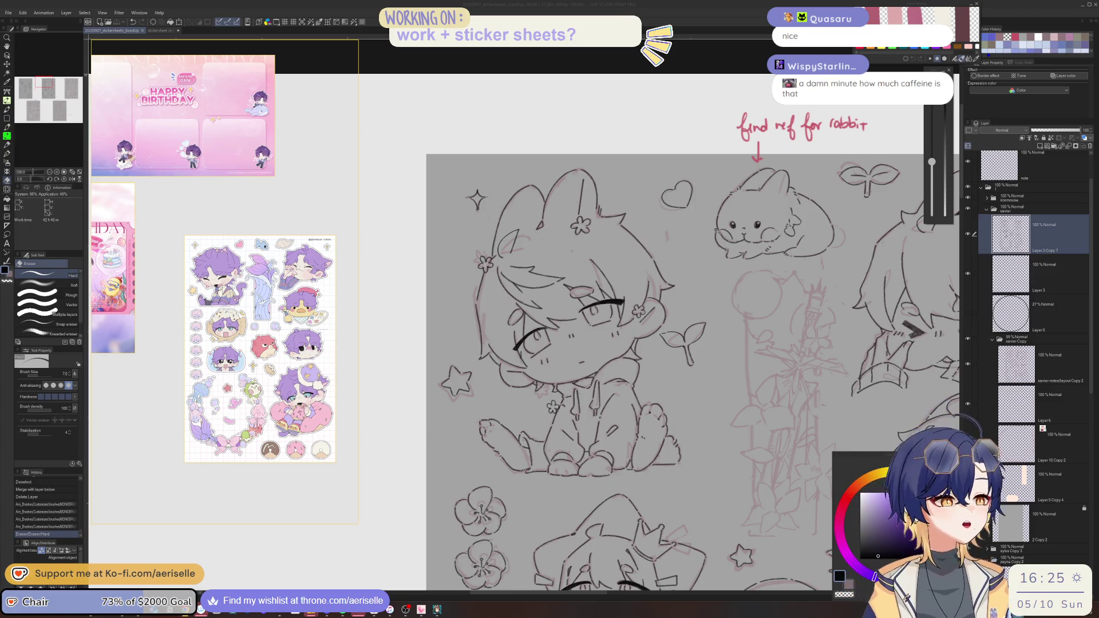
- Scroll the reference panel to the crowned knight and centre the canvas on the rabbit sketches
click(464, 3)
scroll(244, 258, down, 10)
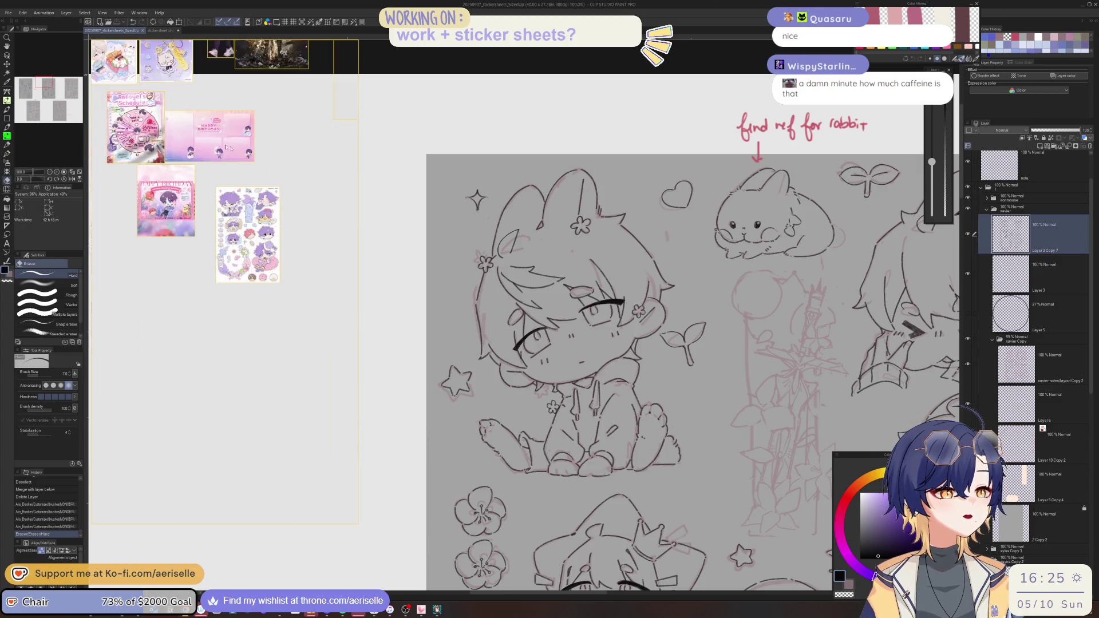
scroll(245, 259, down, 5)
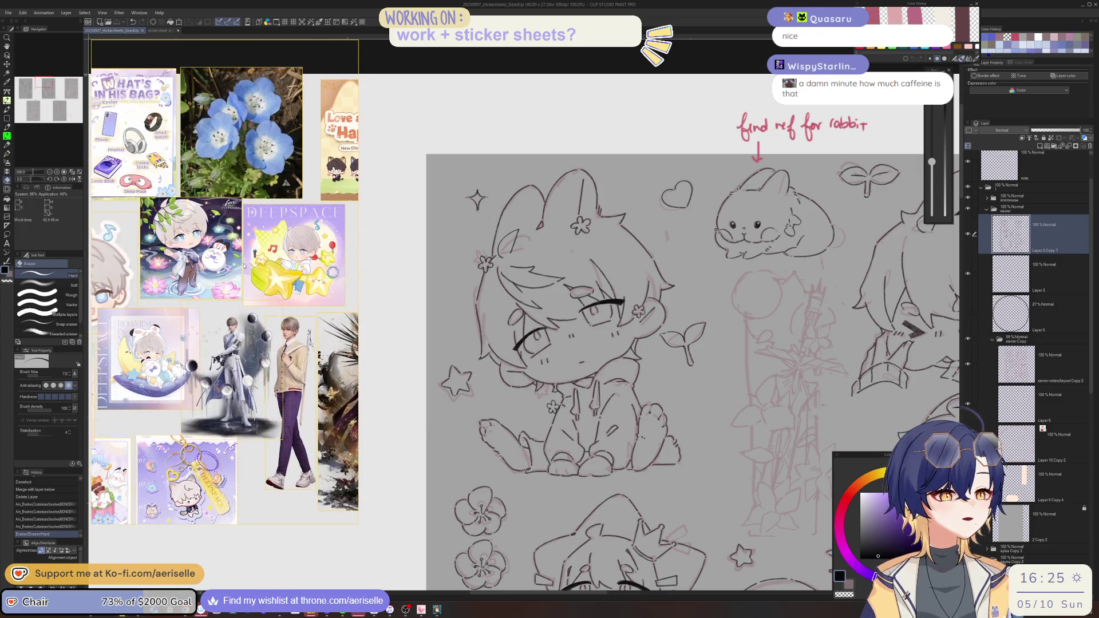
scroll(209, 308, down, 3)
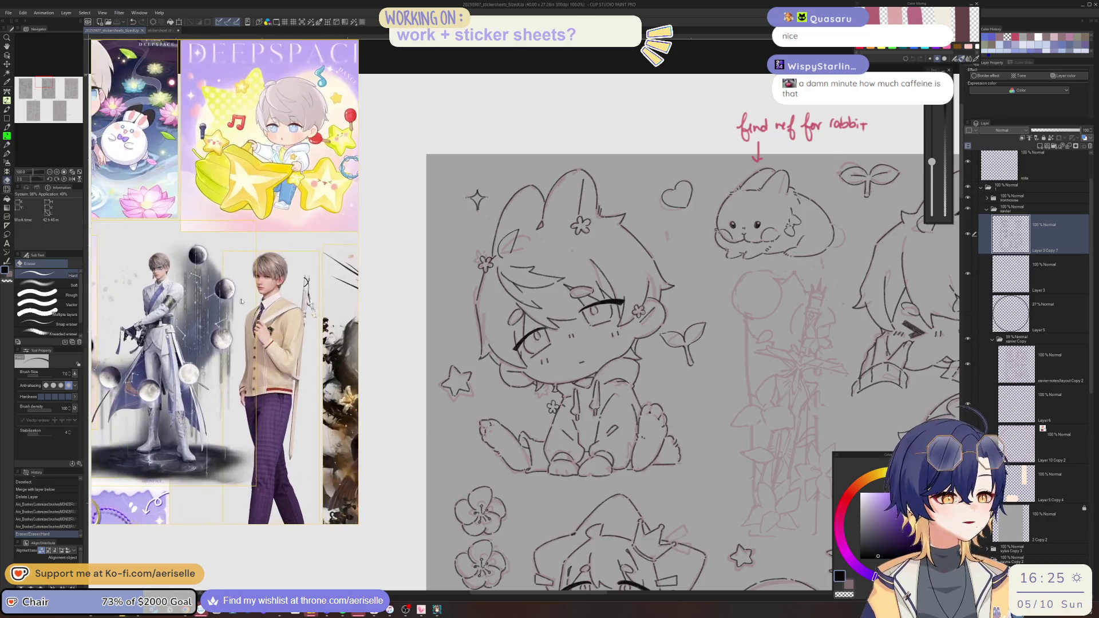
drag(823, 290, 571, 290)
scroll(551, 304, up, 4)
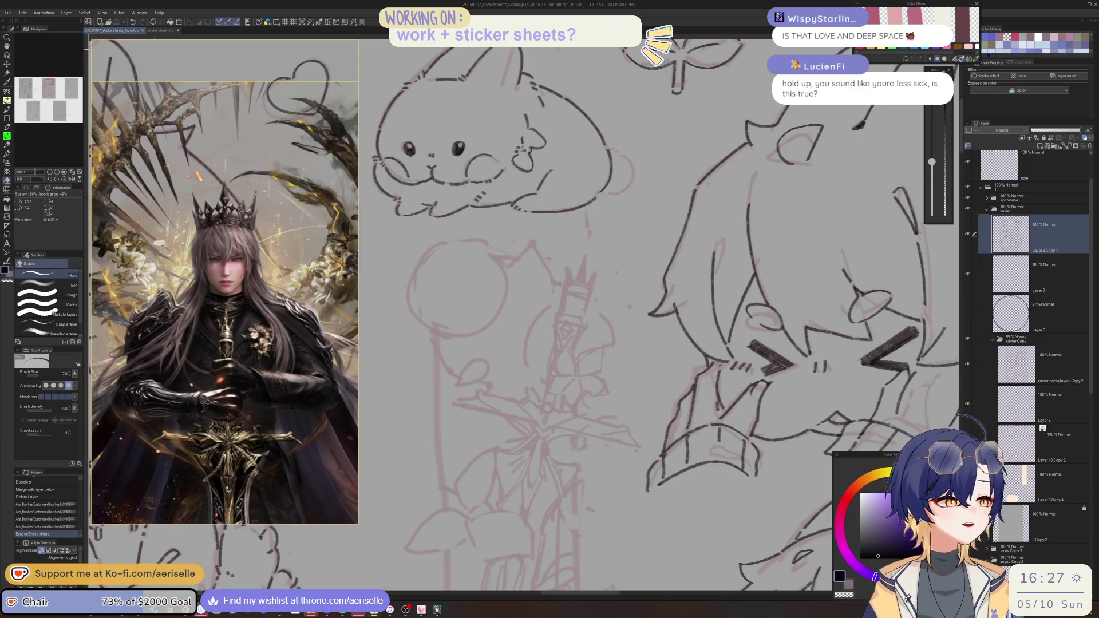
drag(505, 148, 667, 280)
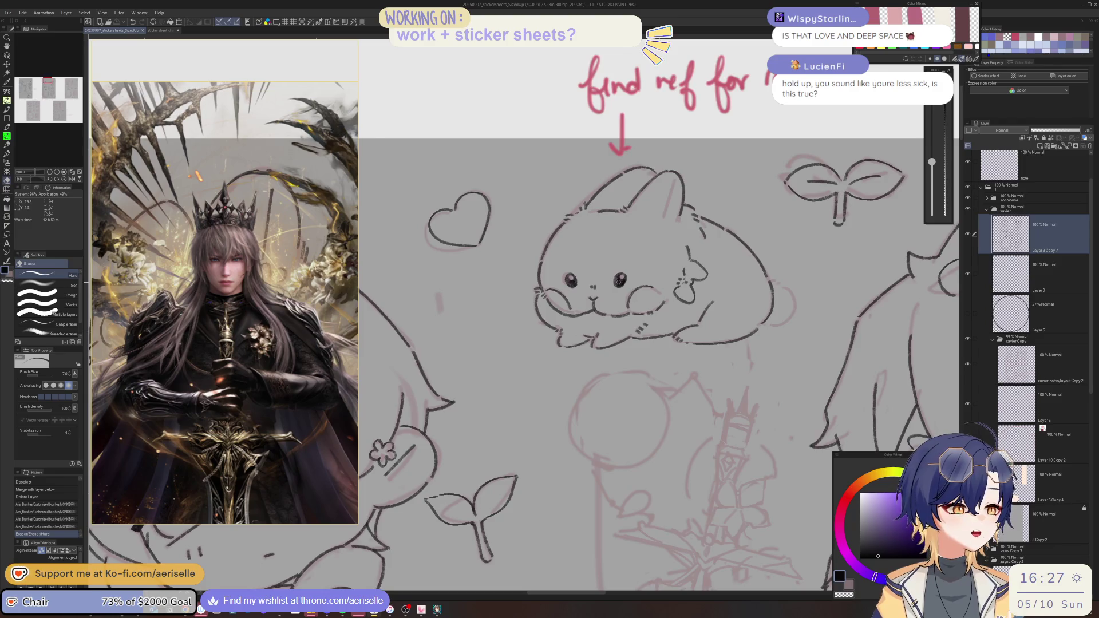
- Ink the two vertical side lines of the sword top with the pen
scroll(667, 279, up, 1)
scroll(652, 314, down, 2)
scroll(593, 367, down, 1)
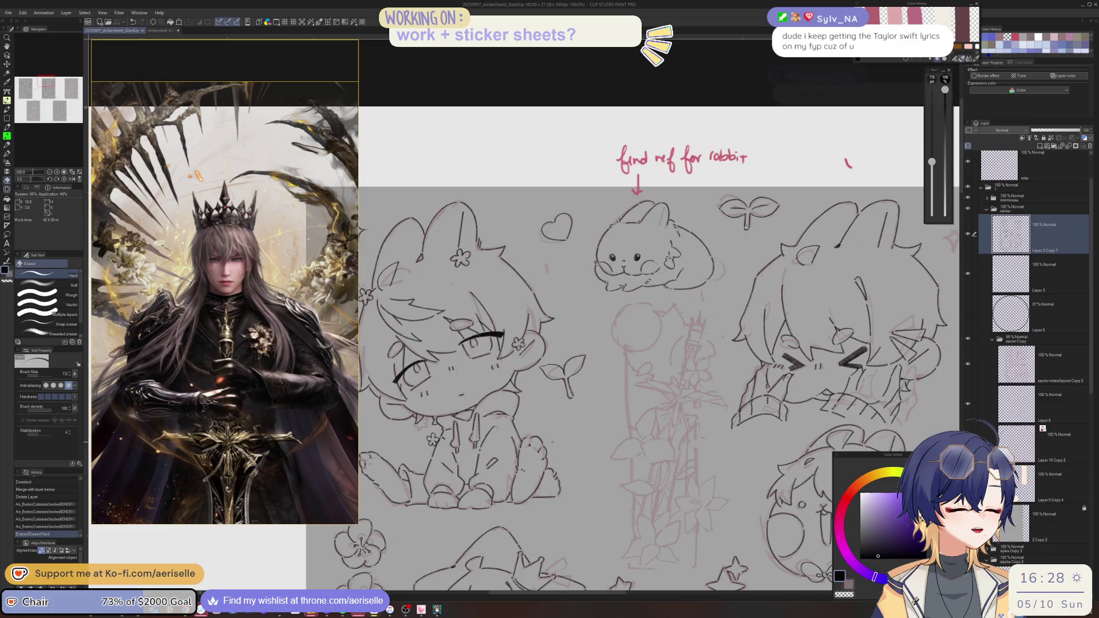
mouse_move(532, 470)
mouse_down()
mouse_move(559, 375)
mouse_move(447, 387)
mouse_move(410, 456)
mouse_move(552, 330)
mouse_up()
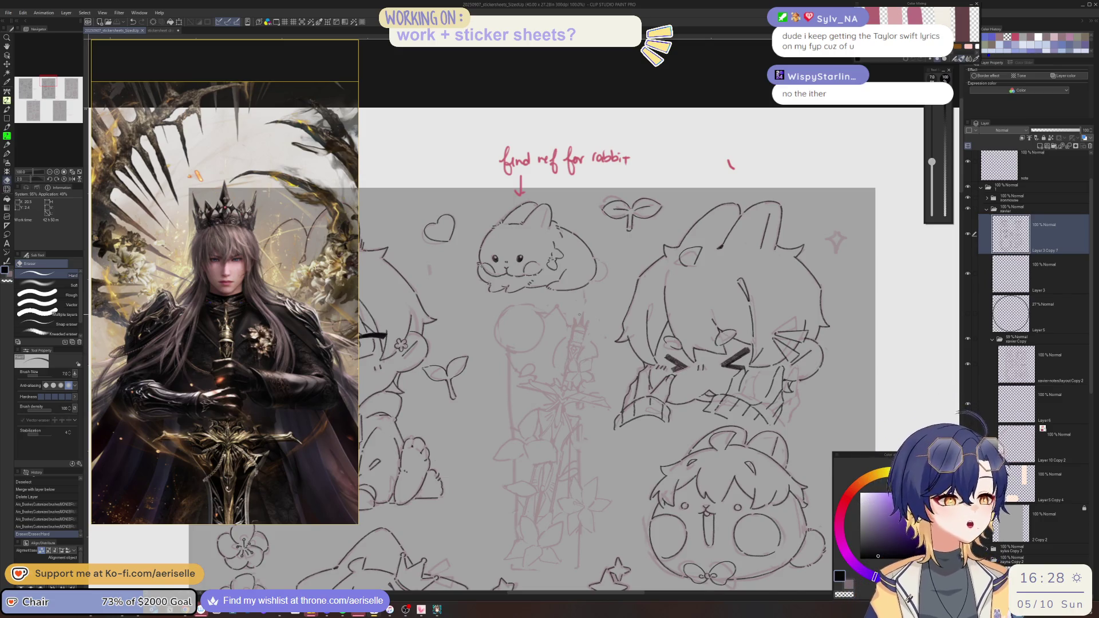
scroll(581, 328, up, 5)
key(minus)
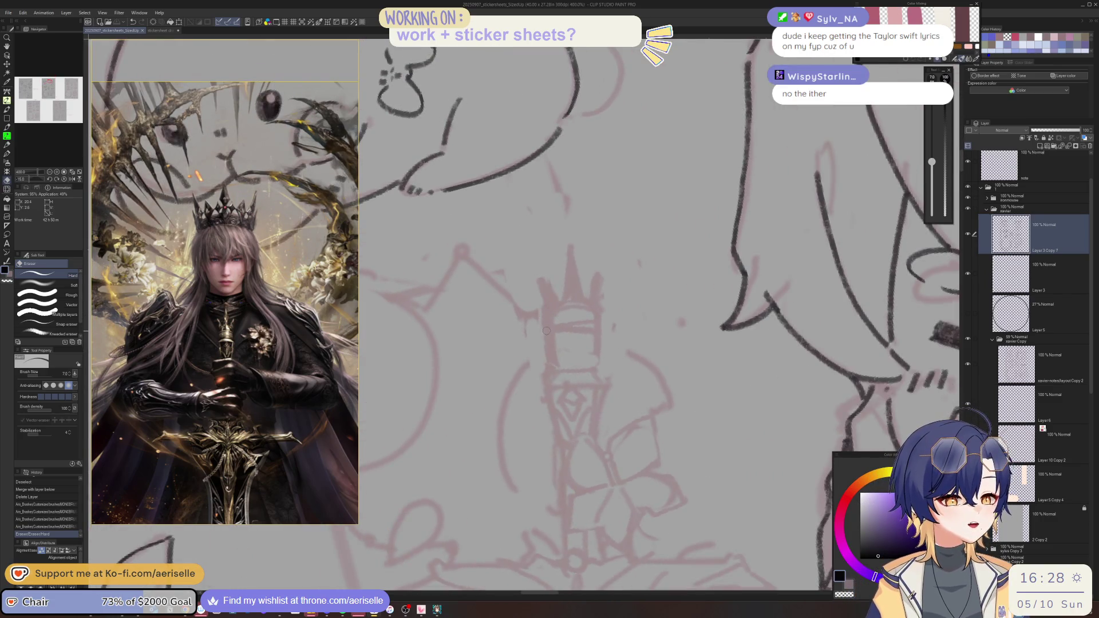
key(p)
drag(547, 322, 553, 366)
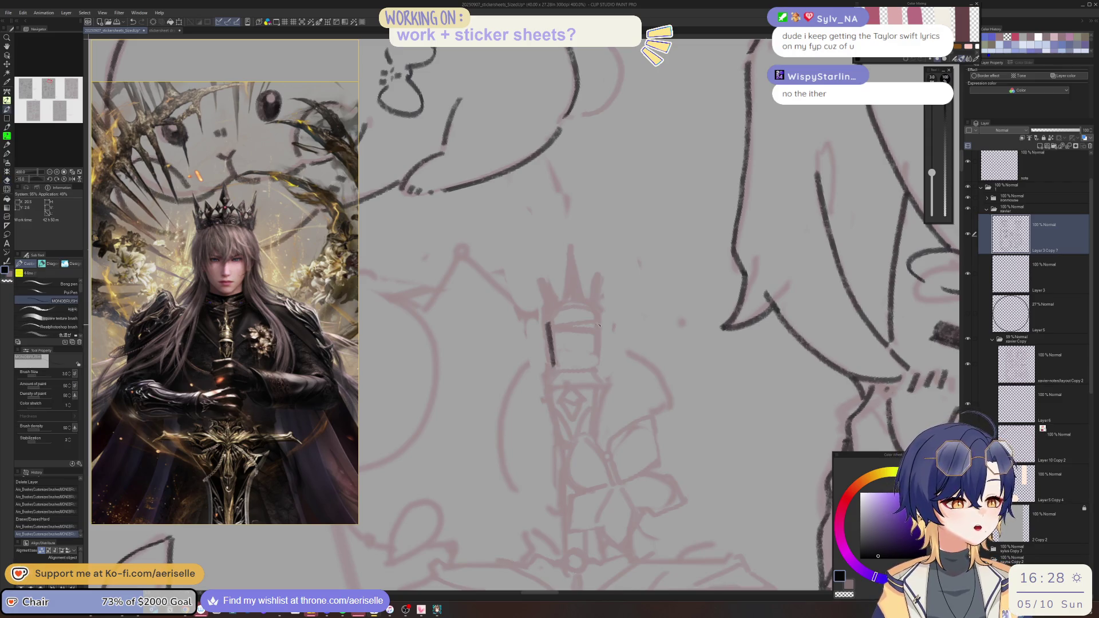
drag(599, 320, 595, 364)
- Ink the crown's middle and left peaks, redoing stray strokes
mouse_move(577, 295)
mouse_down()
mouse_move(535, 344)
mouse_move(569, 330)
mouse_move(582, 343)
mouse_move(551, 324)
mouse_move(552, 344)
mouse_up()
key(ctrl+z)
key(ctrl+z)
mouse_move(554, 298)
mouse_down()
mouse_move(544, 325)
mouse_move(562, 322)
mouse_move(561, 347)
mouse_up()
mouse_move(562, 346)
mouse_down()
mouse_move(537, 318)
mouse_move(553, 337)
mouse_move(555, 318)
mouse_move(554, 342)
mouse_up()
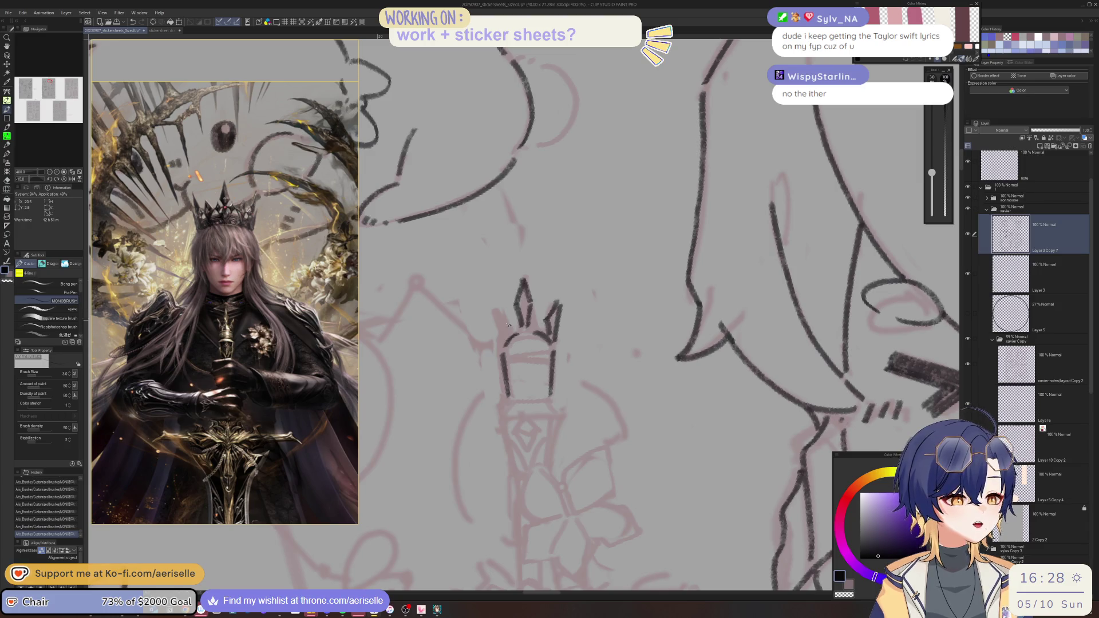
mouse_move(489, 309)
mouse_down()
mouse_move(497, 349)
mouse_move(497, 318)
mouse_move(505, 328)
mouse_up()
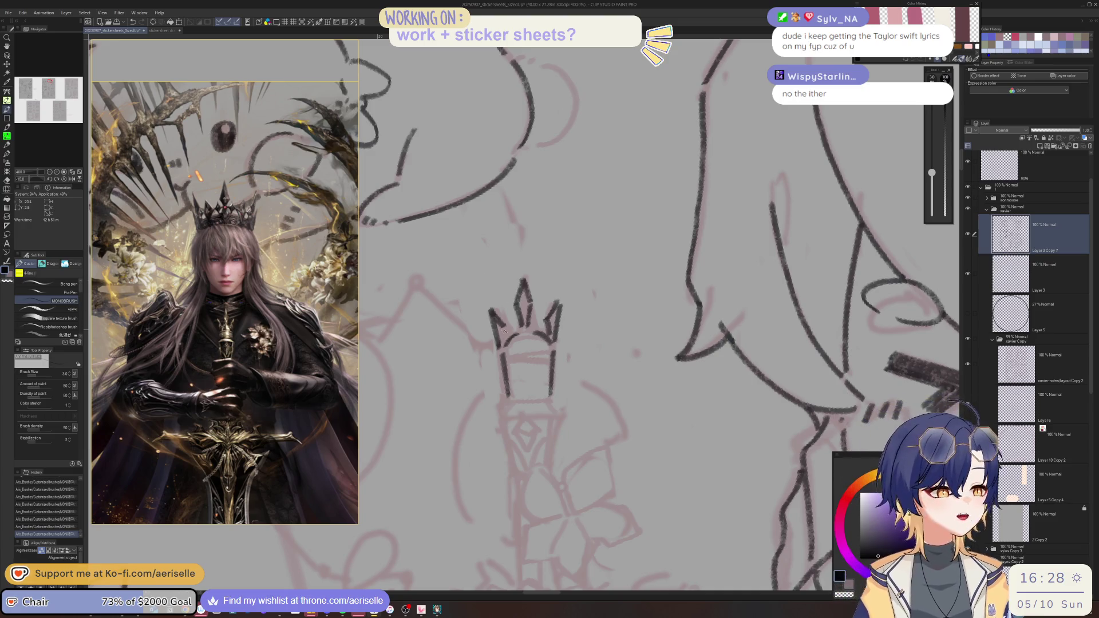
key(ctrl+z)
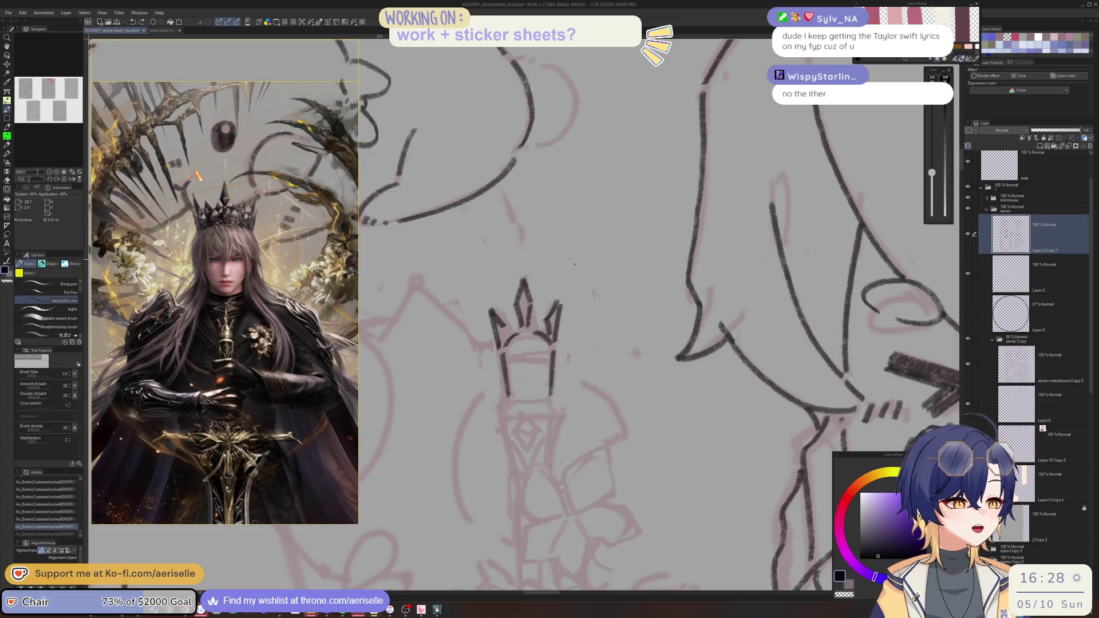
drag(508, 330, 503, 340)
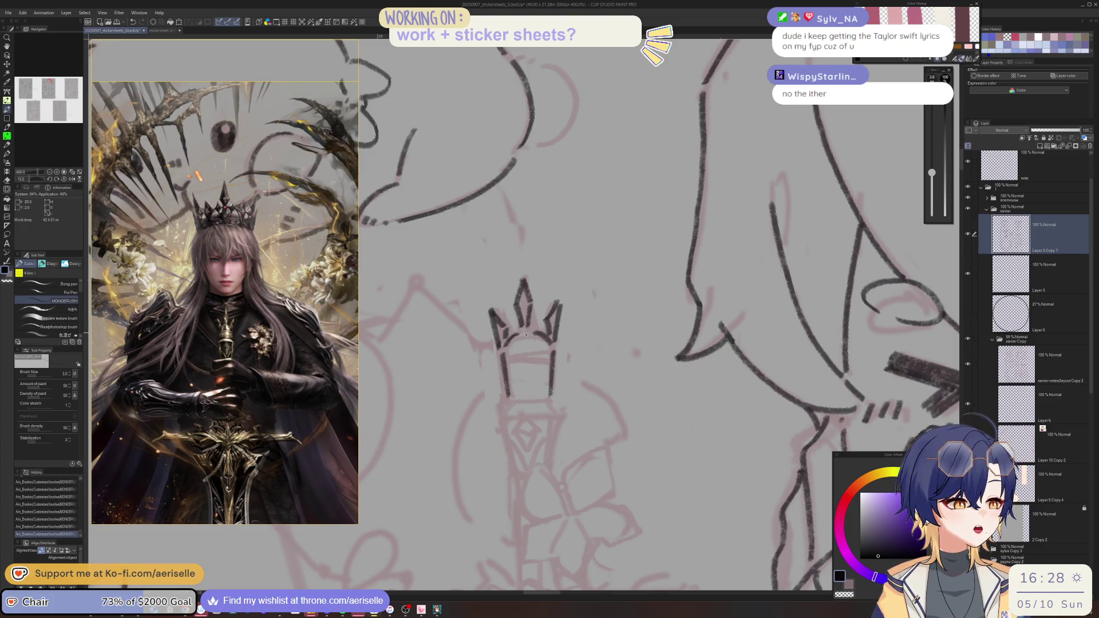
- Lasso the crown's right prong, lower it slightly, and deselect
mouse_move(528, 331)
mouse_down()
mouse_move(506, 350)
mouse_move(505, 324)
mouse_move(561, 344)
mouse_up()
key(m)
key(k)
key(ctrl+d)
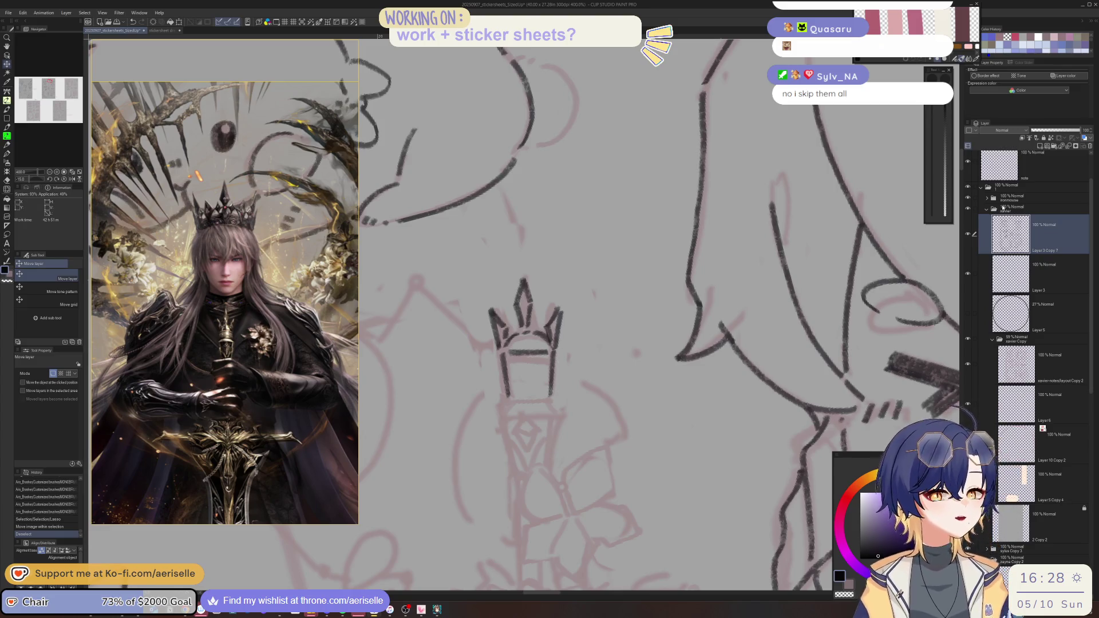
- Ink the banded block of lines beneath the crown prongs, then reset rotation and zoom out
key(ctrl+shift+r)
drag(514, 338, 515, 380)
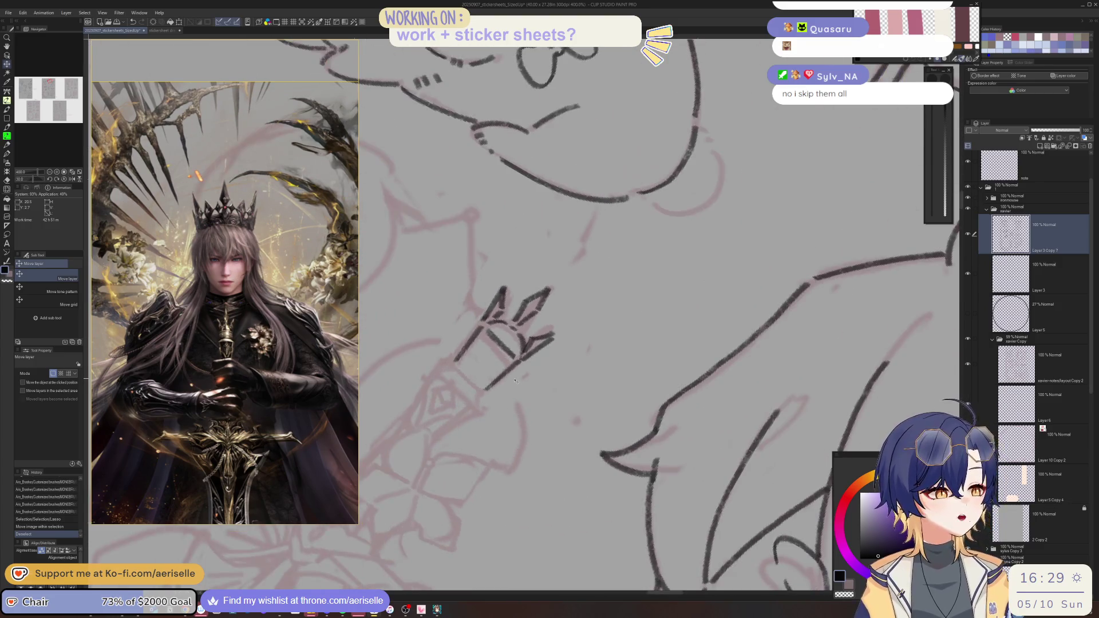
key(p)
mouse_move(484, 334)
mouse_down()
mouse_move(529, 371)
mouse_move(504, 358)
mouse_move(490, 394)
mouse_move(556, 410)
mouse_up()
key(ctrl+at)
key(ctrl+z)
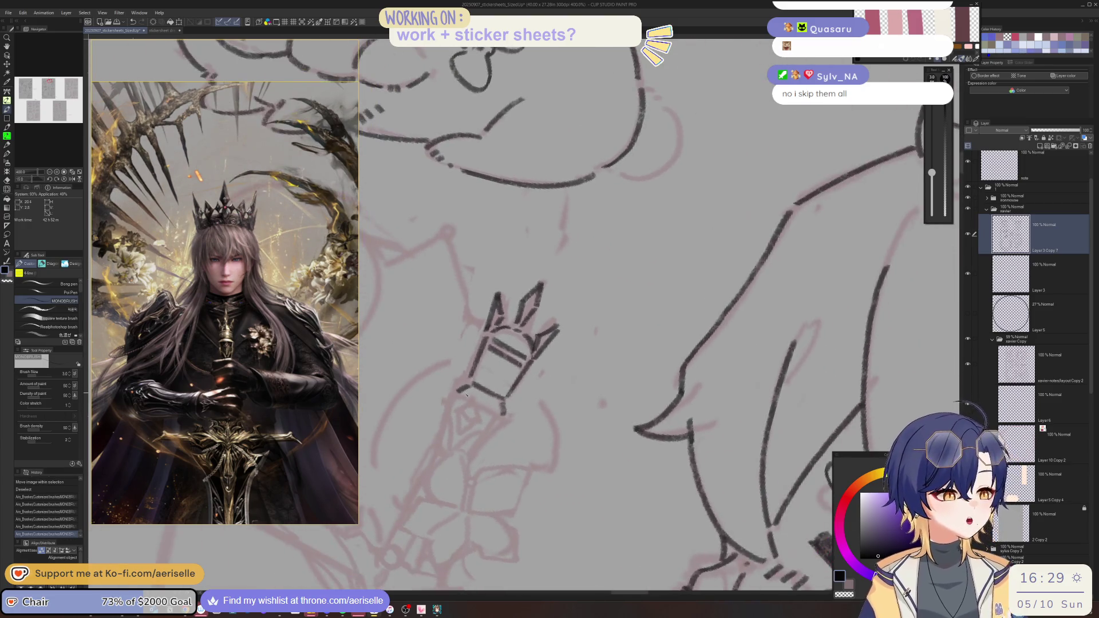
drag(461, 393, 497, 416)
key(ctrl+z)
key(ctrl+minus)
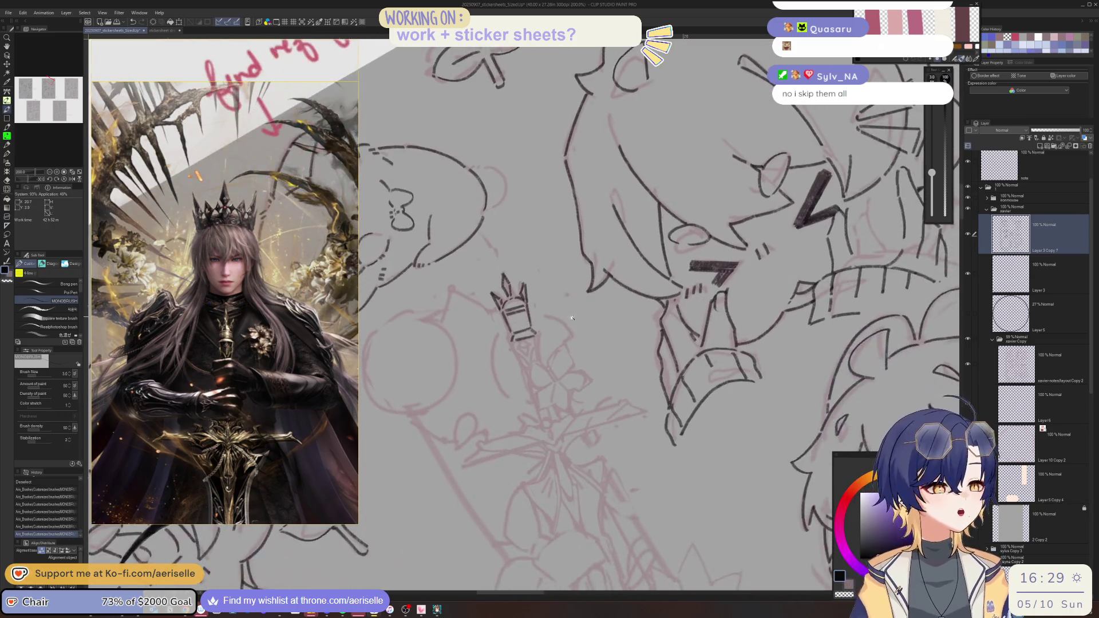
scroll(505, 343, up, 2)
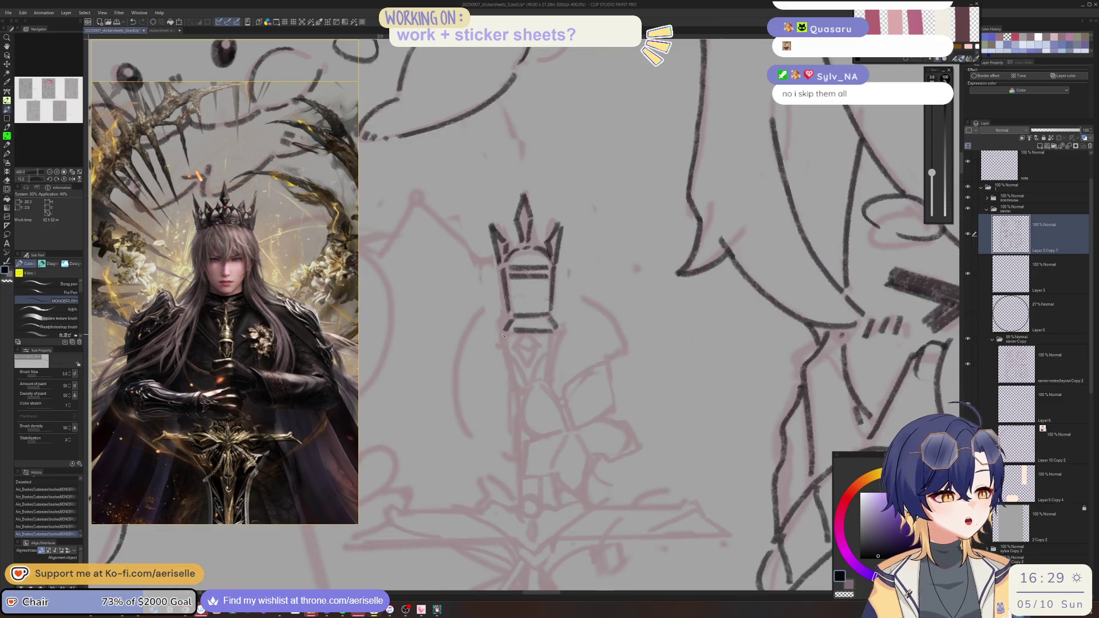
- Tilt the canvas, then zoom out to view the whole sticker sheet
mouse_move(568, 336)
mouse_down()
mouse_move(511, 348)
mouse_move(522, 392)
mouse_up()
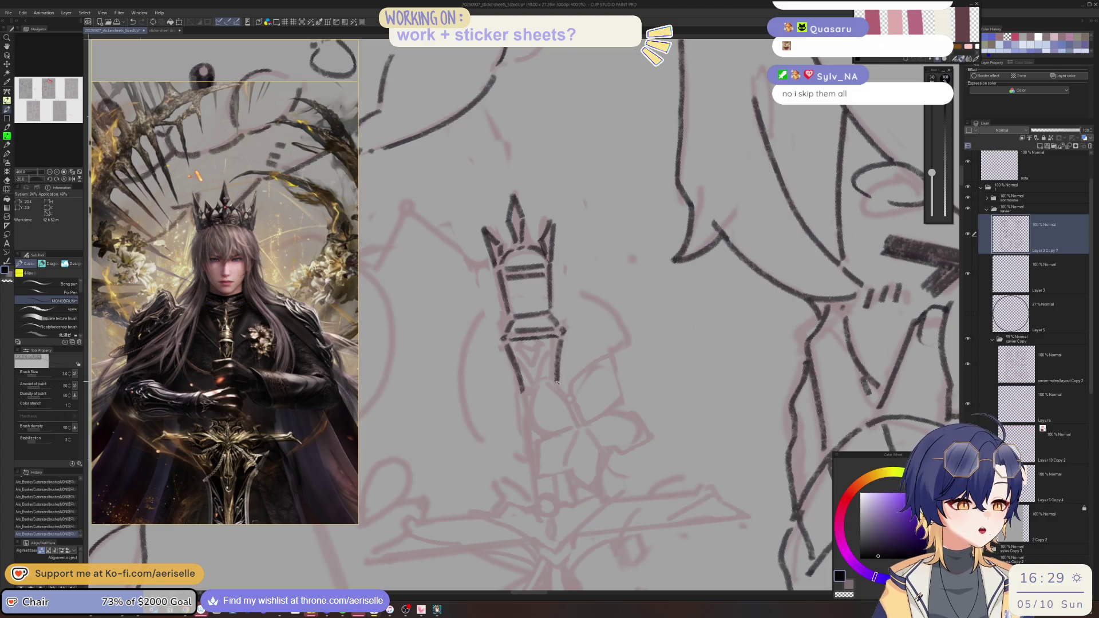
key(ctrl+alt+0)
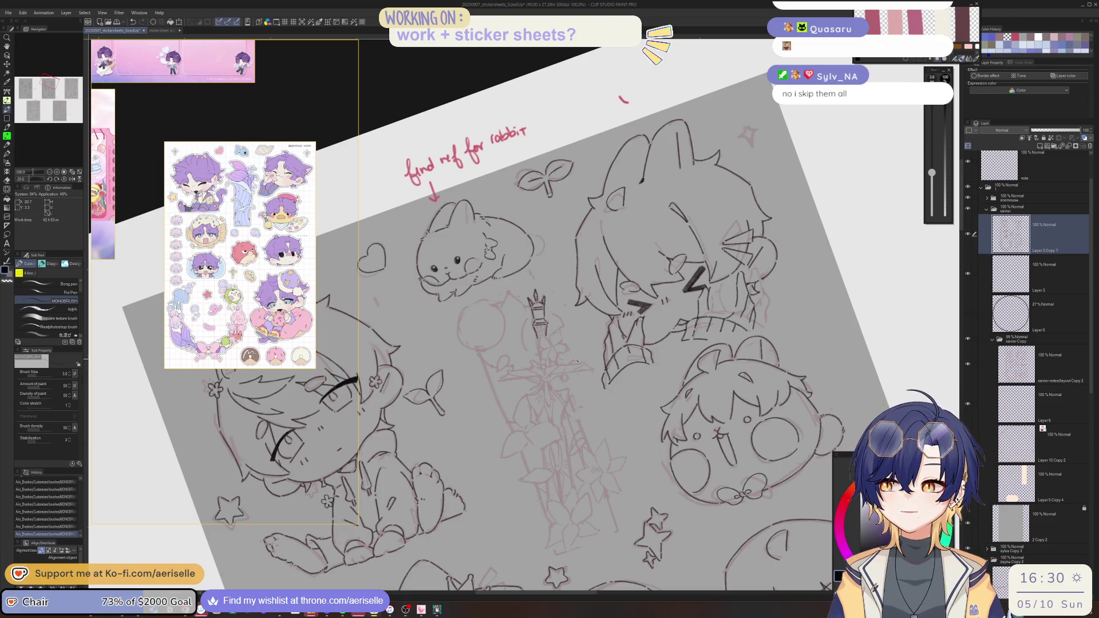
- Swap the reference back to the crowned knight image and zoom in on the grip
click(336, 337)
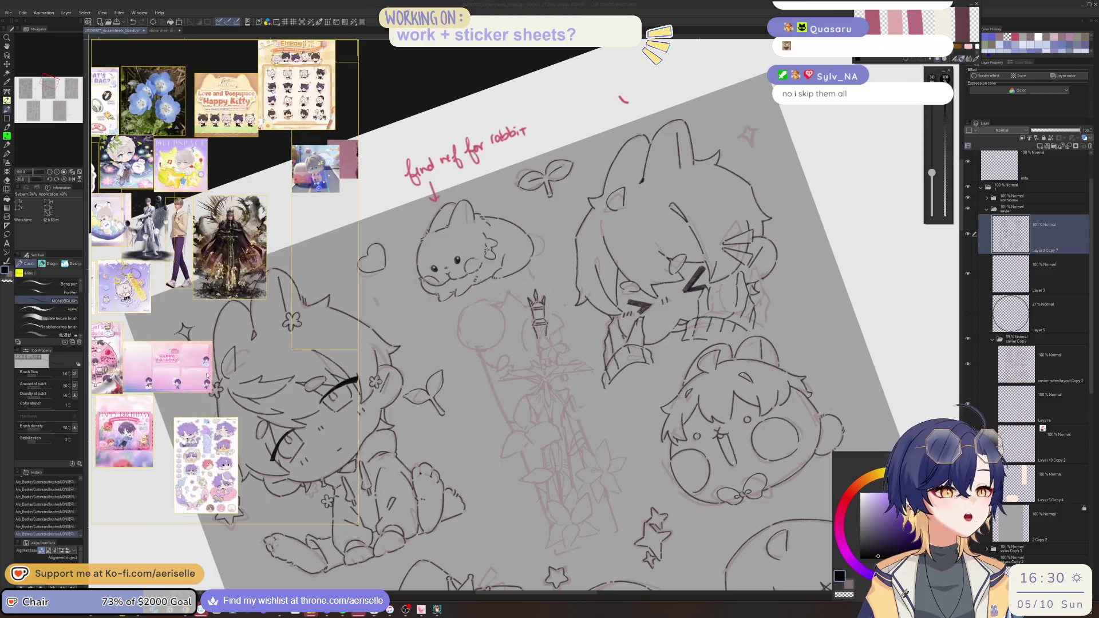
double_click(254, 355)
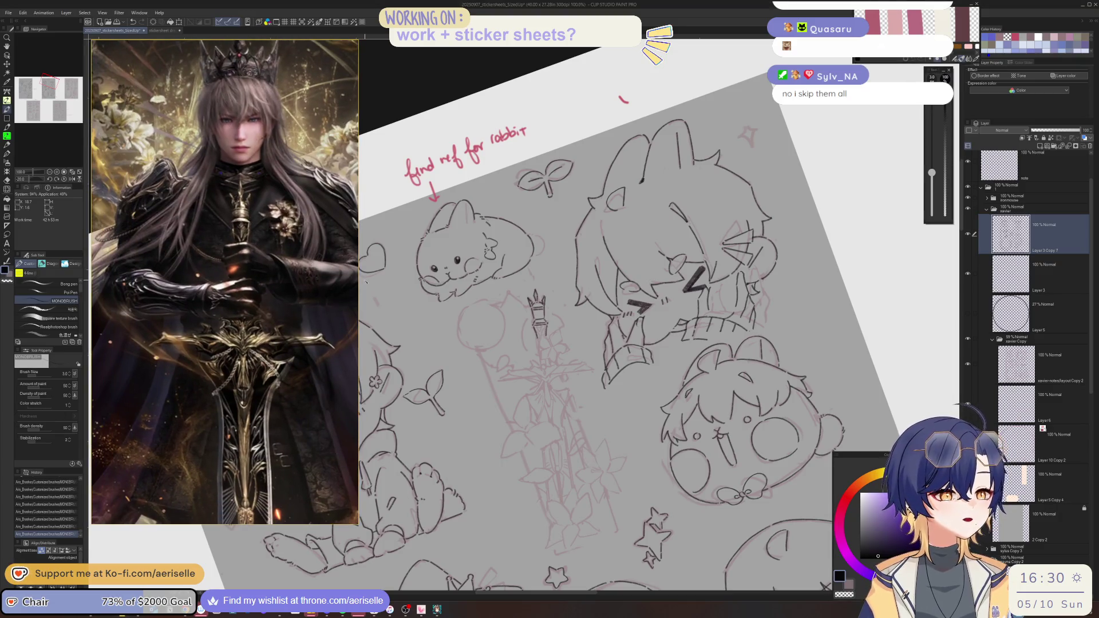
scroll(539, 335, up, 5)
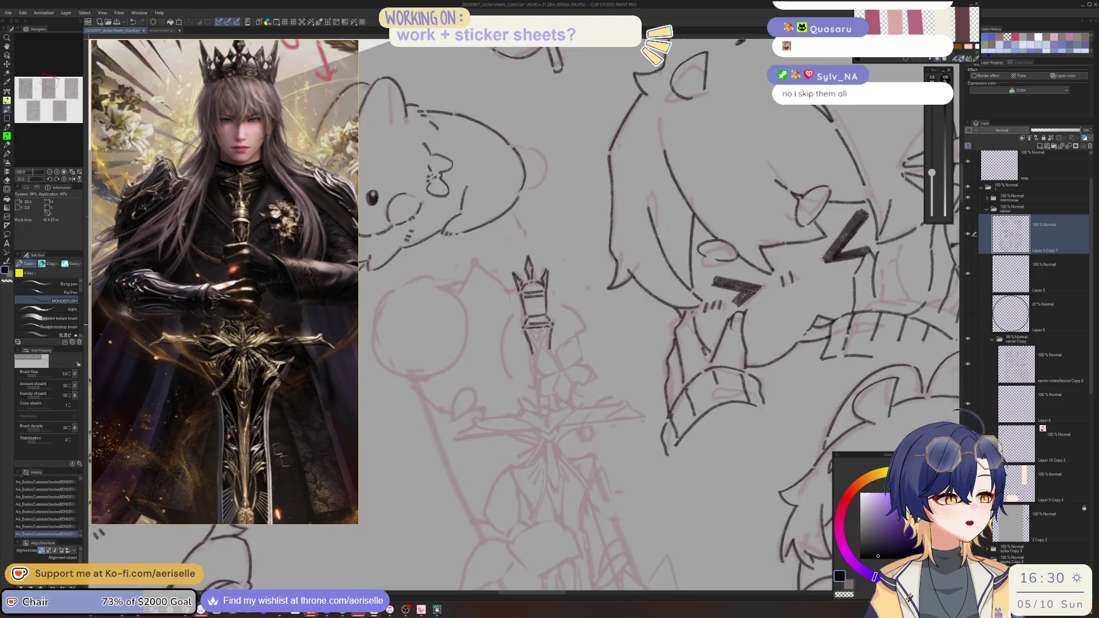
mouse_move(532, 331)
mouse_down()
mouse_move(524, 348)
mouse_move(547, 348)
mouse_move(538, 363)
mouse_up()
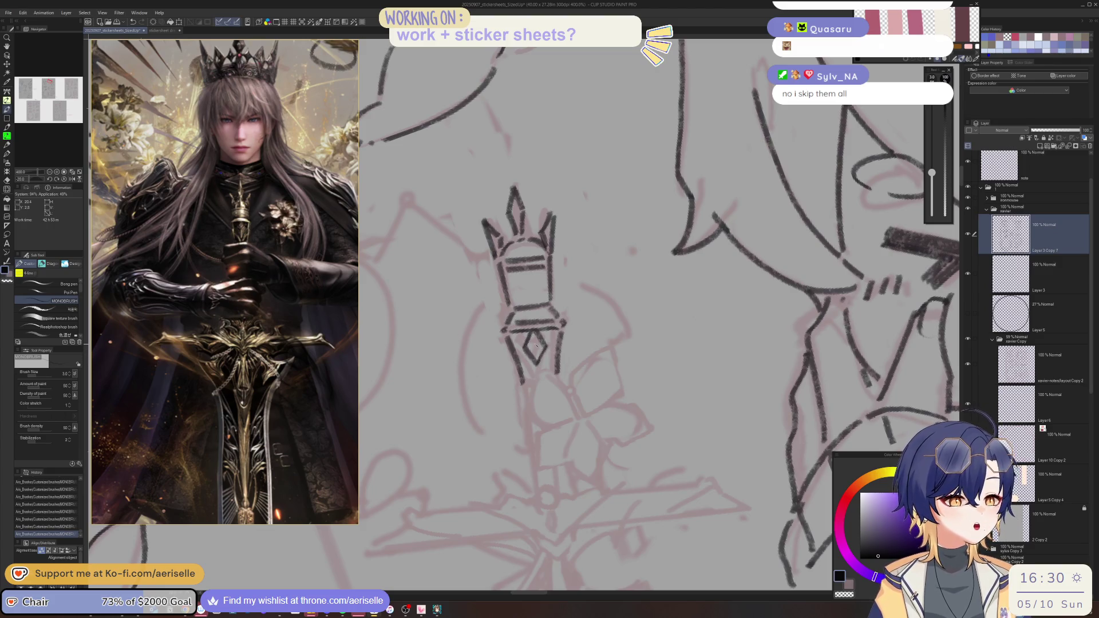
key(ctrl+z)
key(ctrl+z)
key(ctrl+z)
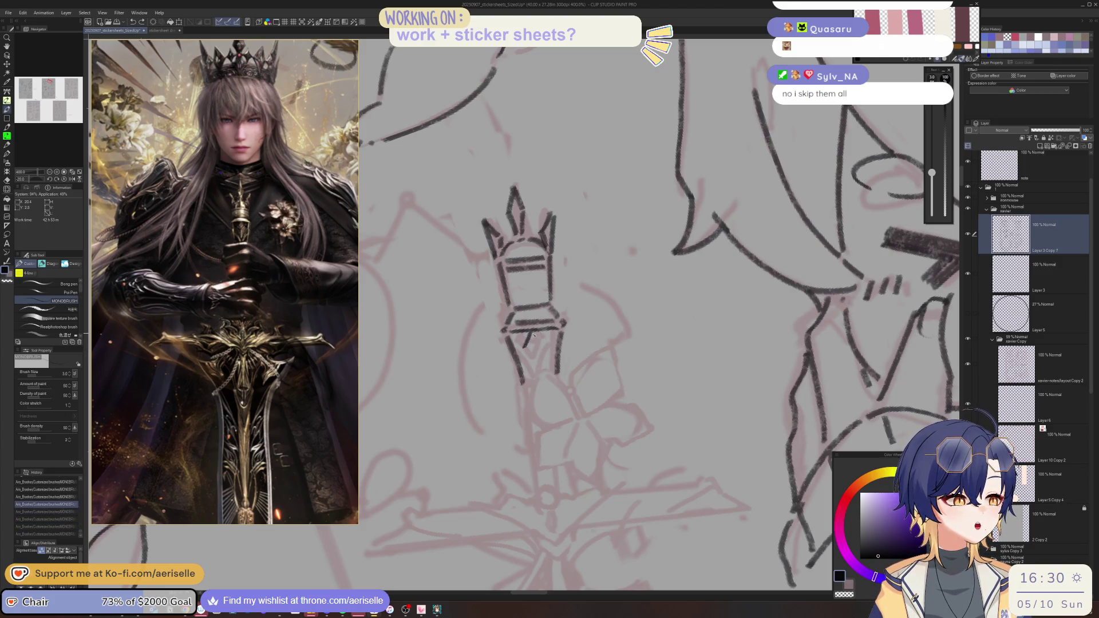
- Ink a diamond, a chevron, three dots and an arching curve below the sword grip
mouse_move(532, 331)
mouse_down()
mouse_move(535, 346)
mouse_move(527, 340)
mouse_up()
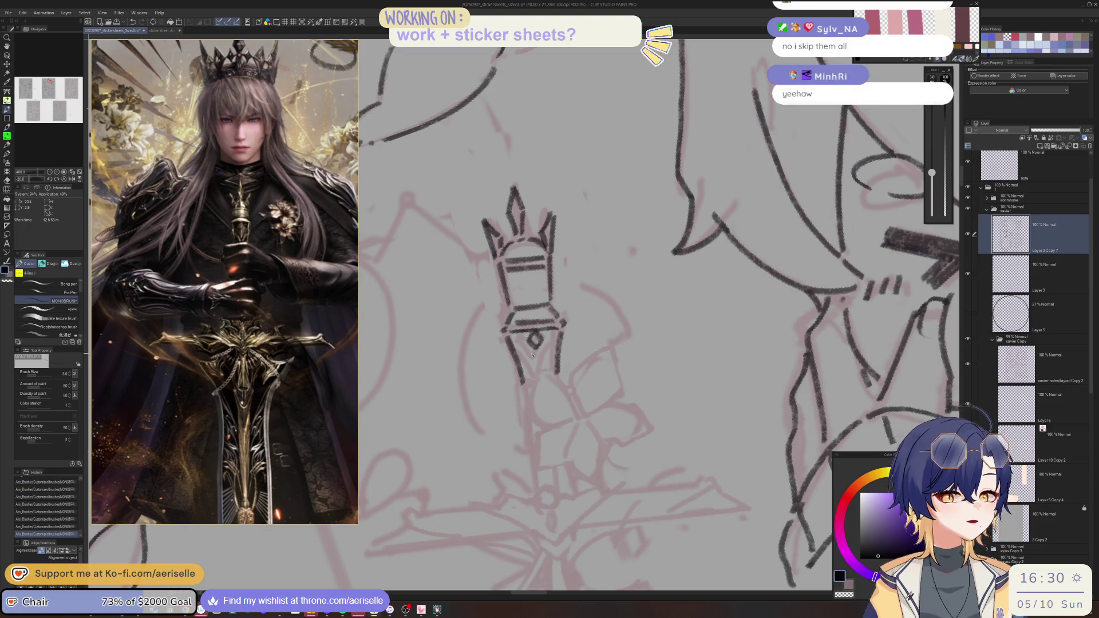
drag(533, 346, 524, 356)
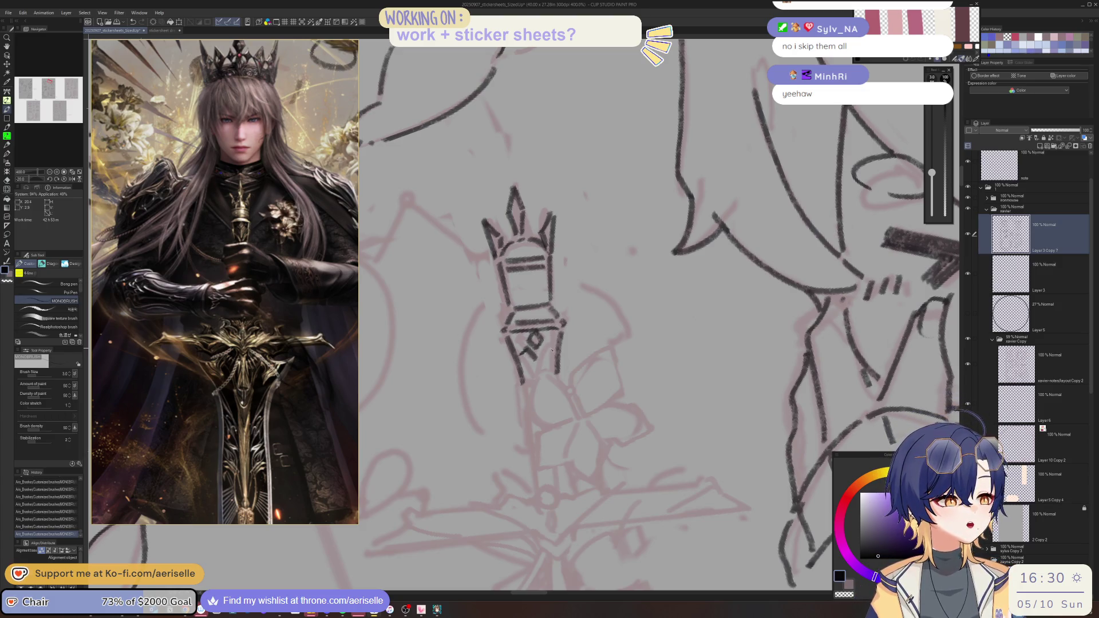
mouse_move(519, 355)
mouse_down()
mouse_move(536, 375)
mouse_move(554, 354)
mouse_move(536, 374)
mouse_move(556, 368)
mouse_up()
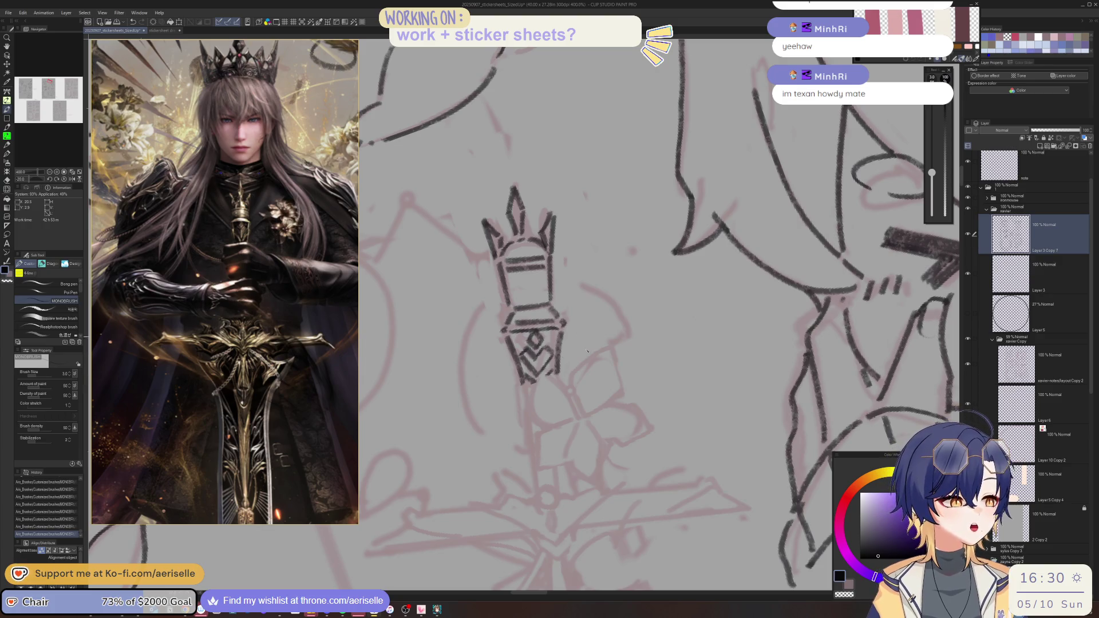
click(572, 413)
click(589, 413)
click(582, 425)
mouse_move(571, 401)
mouse_down()
mouse_move(580, 369)
mouse_move(612, 347)
mouse_move(623, 389)
mouse_up()
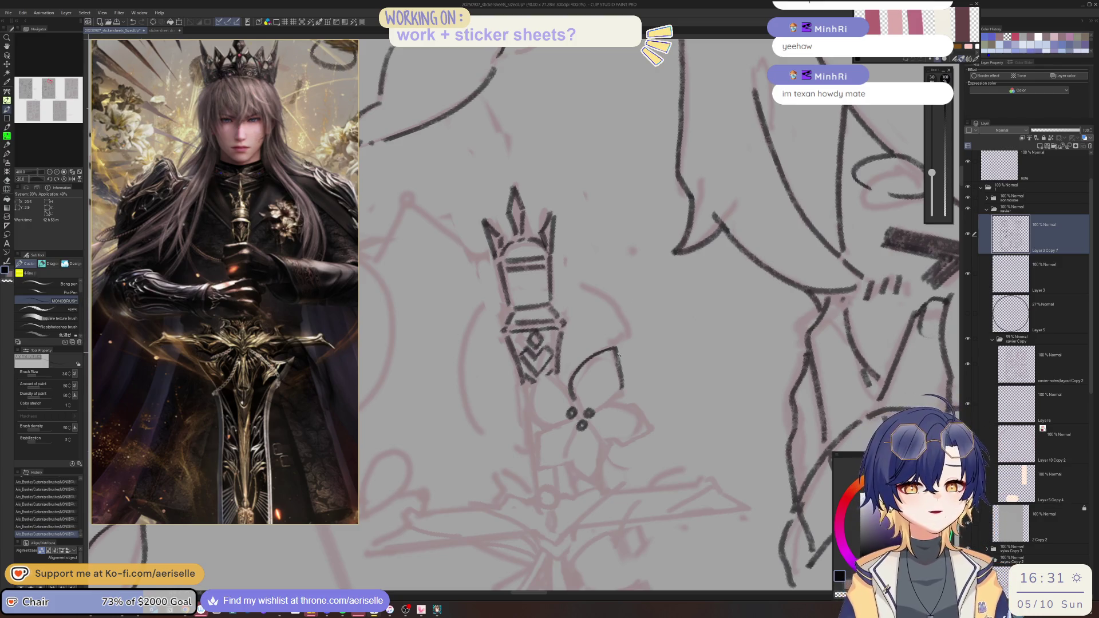
- Ink the first lily petal outline beside the dot cluster, retrying misplaced strokes
key(minus)
key(minus)
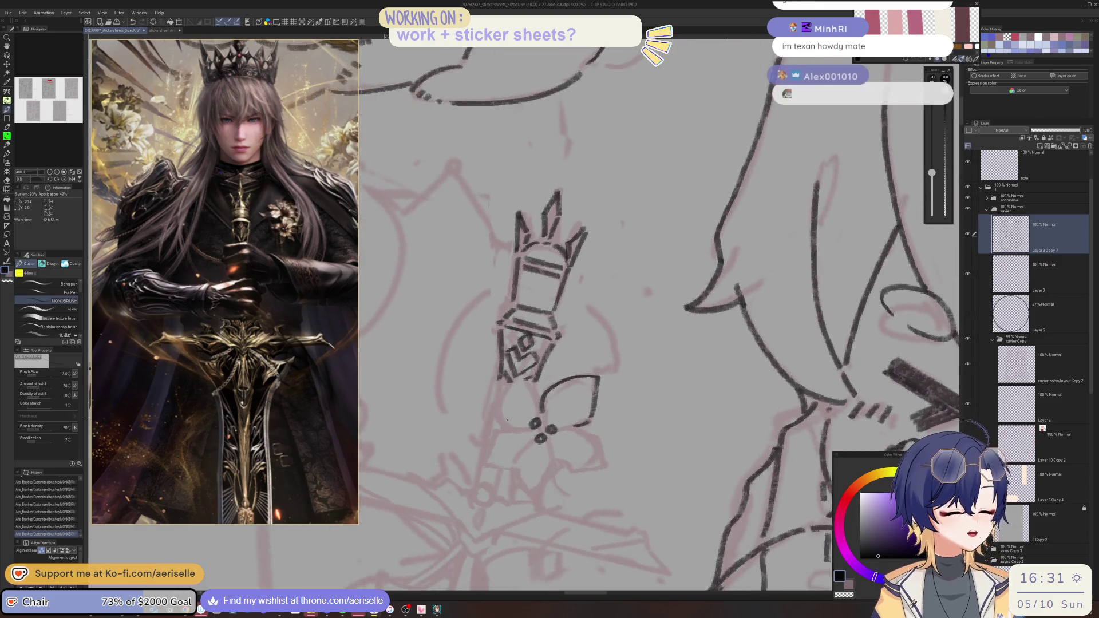
mouse_move(511, 433)
mouse_down()
mouse_move(497, 400)
mouse_move(520, 376)
mouse_up()
key(ctrl+z)
drag(522, 371, 536, 395)
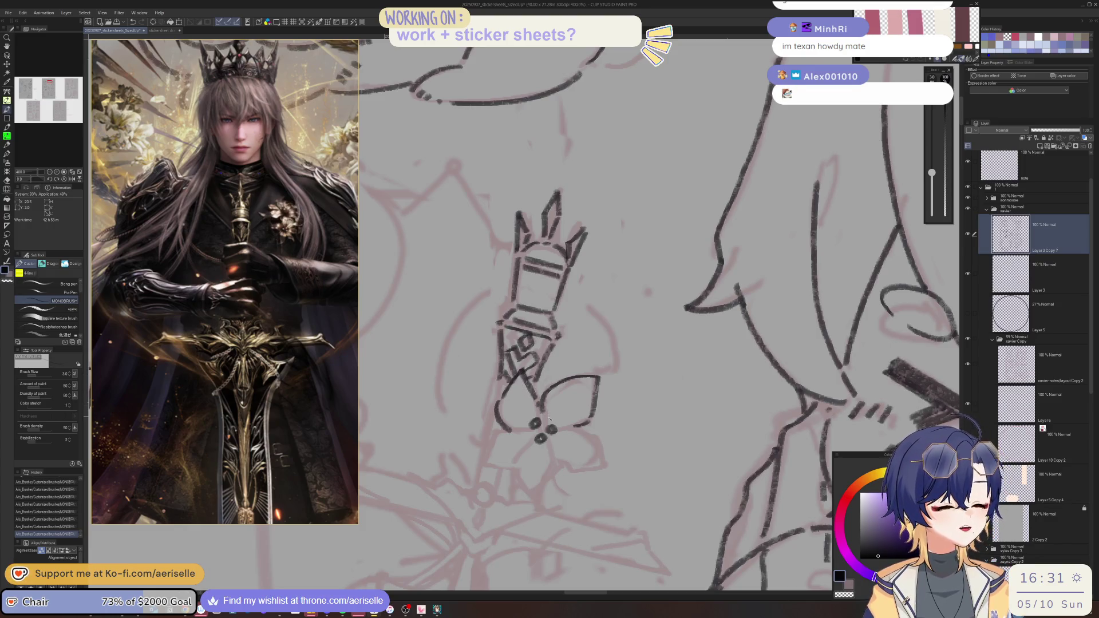
key(minus)
key(minus)
key(minus)
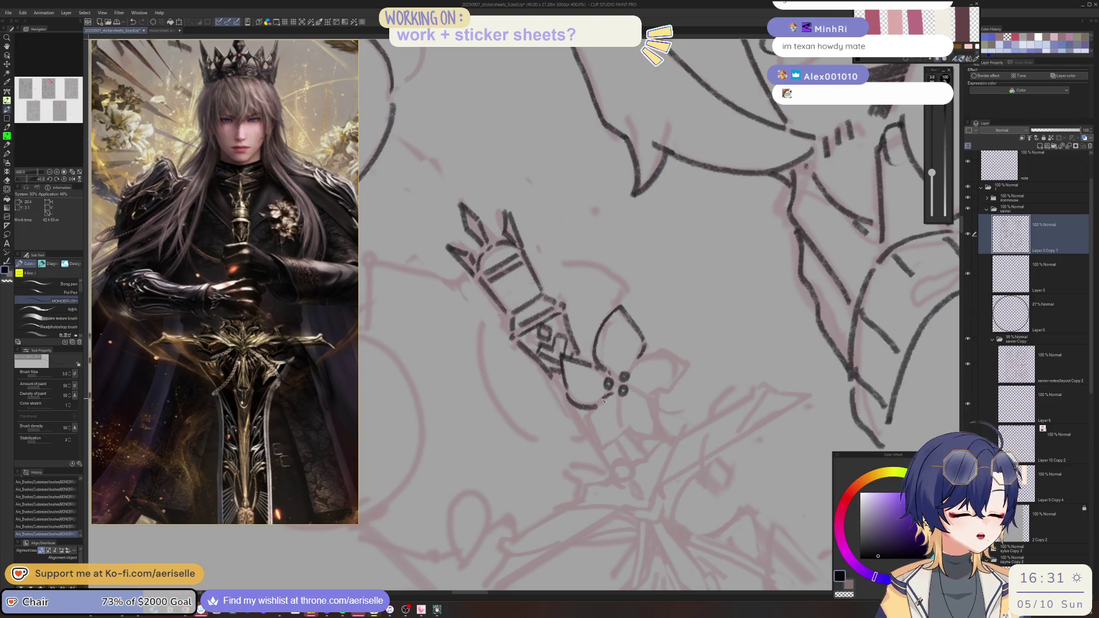
drag(591, 422, 614, 455)
key(ctrl+z)
key(asciicircum)
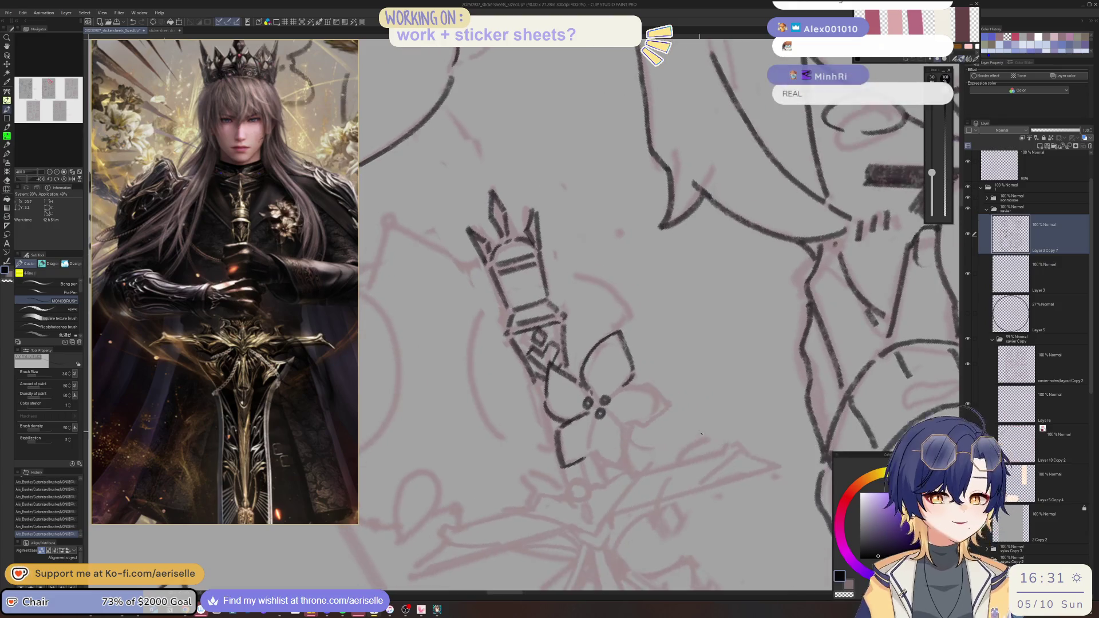
drag(636, 383, 572, 348)
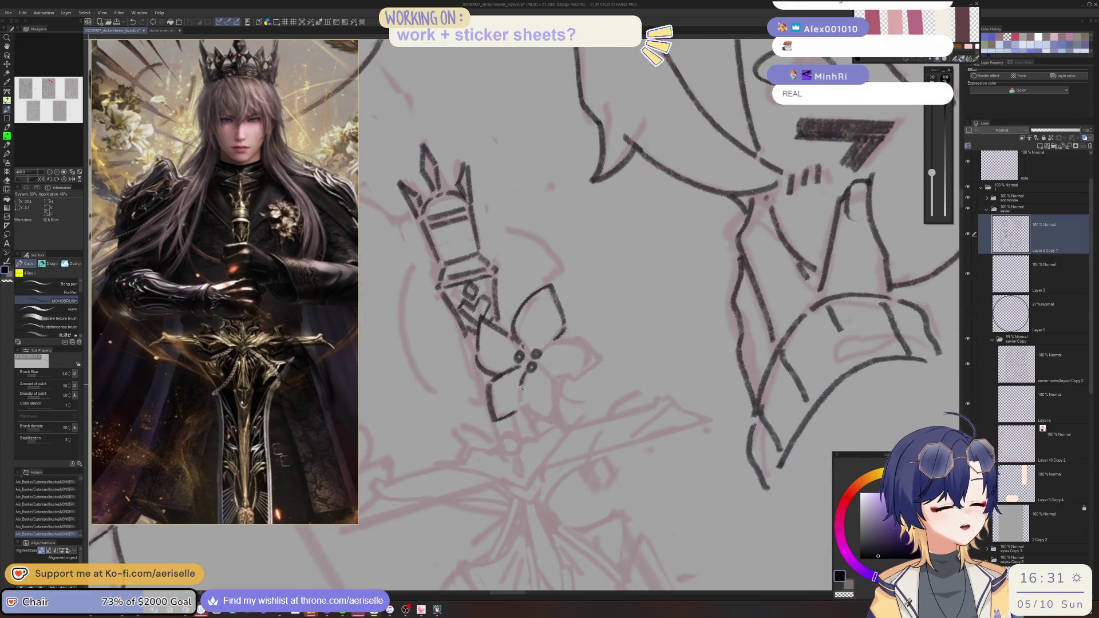
- Ink the lower and lower-left petal edges to complete the four-petal lily
drag(522, 409, 554, 421)
drag(539, 366, 560, 421)
key(asciicircum)
key(asciicircum)
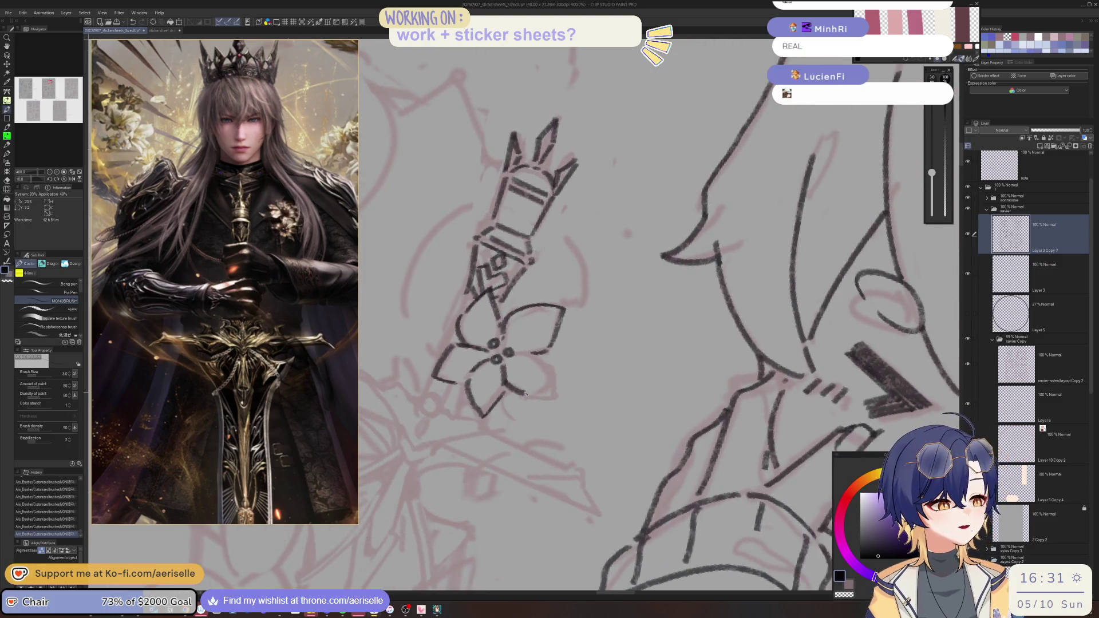
key(minus)
key(minus)
drag(550, 347, 536, 399)
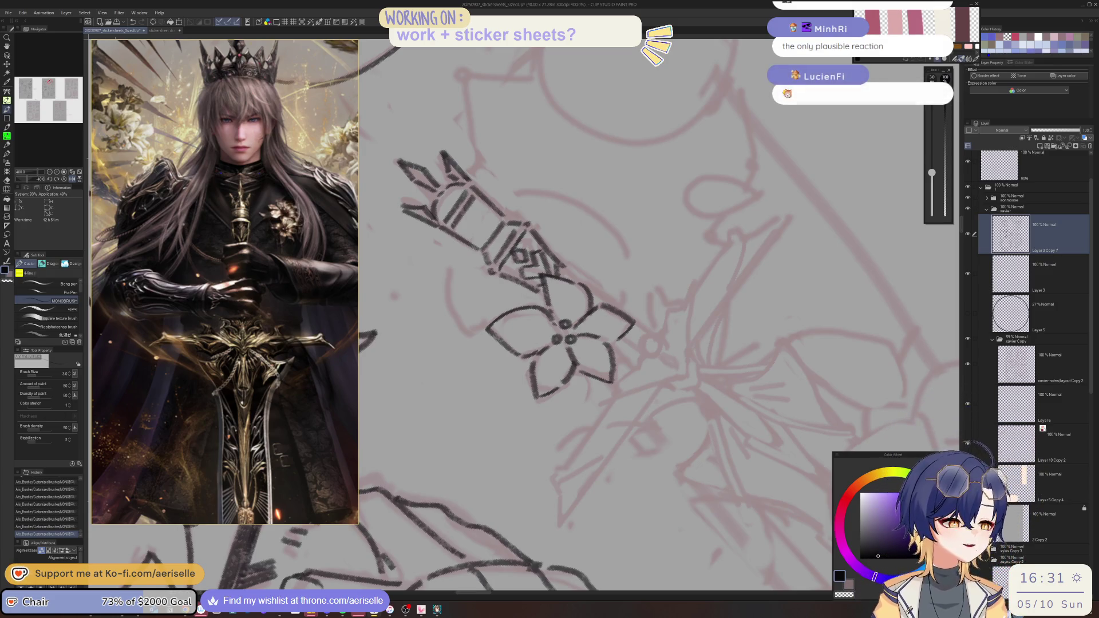
mouse_move(596, 321)
mouse_down()
mouse_move(635, 332)
mouse_move(593, 314)
mouse_move(541, 333)
mouse_up()
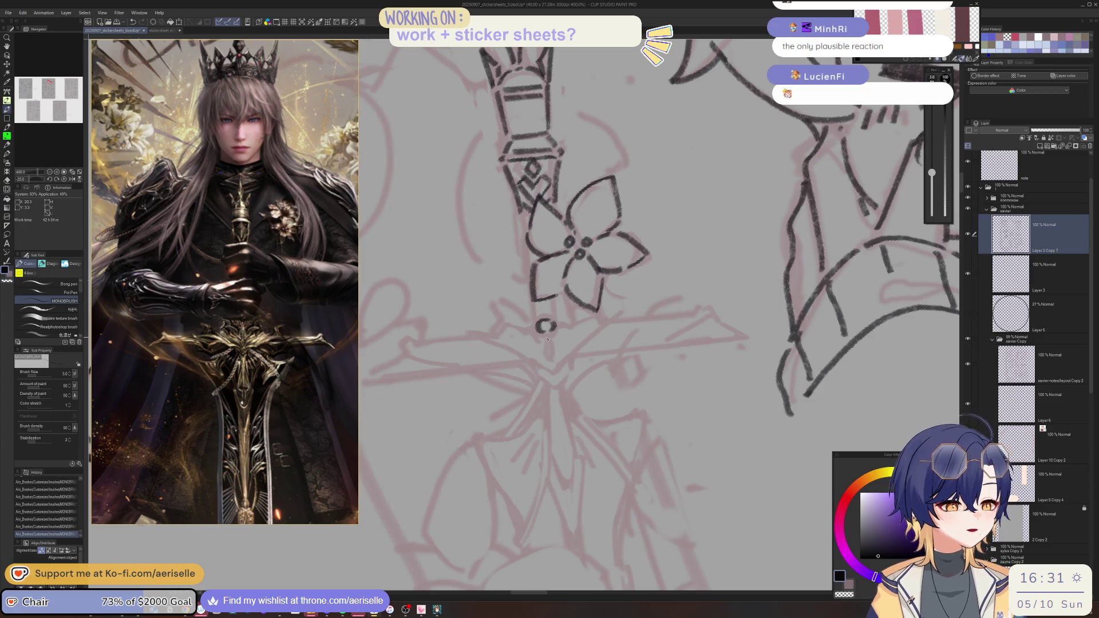
- Ink the first crossguard curves below the small circle, using a mirrored view
key(ctrl+z)
drag(548, 343, 547, 361)
mouse_move(595, 322)
mouse_down()
mouse_move(575, 312)
mouse_move(544, 356)
mouse_move(598, 304)
mouse_up()
drag(511, 345, 525, 358)
key(ctrl+z)
key(h)
key(ctrl+z)
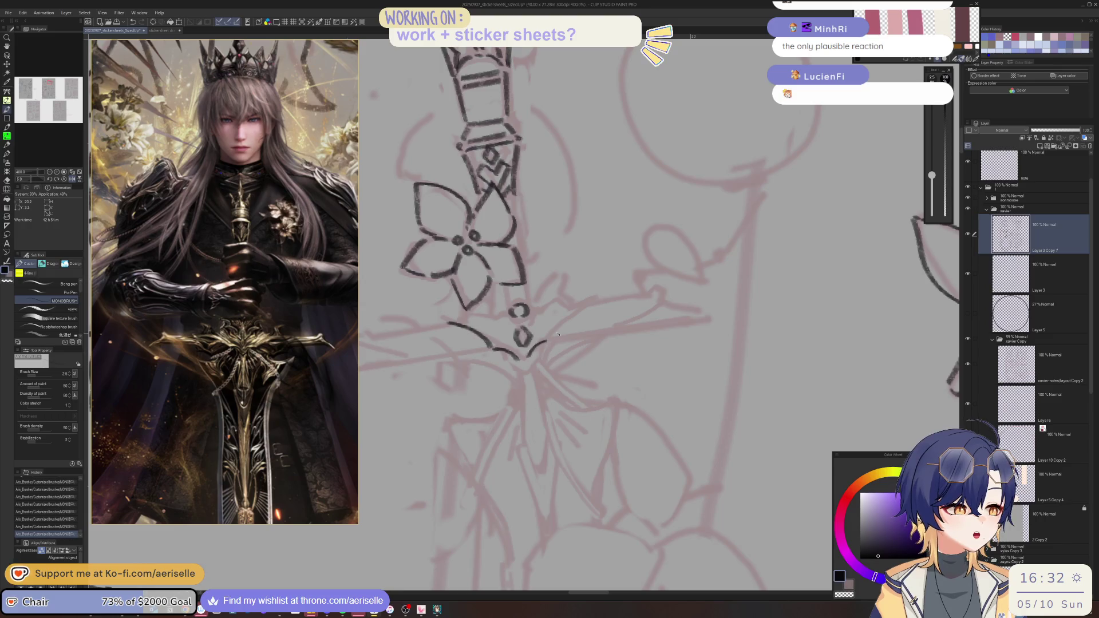
drag(551, 339, 588, 307)
- Finish the winged crossguard strokes, then zoom out to the full sheet
key(h)
mouse_move(629, 172)
mouse_down()
mouse_move(549, 143)
mouse_move(492, 178)
mouse_move(470, 229)
mouse_move(488, 370)
mouse_move(551, 309)
mouse_up()
key(ctrl+z)
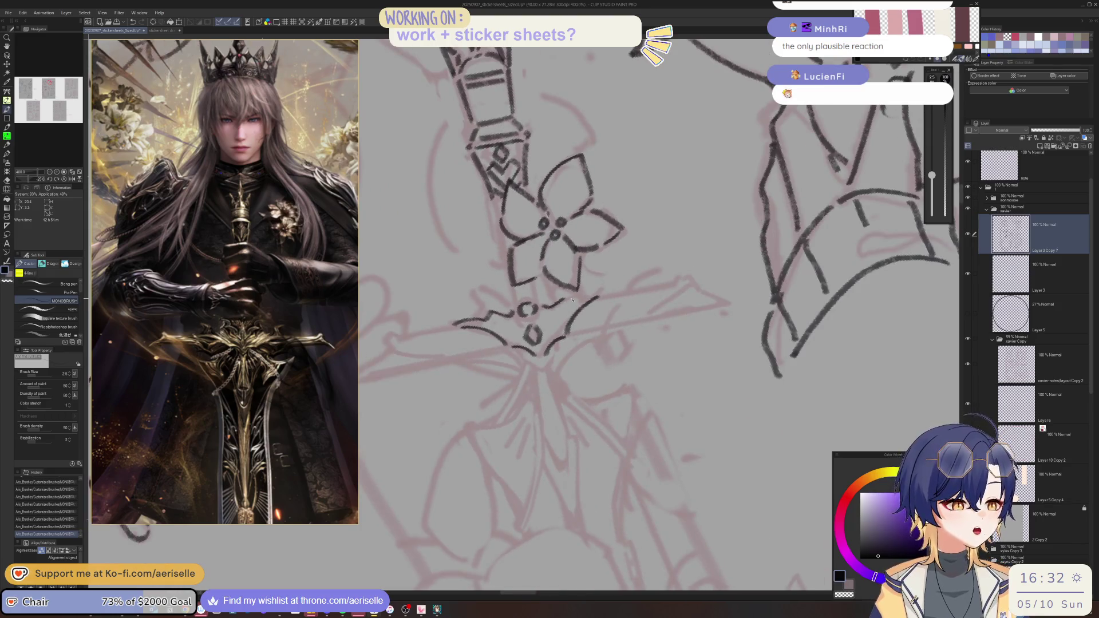
mouse_move(577, 308)
mouse_down()
mouse_move(514, 337)
mouse_move(504, 326)
mouse_move(583, 328)
mouse_up()
key(ctrl+z)
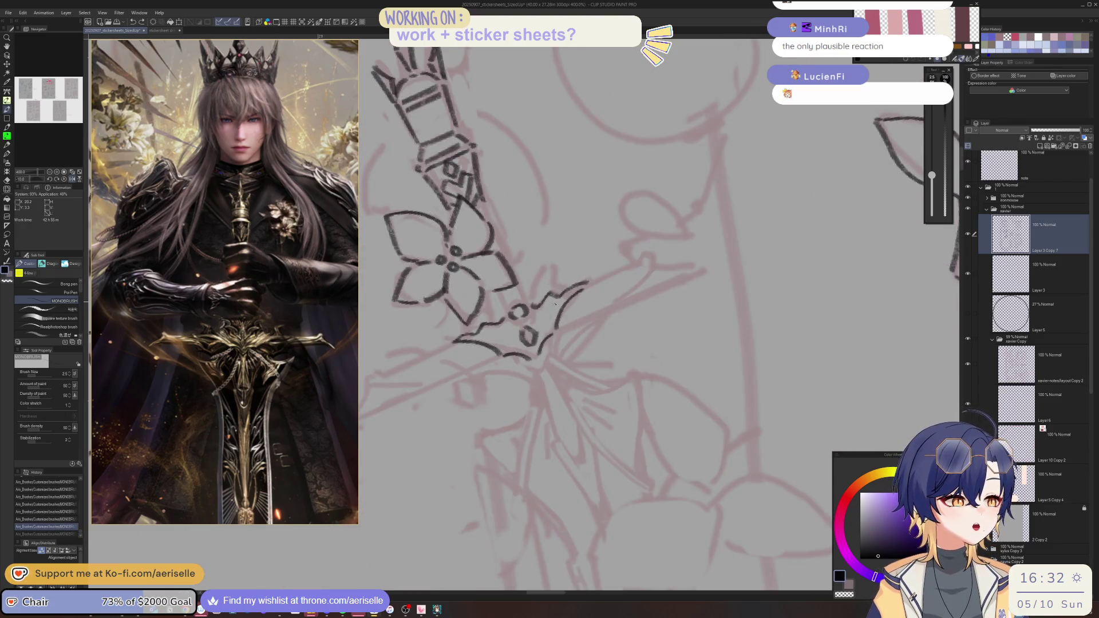
mouse_move(554, 310)
mouse_down()
mouse_move(550, 337)
mouse_move(538, 330)
mouse_up()
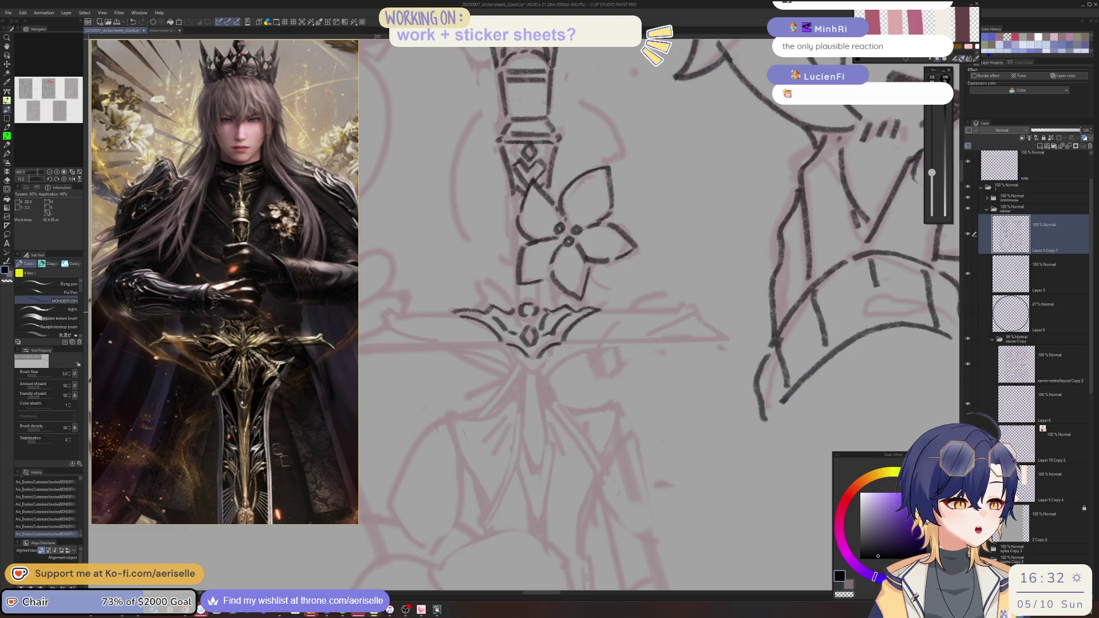
scroll(514, 320, down, 4)
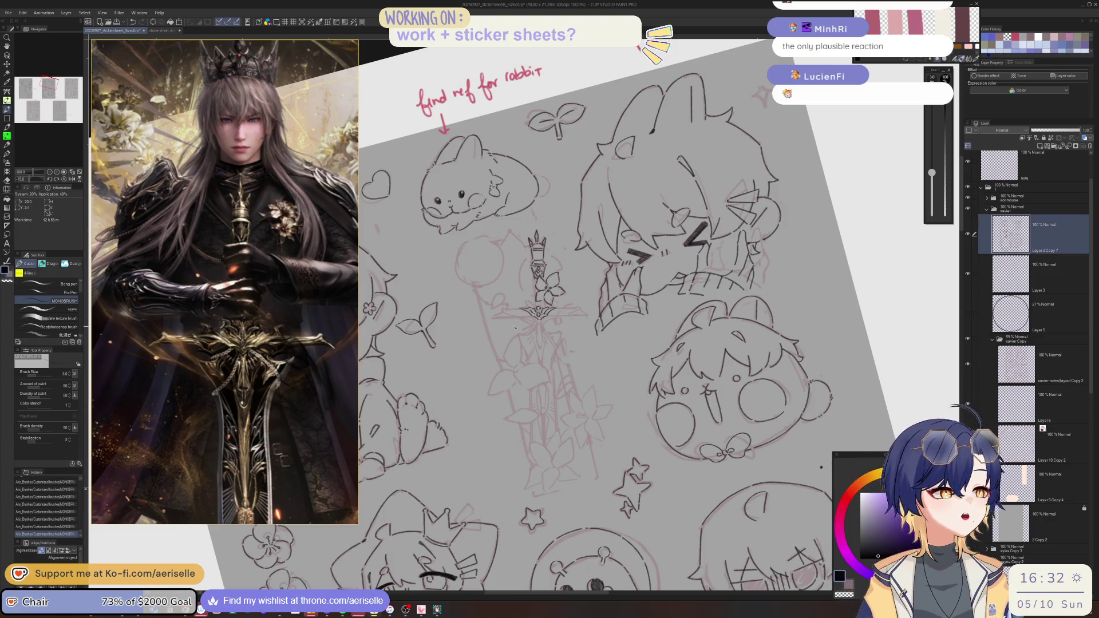
- Ink the long lines hanging down from the crossguard, undoing the first attempts
key(minus)
scroll(541, 322, up, 4)
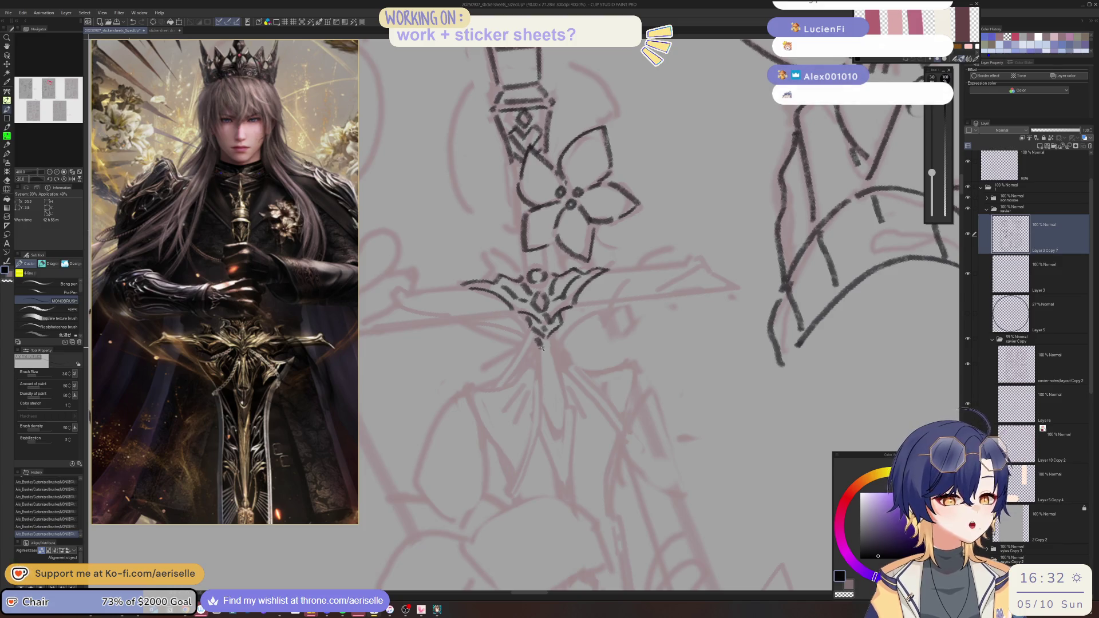
drag(544, 357, 558, 438)
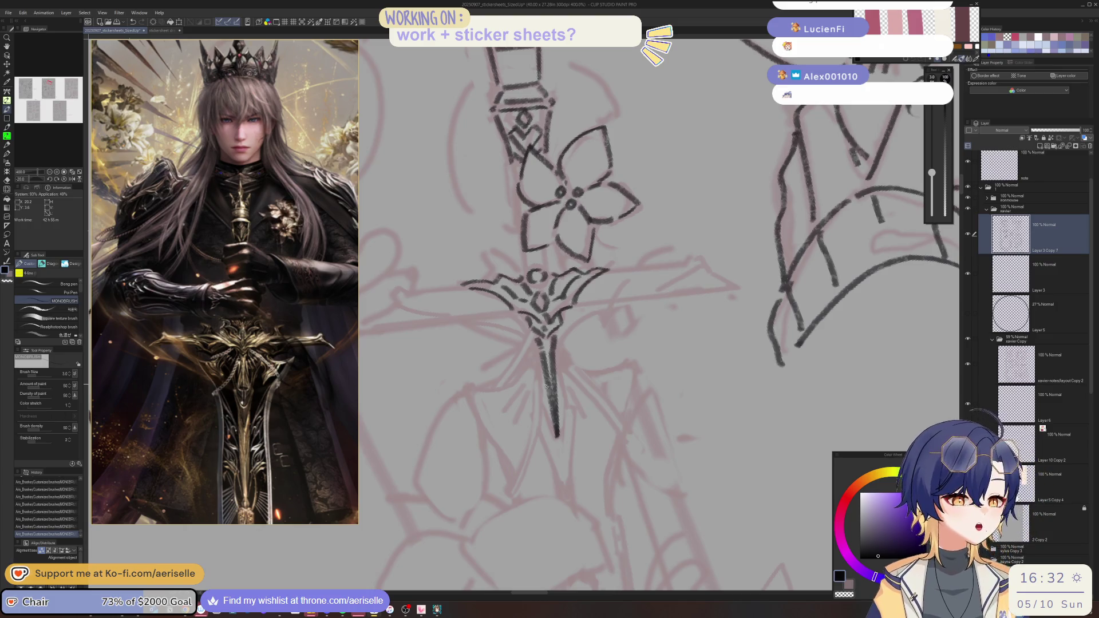
mouse_move(543, 377)
mouse_down()
mouse_move(535, 422)
mouse_move(538, 435)
mouse_move(547, 427)
mouse_up()
mouse_move(543, 429)
mouse_down()
mouse_move(551, 408)
mouse_move(572, 409)
mouse_move(574, 427)
mouse_up()
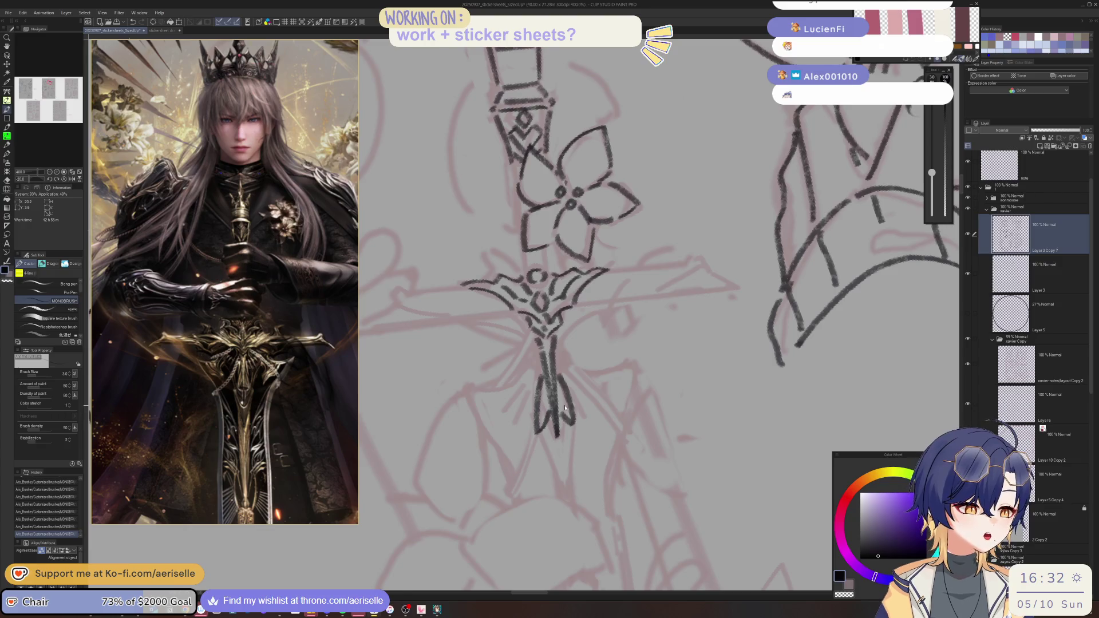
scroll(572, 423, down, 8)
scroll(567, 405, up, 4)
key(ctrl+z)
key(ctrl+z)
key(ctrl+z)
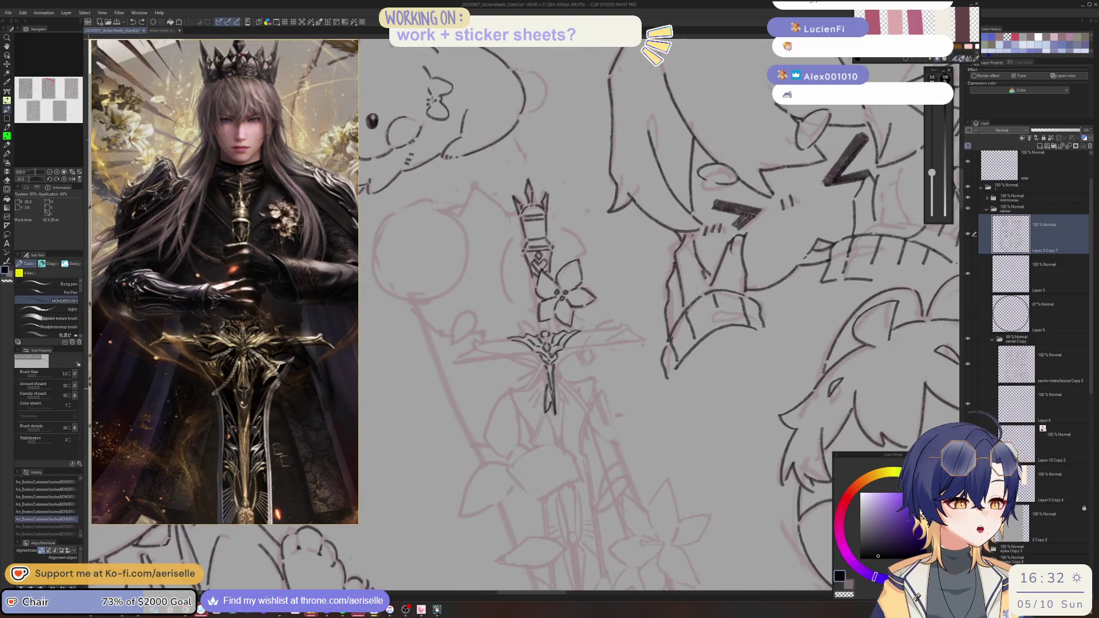
key(ctrl+z)
- Ink short strokes along the hanging chain, redoing misplaced ones
drag(553, 384, 544, 393)
drag(548, 391, 545, 418)
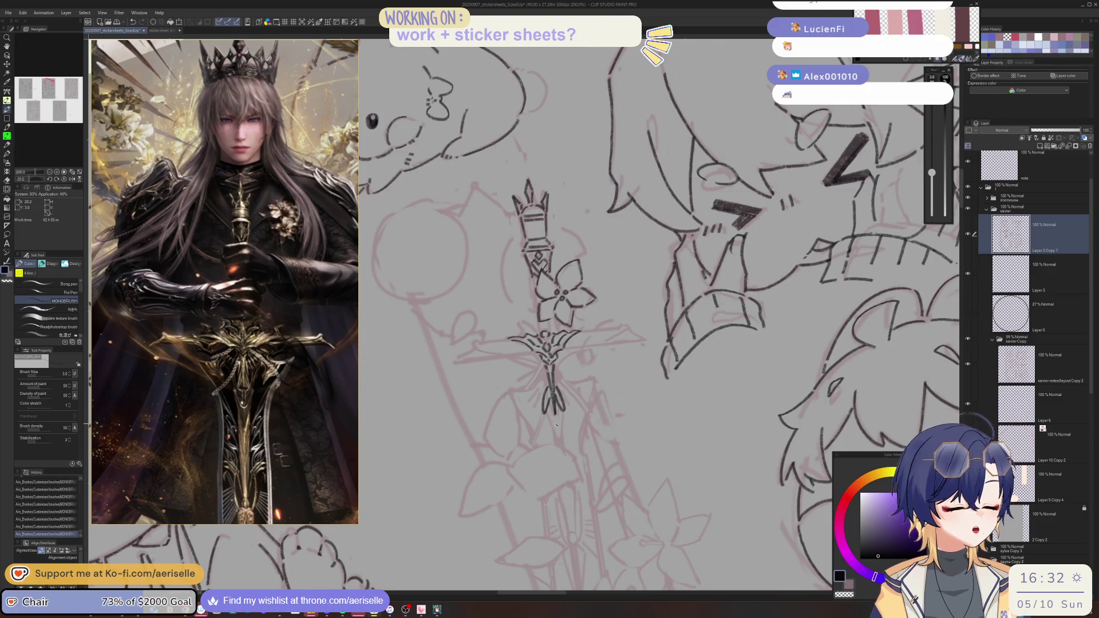
key(ctrl+z)
key(ctrl+z)
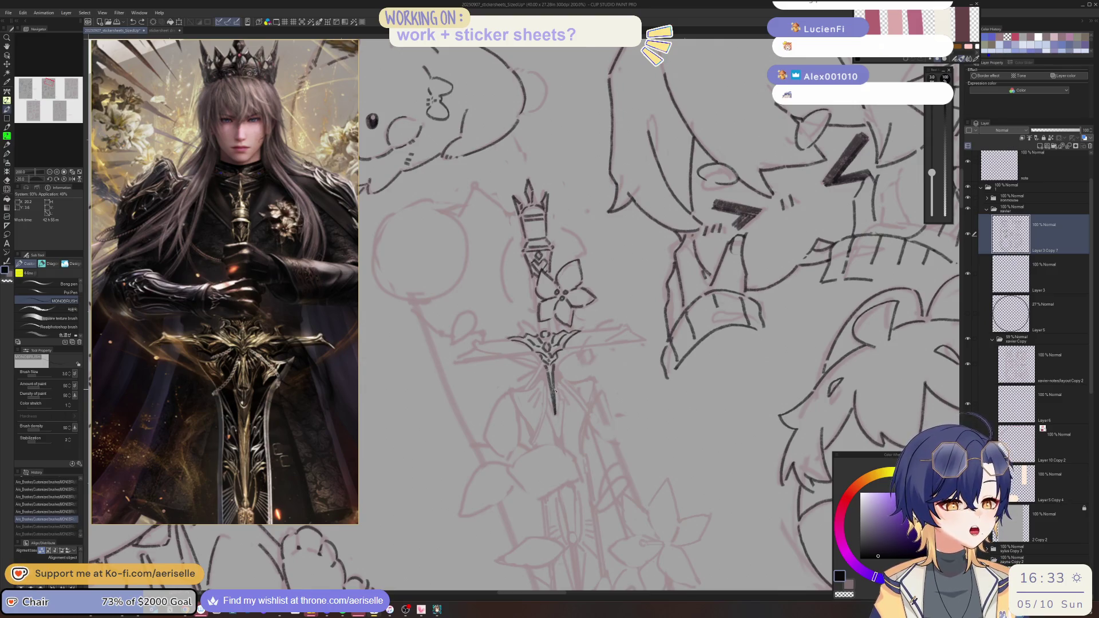
key(ctrl+z)
drag(551, 410, 554, 412)
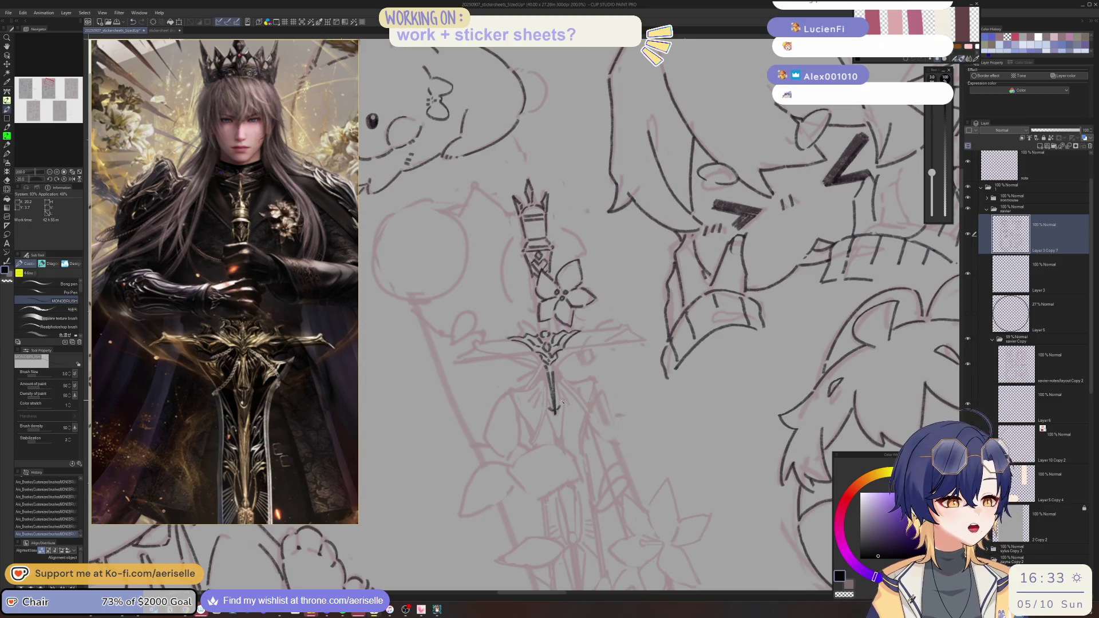
mouse_move(563, 402)
mouse_down()
mouse_move(564, 415)
mouse_move(548, 418)
mouse_up()
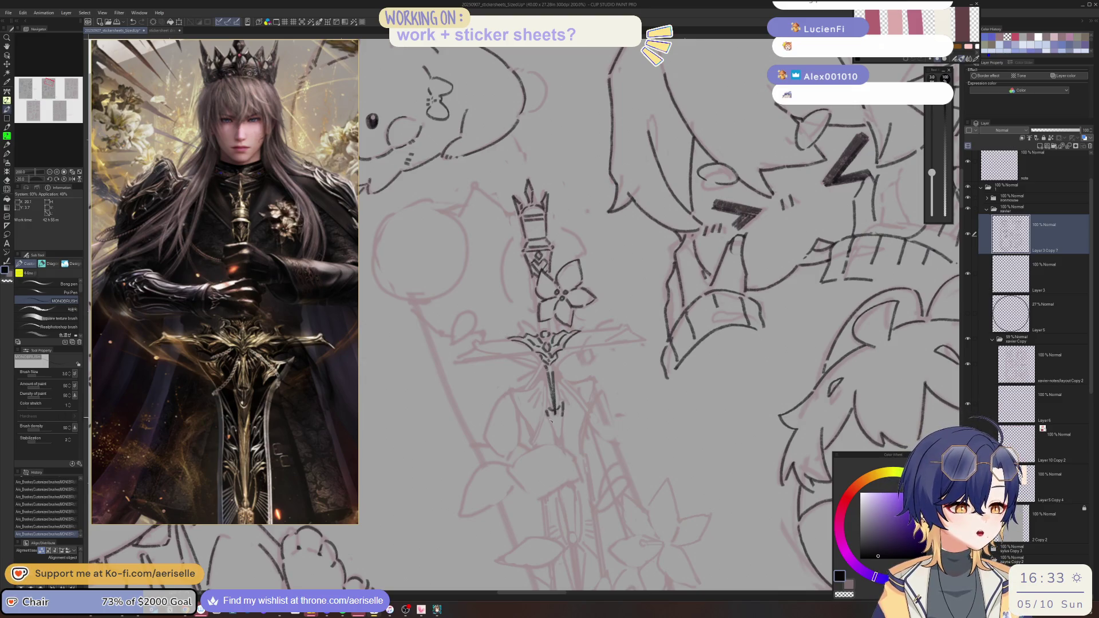
key(ctrl+z)
key(ctrl+z)
key(ctrl+z)
drag(551, 409, 559, 427)
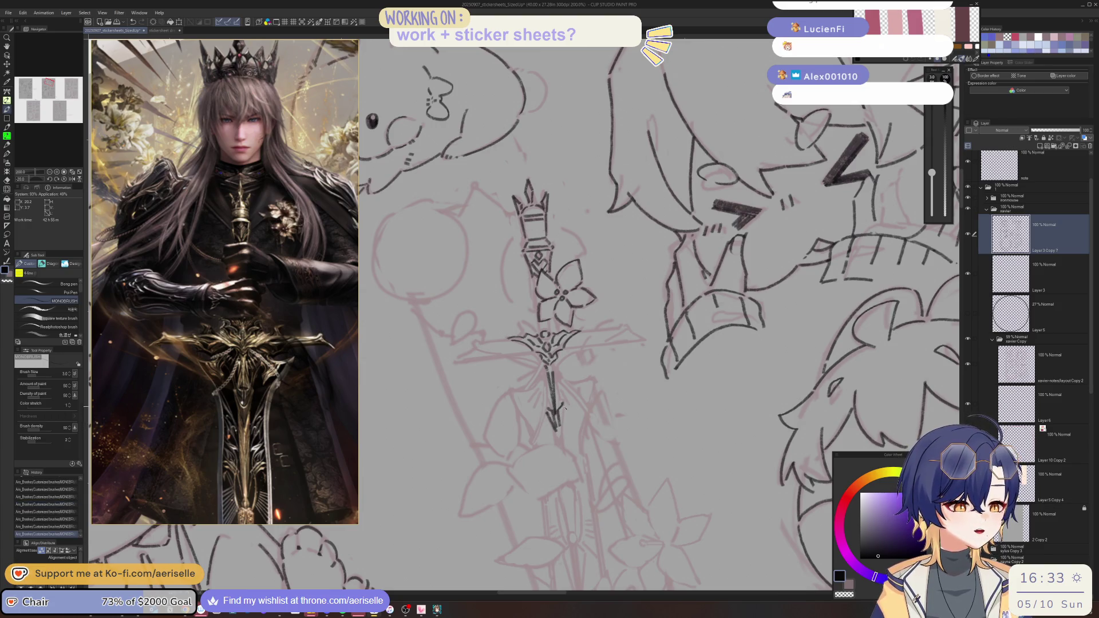
- Add the small rings and marks on the lower chain, turning the view upright
scroll(600, 370, down, 4)
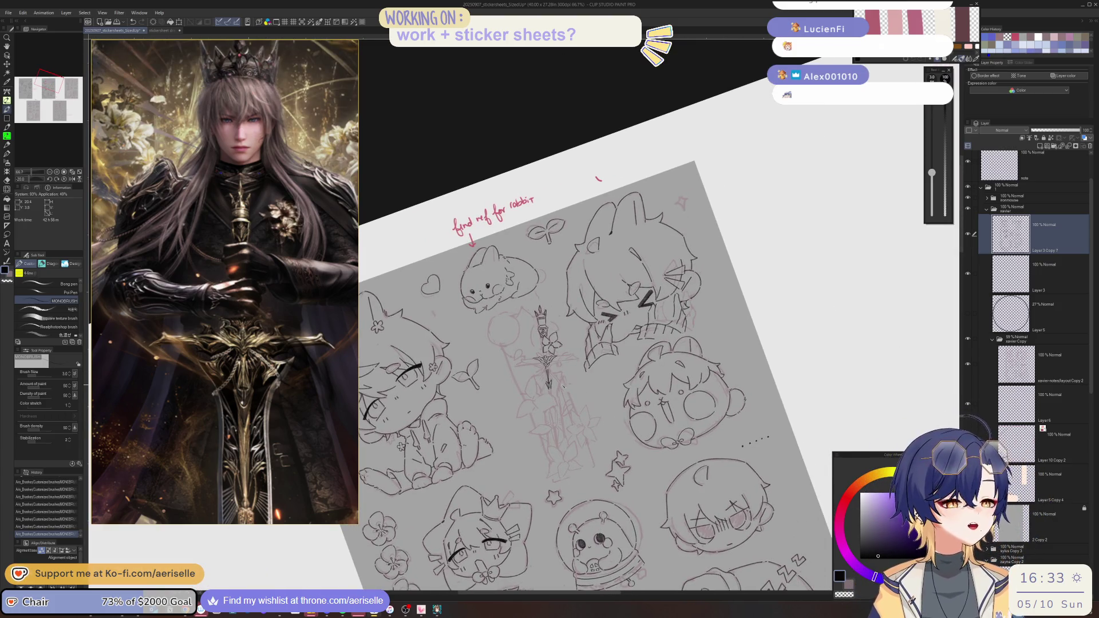
scroll(554, 375, up, 4)
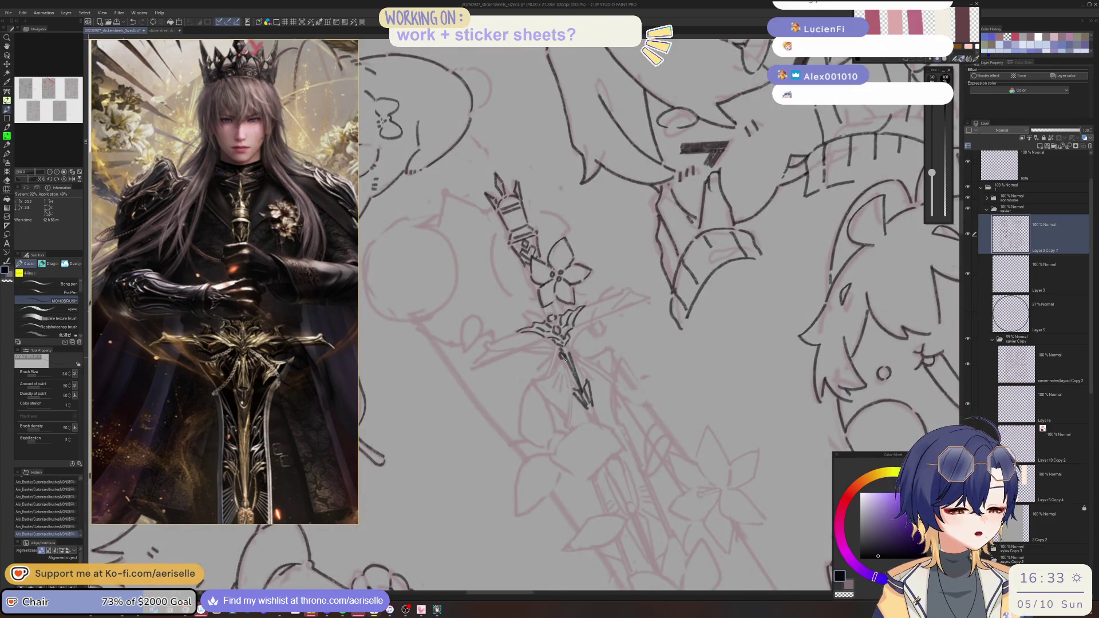
key(ctrl+z)
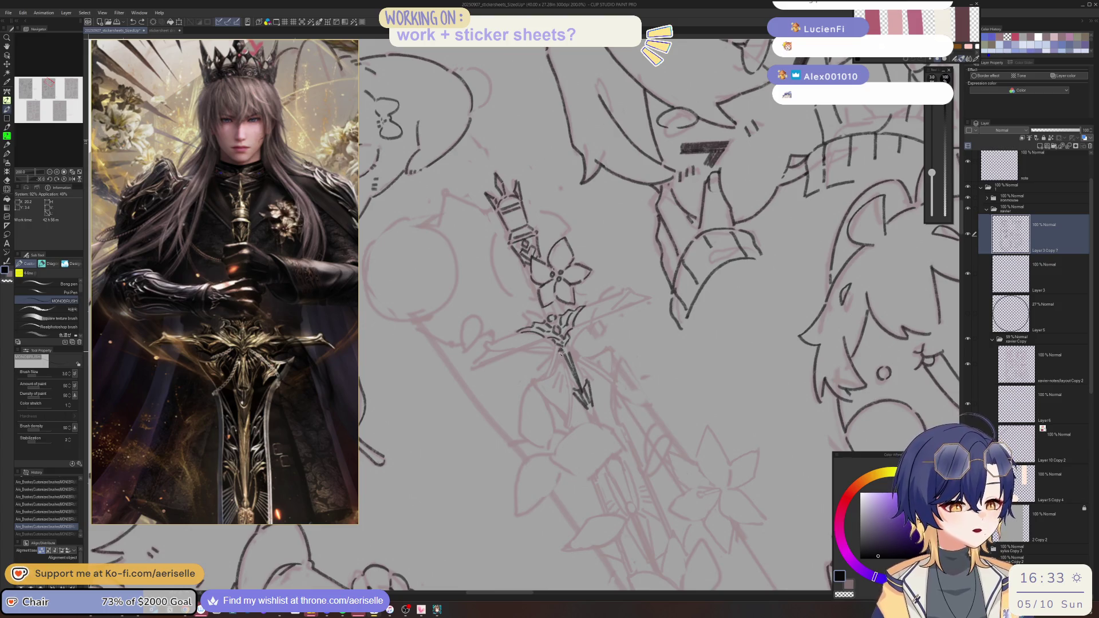
key(ctrl+y)
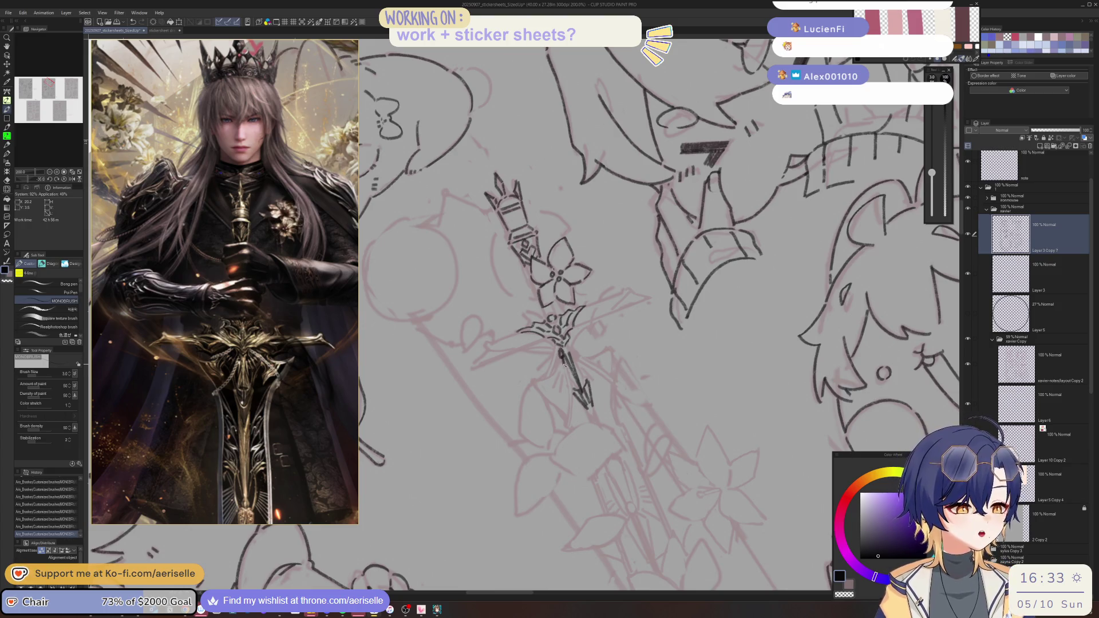
drag(564, 369, 572, 388)
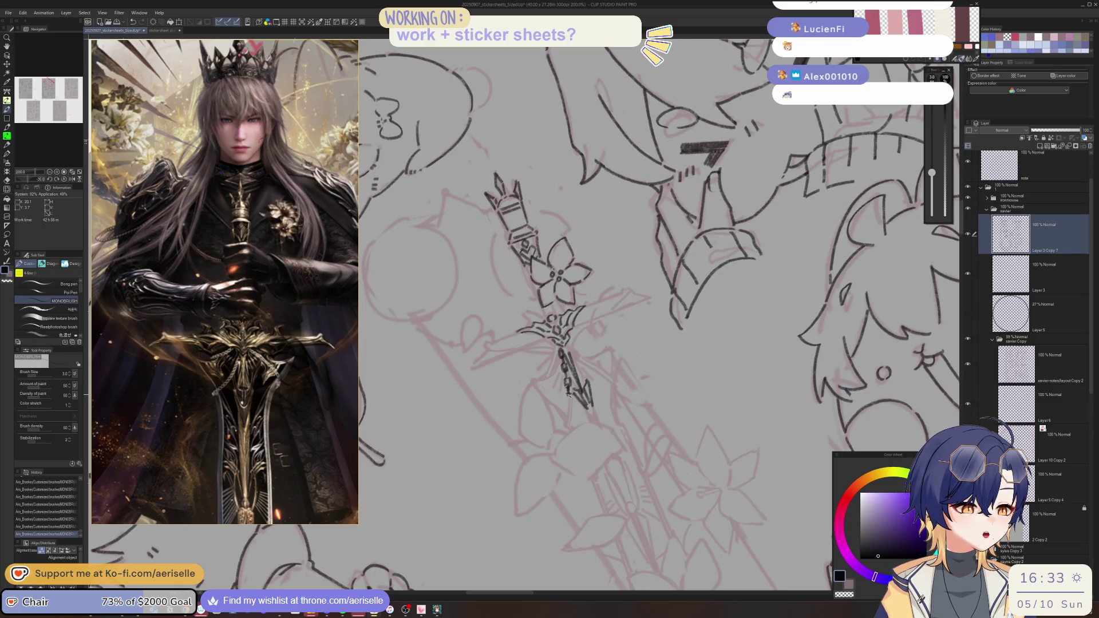
drag(564, 394, 572, 401)
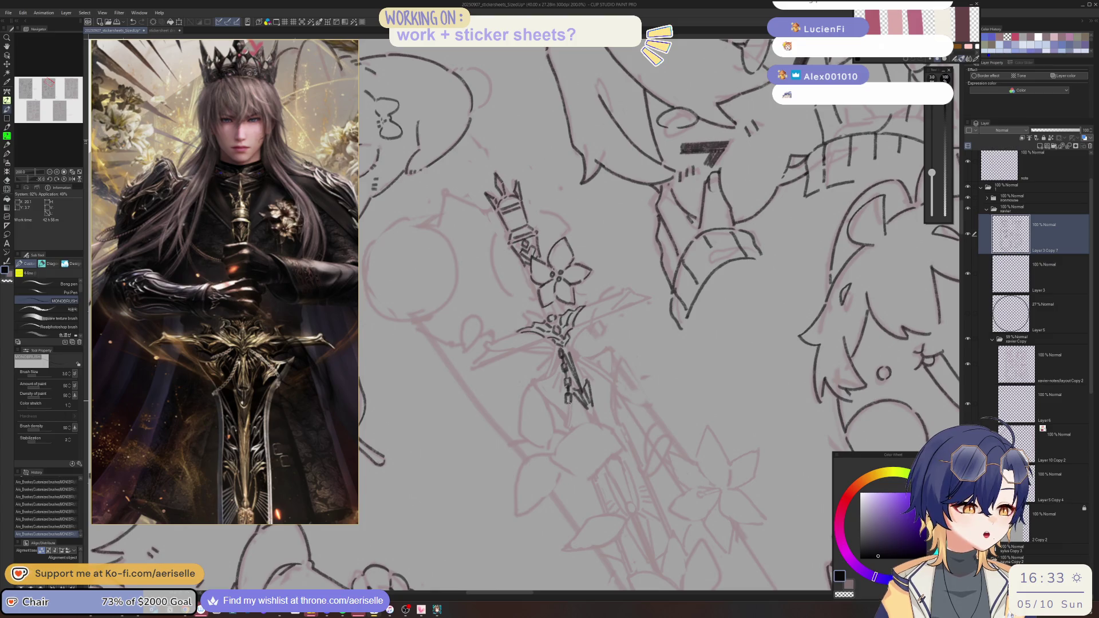
drag(572, 358, 553, 433)
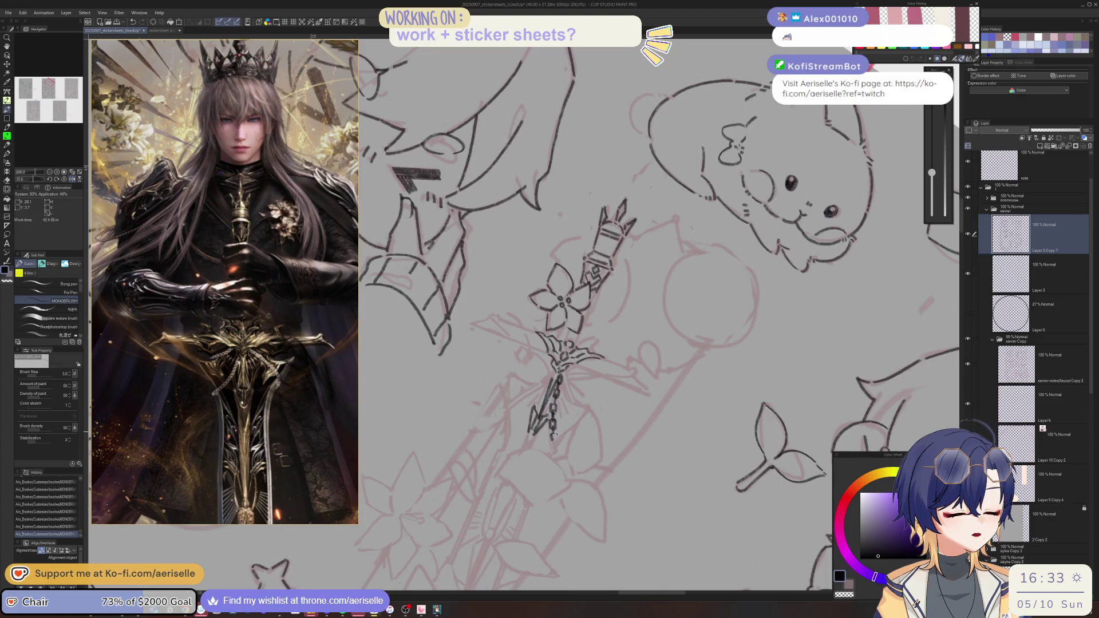
drag(552, 433, 555, 440)
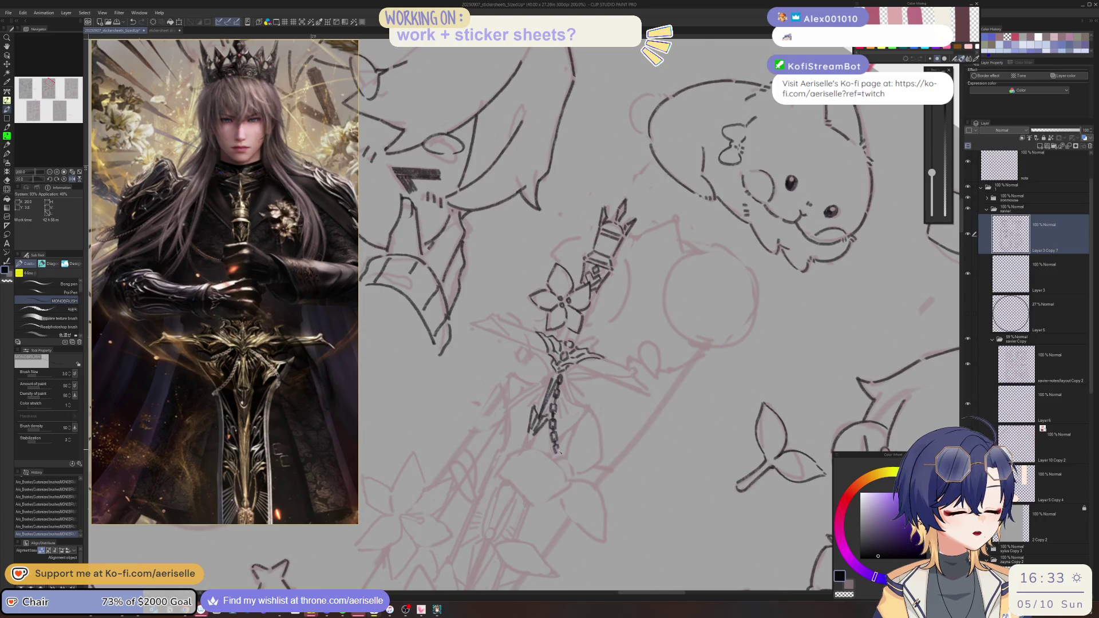
mouse_move(555, 447)
mouse_down()
mouse_move(542, 353)
mouse_move(554, 322)
mouse_move(626, 393)
mouse_move(599, 397)
mouse_move(612, 412)
mouse_move(499, 465)
mouse_move(513, 453)
mouse_up()
- Ink the second lily's curved petals and three stamen dots beside the chain
scroll(512, 397, up, 5)
mouse_move(545, 414)
mouse_down()
mouse_move(532, 434)
mouse_move(546, 416)
mouse_move(492, 426)
mouse_move(429, 321)
mouse_move(487, 196)
mouse_up()
mouse_move(572, 289)
mouse_down()
mouse_move(590, 316)
mouse_move(572, 412)
mouse_up()
drag(581, 474, 577, 482)
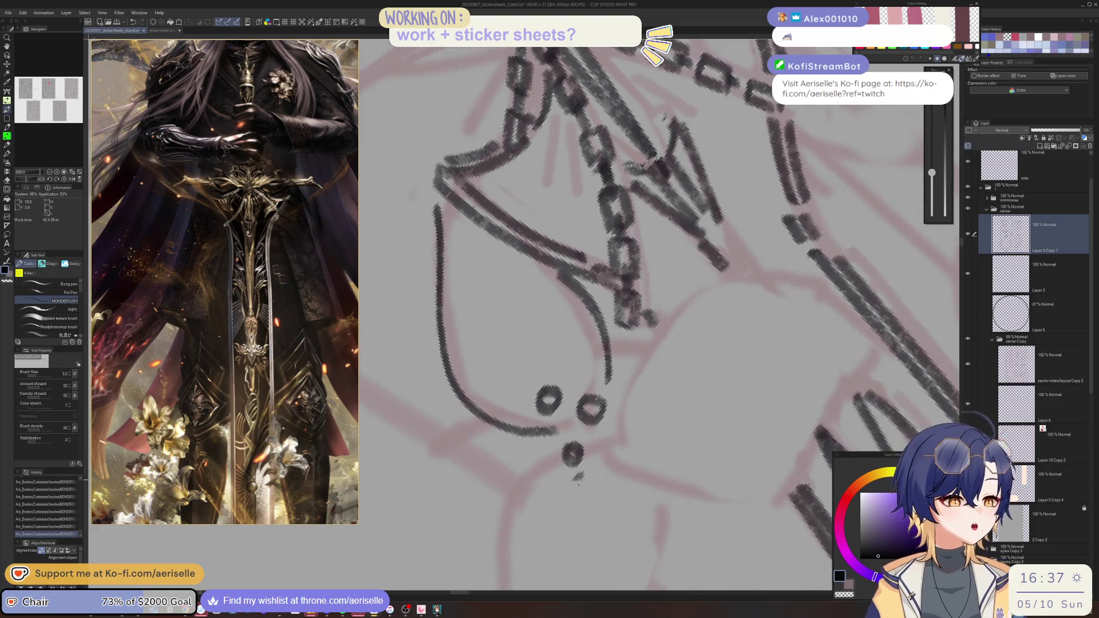
scroll(578, 480, down, 3)
mouse_move(553, 296)
mouse_down()
mouse_move(481, 401)
mouse_move(518, 556)
mouse_up()
mouse_move(648, 341)
mouse_down()
mouse_move(661, 412)
mouse_move(609, 549)
mouse_up()
scroll(630, 498, down, 5)
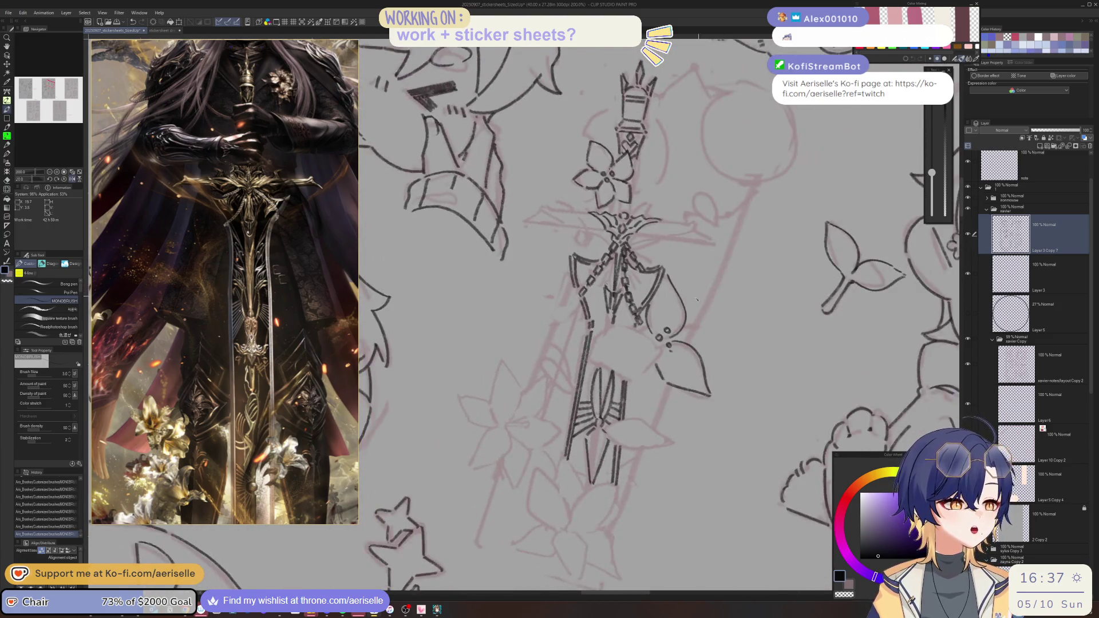
scroll(470, 373, up, 3)
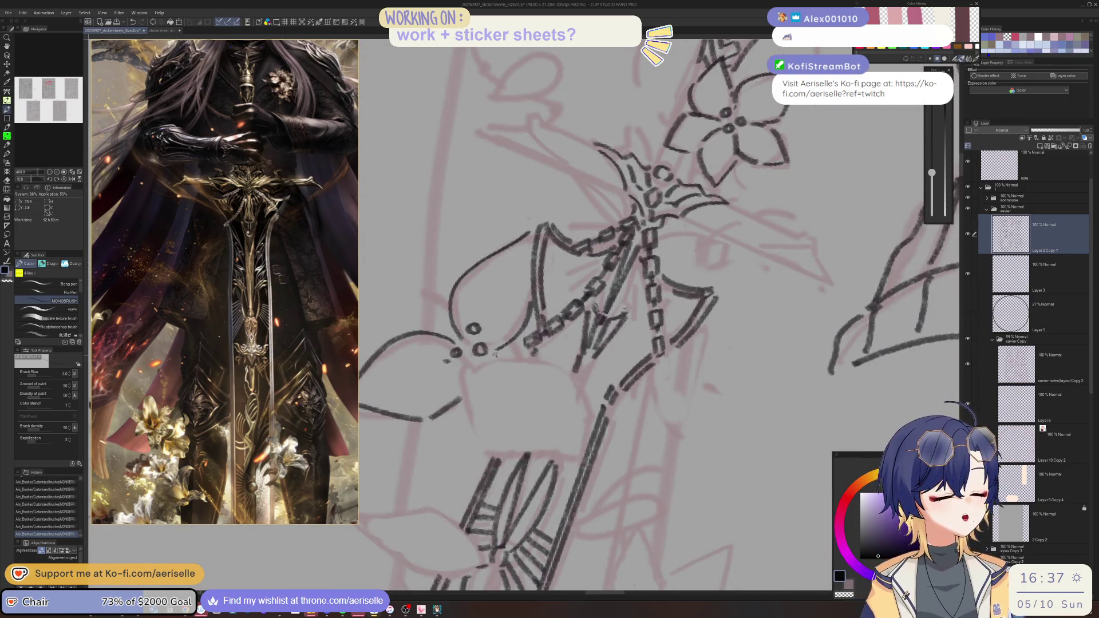
mouse_move(473, 389)
mouse_down()
mouse_move(599, 328)
mouse_move(547, 354)
mouse_move(531, 404)
mouse_move(545, 481)
mouse_move(632, 403)
mouse_up()
- Erase stray lines around the lily with a slightly smaller eraser
key(h)
key(e)
drag(496, 468, 503, 457)
key(bracketleft)
key(ctrl+alt+0)
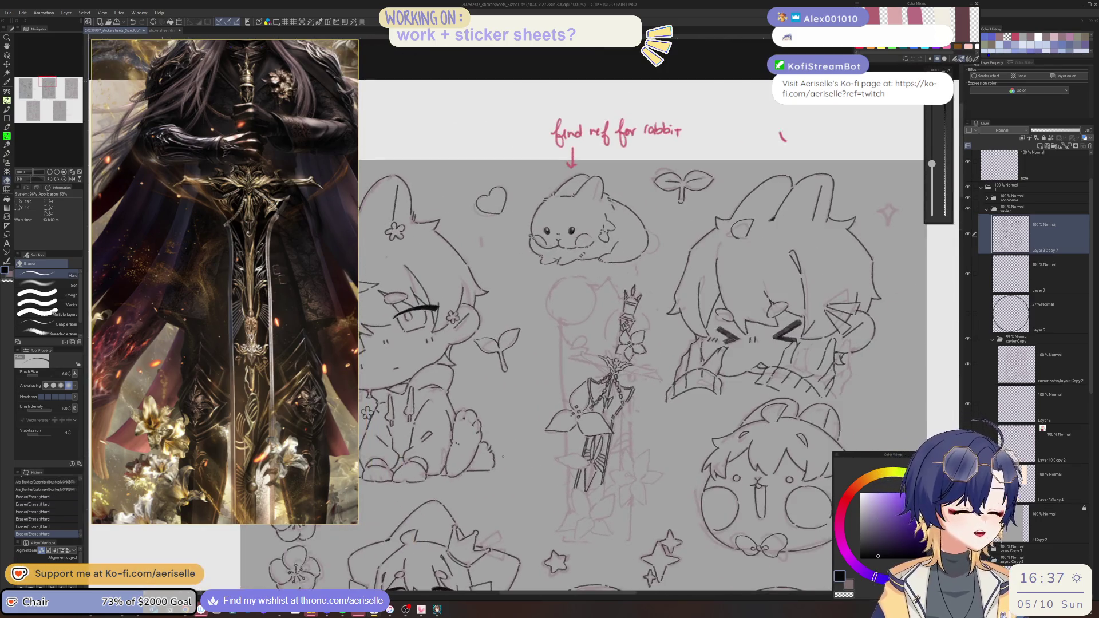
scroll(565, 431, up, 3)
- Add two petal strokes to the lily with the pen, then zoom out
key(p)
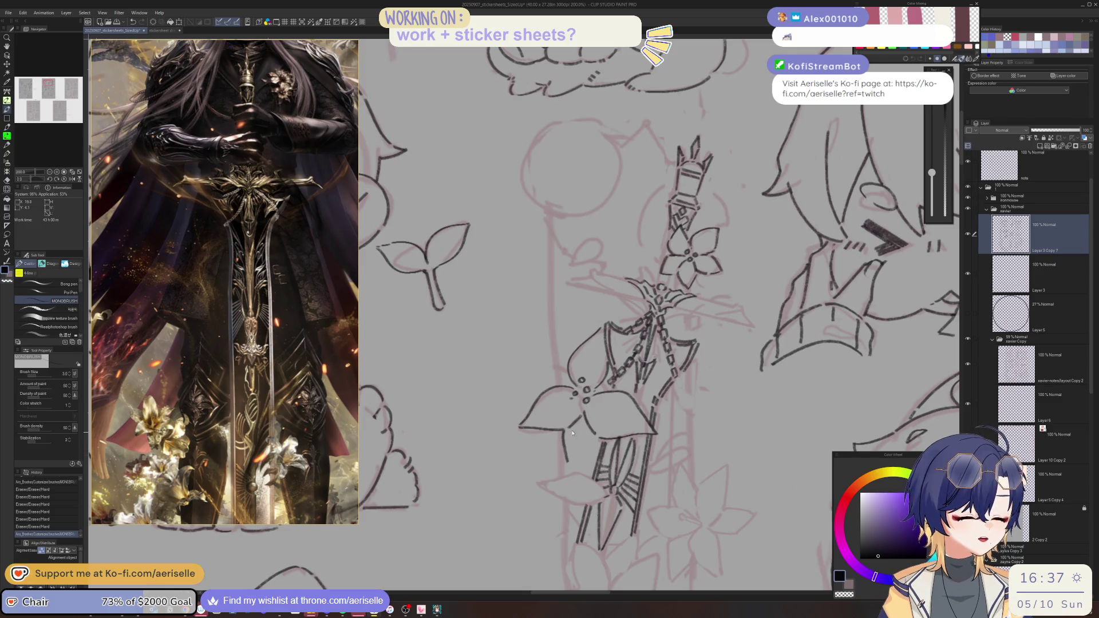
mouse_move(561, 430)
mouse_down()
mouse_move(574, 470)
mouse_move(598, 458)
mouse_up()
mouse_move(578, 478)
mouse_down()
mouse_move(567, 446)
mouse_move(484, 394)
mouse_move(488, 427)
mouse_move(524, 436)
mouse_up()
key(ctrl+minus)
key(ctrl+minus)
key(ctrl+minus)
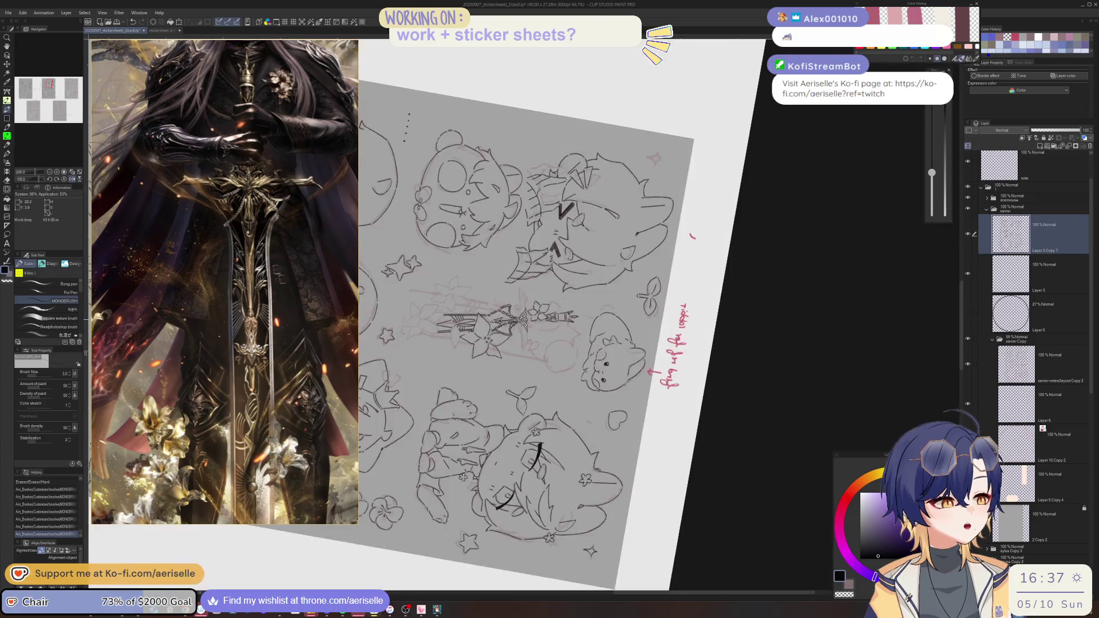
- Ink the first petal outlines of a third lily below the chained one
key(ctrl+at)
key(ctrl+plus)
key(ctrl+plus)
key(ctrl+plus)
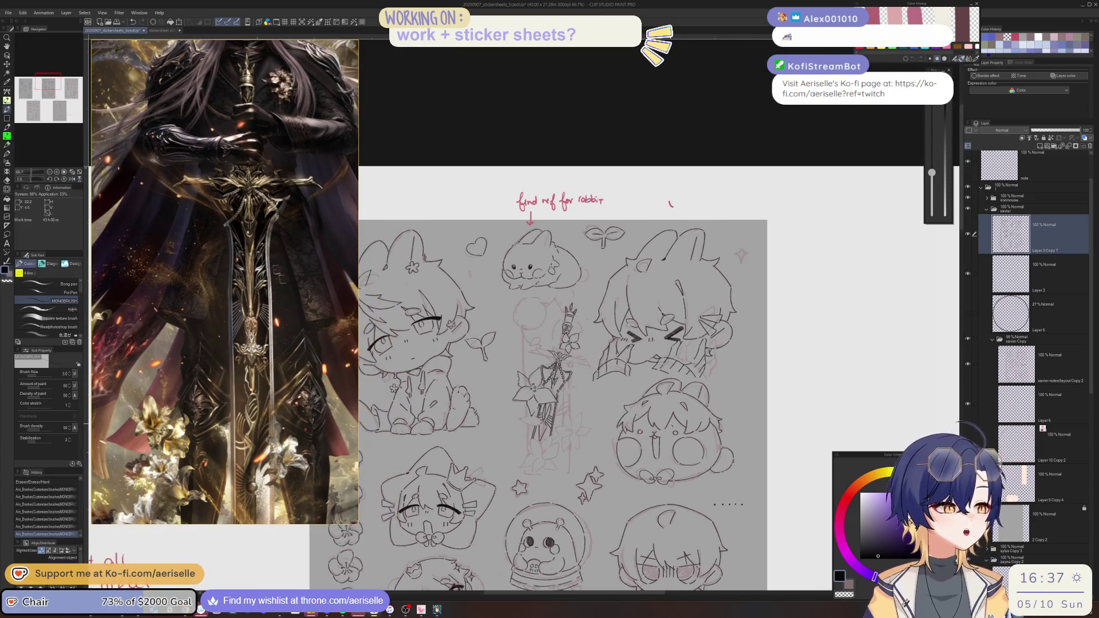
scroll(568, 421, up, 2)
drag(561, 401, 559, 445)
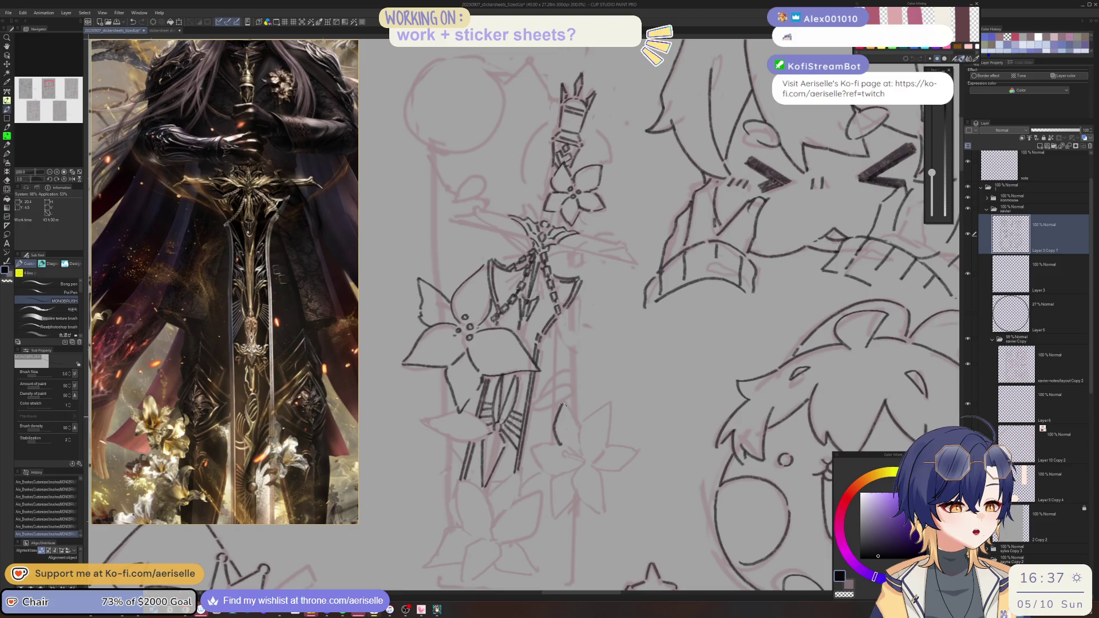
drag(569, 405, 581, 456)
- Save the sticker sheet and zoom the Sub View out to the whole reference figure
key(ctrl+s)
scroll(303, 348, down, 3)
scroll(274, 249, up, 4)
scroll(274, 249, down, 5)
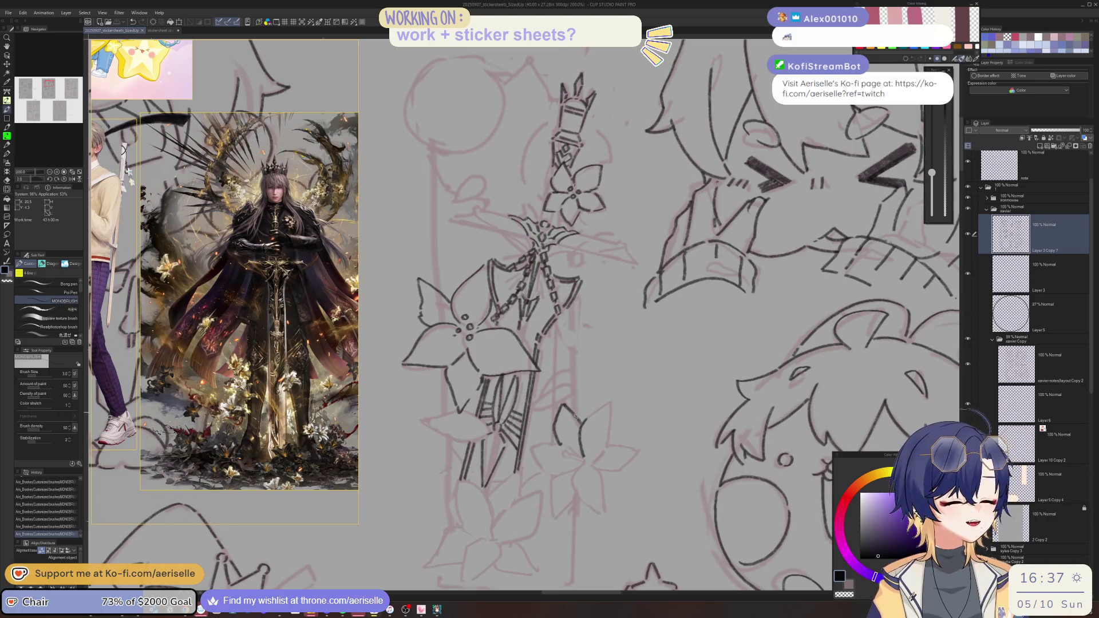
- Ink the lower lily's petals and three-dot centre, turning the view so the sword stands upright
mouse_move(592, 416)
mouse_down()
mouse_move(608, 405)
mouse_move(608, 439)
mouse_move(443, 425)
mouse_up()
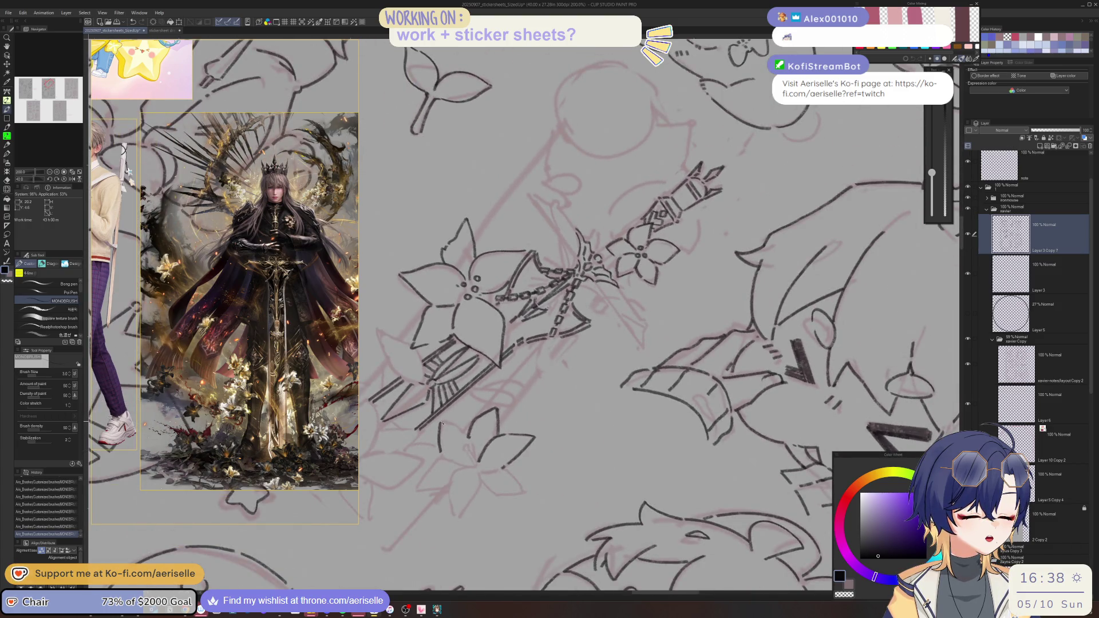
mouse_move(465, 433)
mouse_down()
mouse_move(629, 410)
mouse_move(549, 475)
mouse_move(498, 486)
mouse_up()
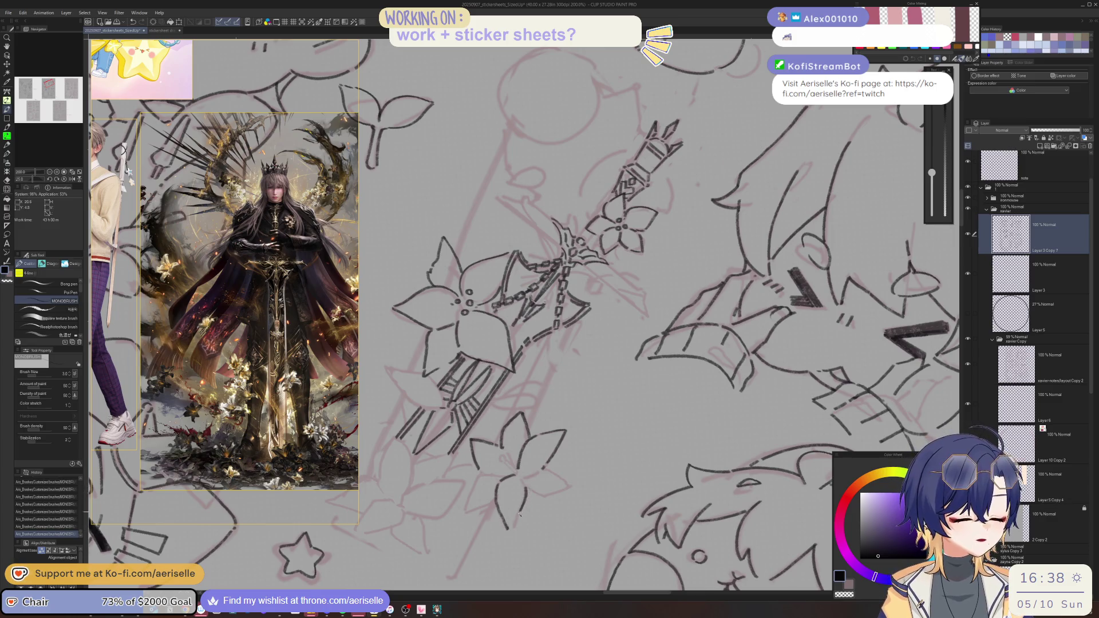
mouse_move(515, 522)
mouse_down()
mouse_move(617, 459)
mouse_move(552, 489)
mouse_move(622, 479)
mouse_move(529, 460)
mouse_up()
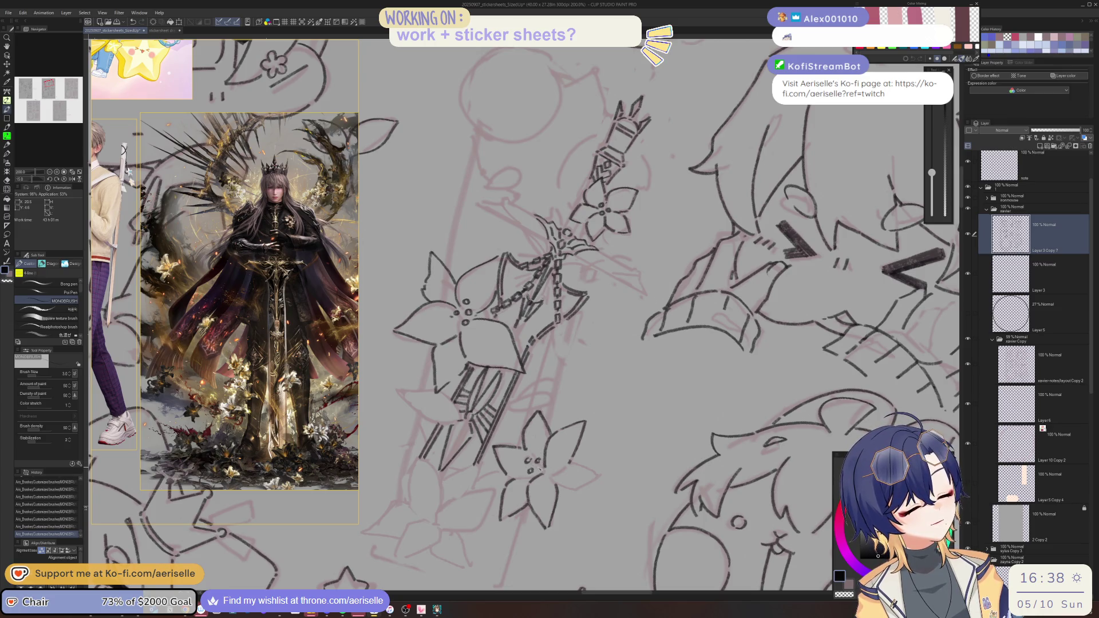
mouse_move(541, 455)
mouse_down()
mouse_move(669, 394)
mouse_move(681, 344)
mouse_move(623, 435)
mouse_up()
- Lasso the lower lily, flip it horizontally, shift it slightly left, and deselect
scroll(622, 435, down, 3)
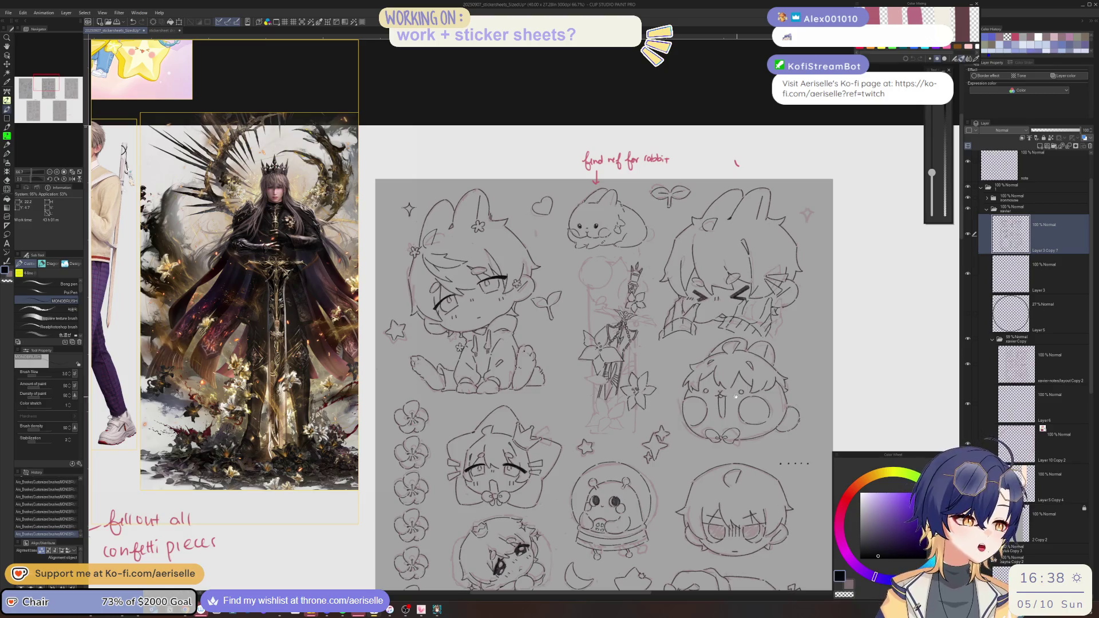
scroll(558, 342, up, 4)
key(m)
mouse_move(541, 340)
mouse_down()
mouse_move(538, 433)
mouse_move(613, 350)
mouse_move(540, 339)
mouse_up()
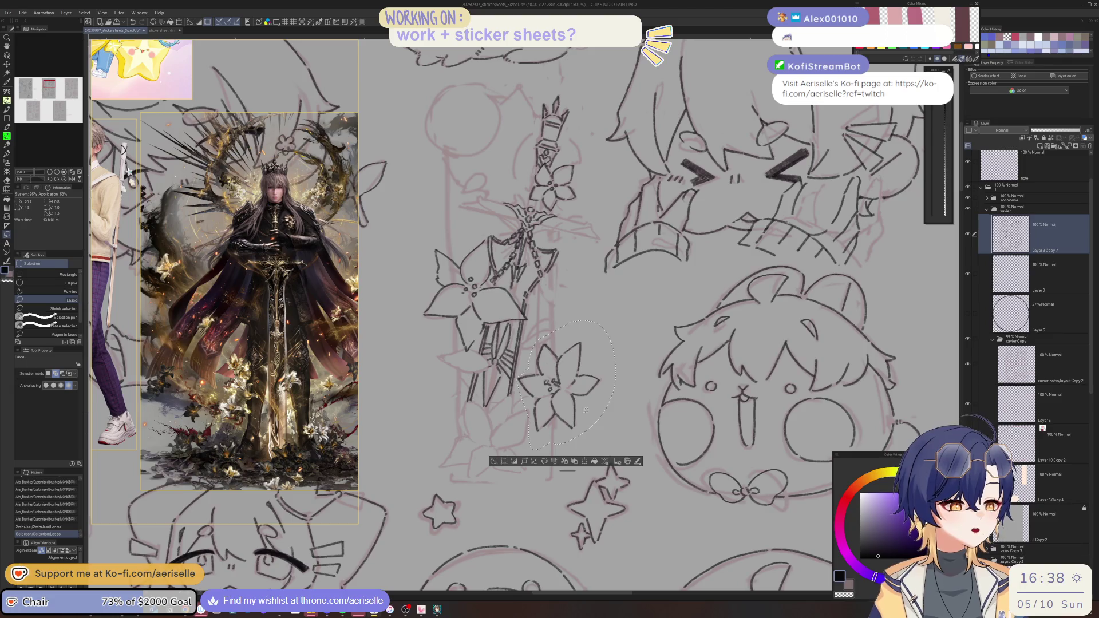
key(ctrl+t)
drag(601, 422, 573, 422)
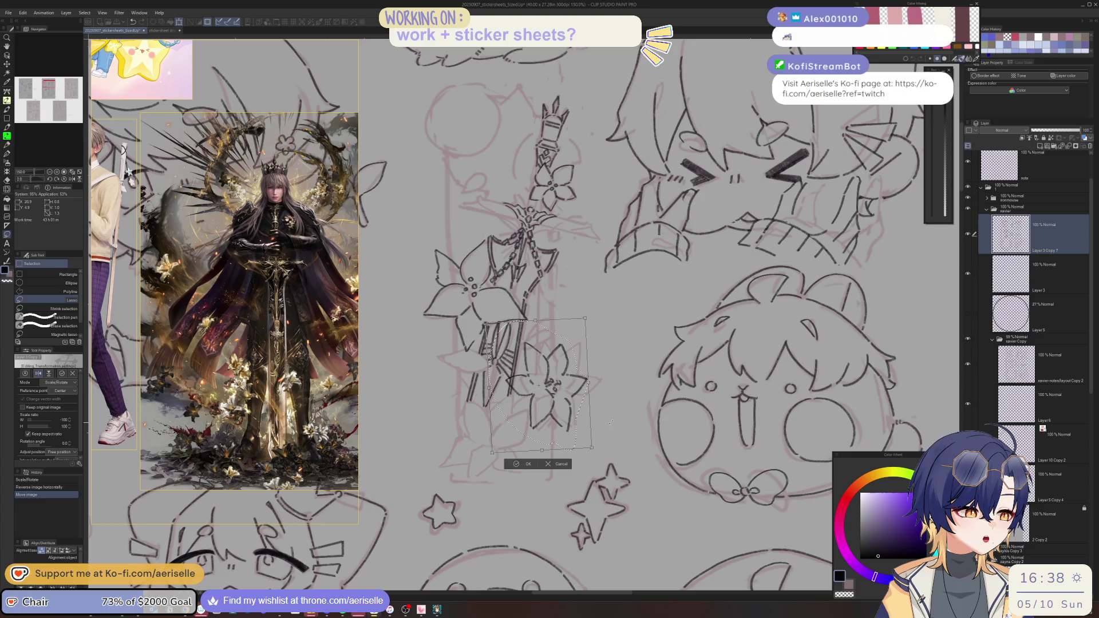
click(525, 461)
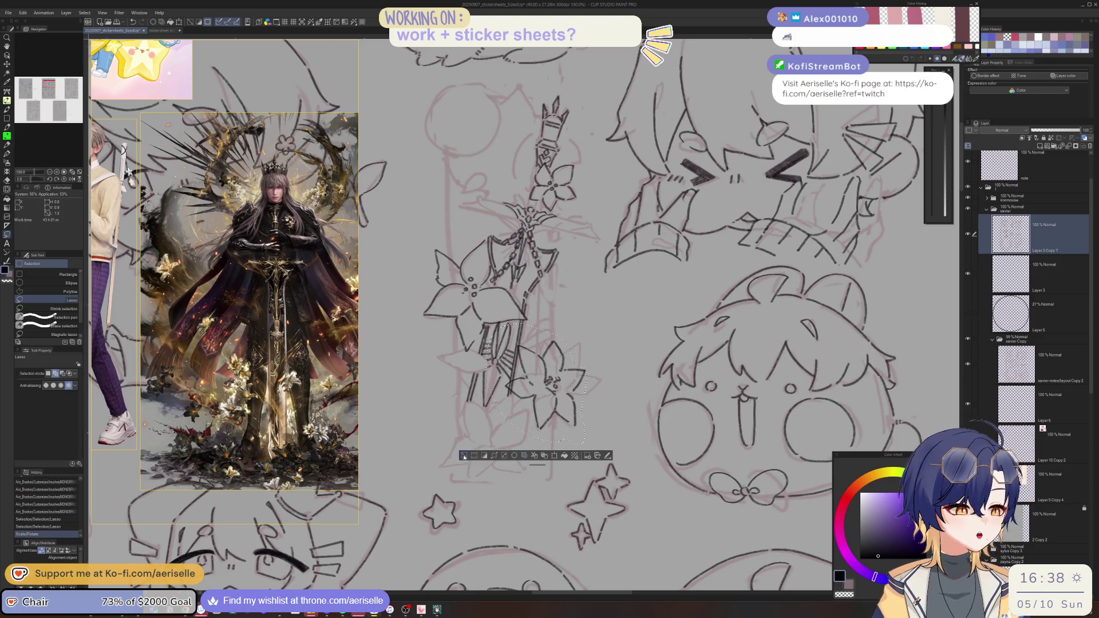
key(ctrl+d)
- Erase two stray bits of line around the lower lily
key(e)
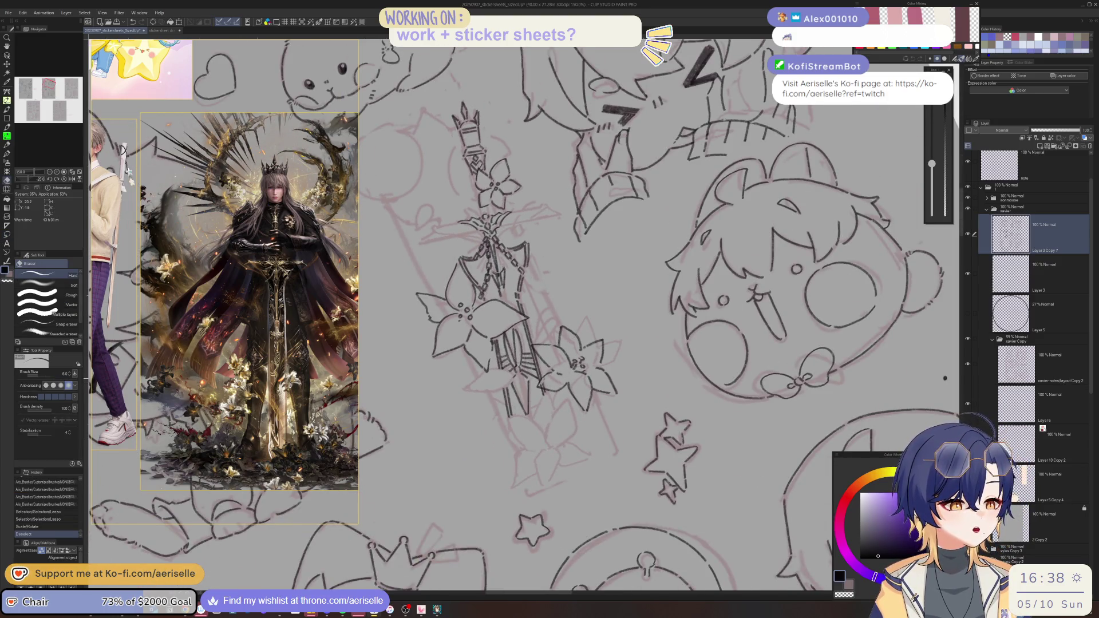
click(538, 366)
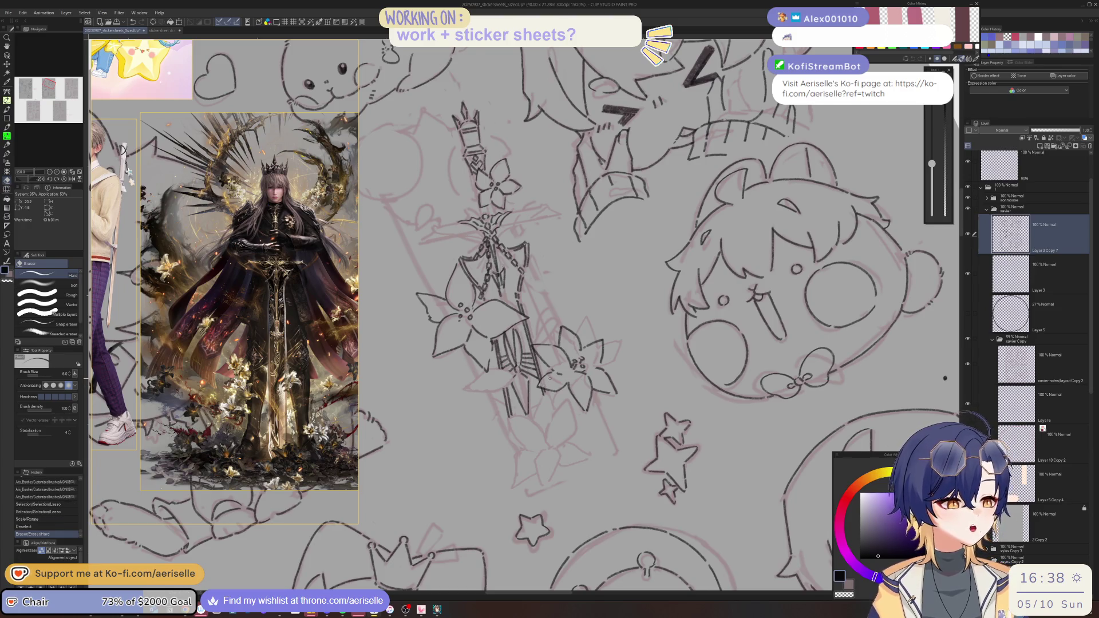
scroll(497, 384, up, 3)
click(492, 375)
scroll(496, 383, down, 5)
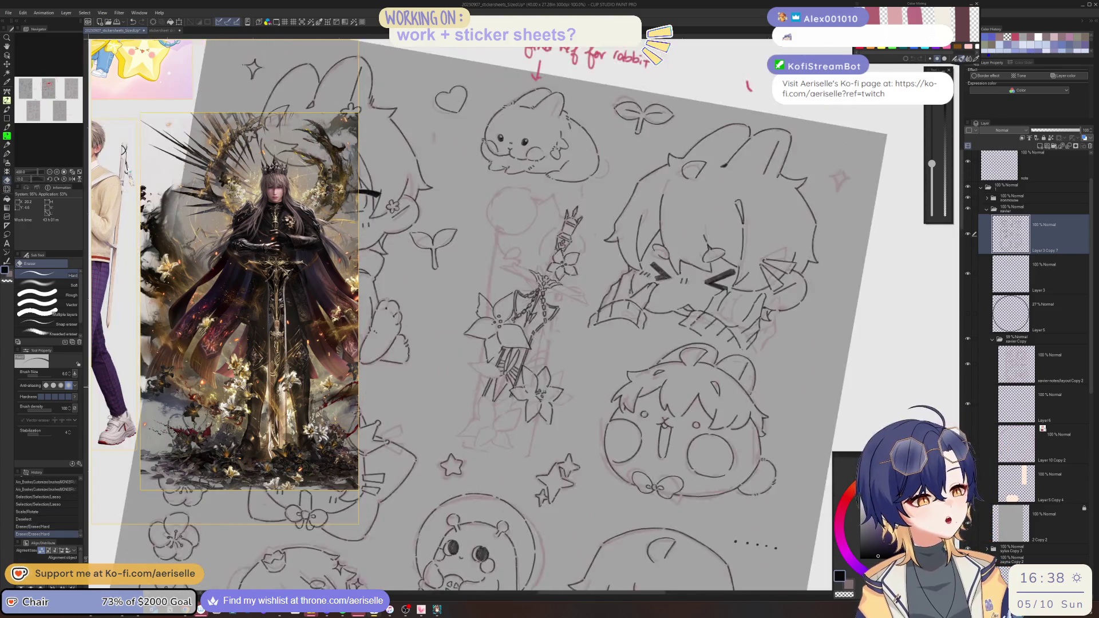
- Mirror the canvas view and ink short detail strokes with the MONOBRUSH pen at size 3
key(h)
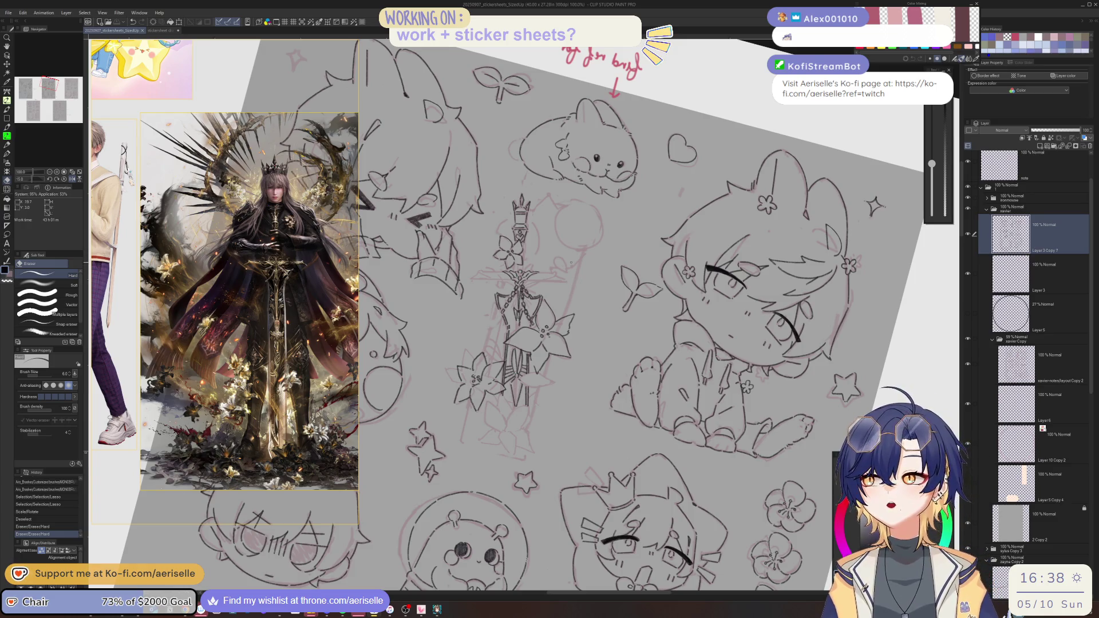
scroll(572, 263, up, 5)
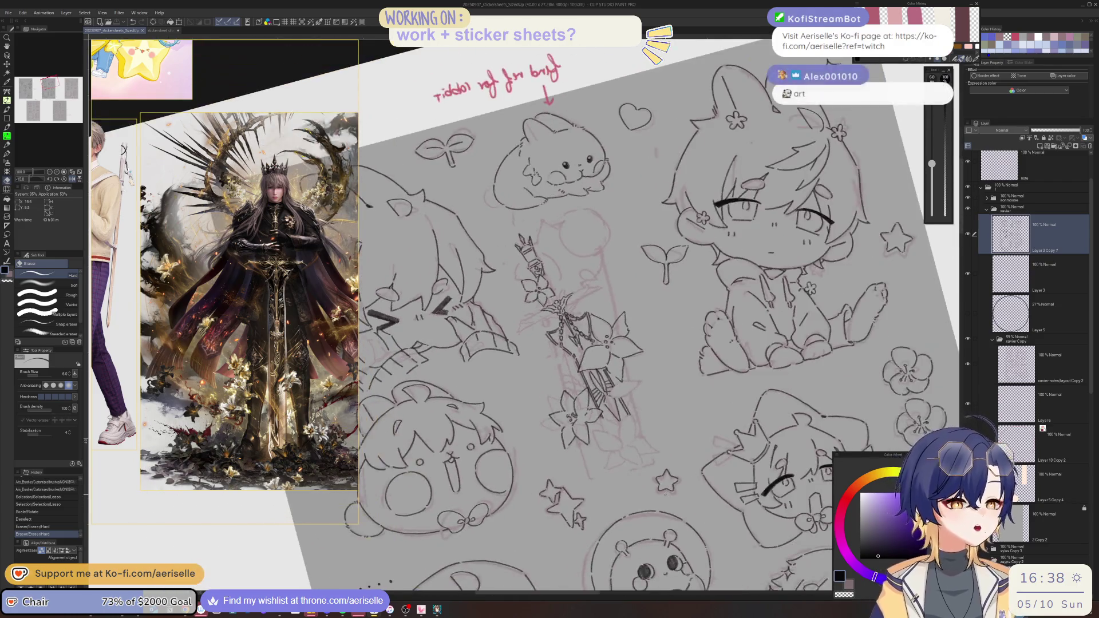
key(p)
mouse_move(617, 387)
mouse_down()
mouse_move(606, 408)
mouse_move(535, 439)
mouse_move(512, 490)
mouse_move(567, 484)
mouse_up()
scroll(536, 443, up, 2)
mouse_move(621, 421)
mouse_down()
mouse_move(576, 482)
mouse_move(665, 395)
mouse_up()
scroll(591, 451, down, 3)
- Ink an arc and a leaf-like petal beside the crowned top, then straighten the view
scroll(580, 304, up, 3)
mouse_move(566, 283)
mouse_down()
mouse_move(541, 326)
mouse_move(547, 368)
mouse_move(571, 309)
mouse_move(599, 380)
mouse_move(565, 385)
mouse_move(587, 393)
mouse_up()
mouse_move(606, 459)
mouse_down()
mouse_move(627, 426)
mouse_move(609, 462)
mouse_up()
drag(637, 422, 607, 463)
key(ctrl+alt+0)
key(ctrl+0)
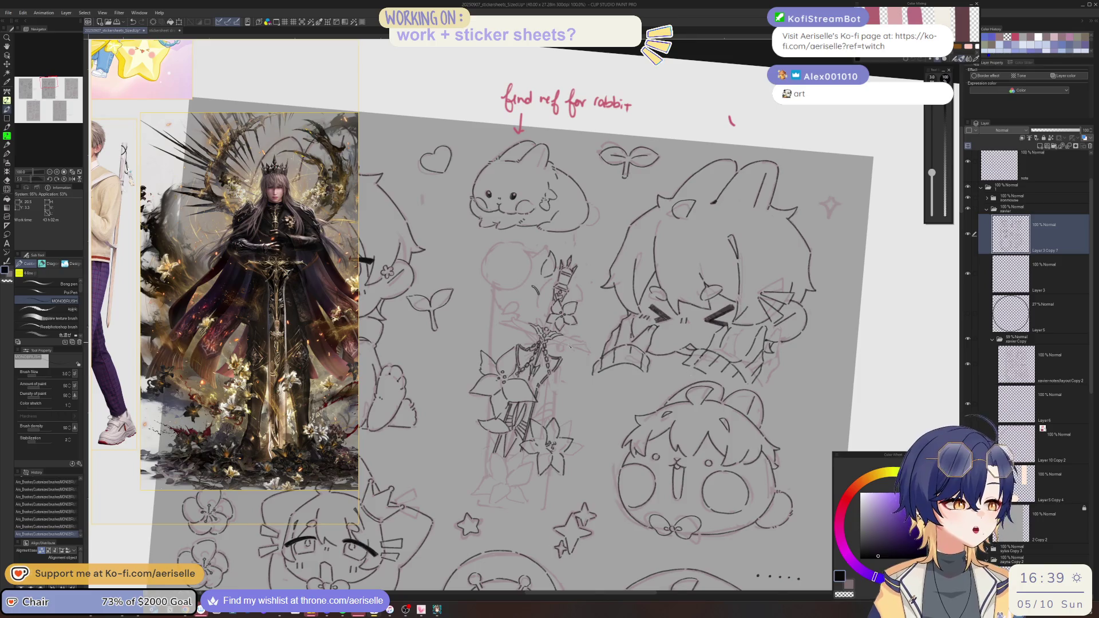
scroll(556, 321, up, 2)
scroll(556, 321, up, 1)
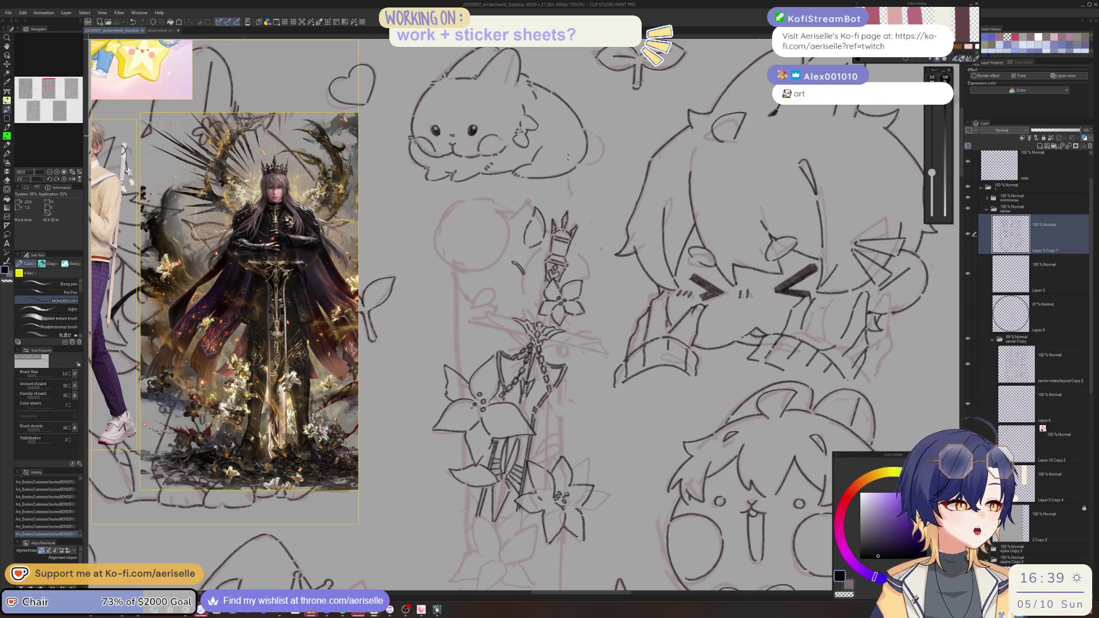
drag(550, 320, 584, 258)
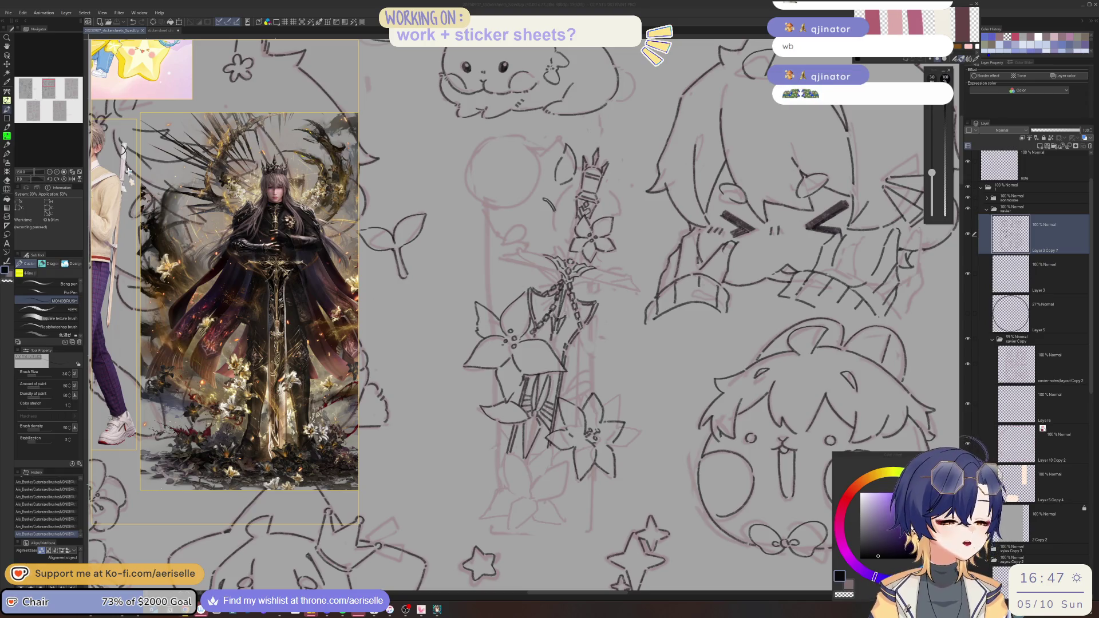
- Trace the sword, hilt blossoms and lower-blade stars in dark ink over the red sketch
click(577, 377)
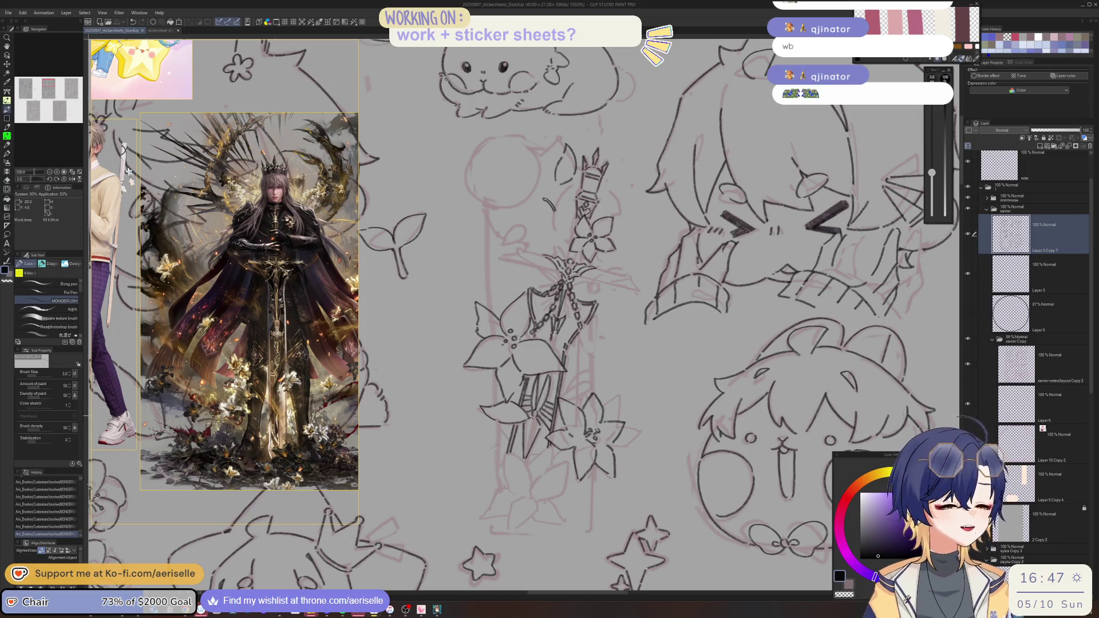
- Add small ink marks and a curved petal edge to the lower lily
scroll(534, 488, up, 1)
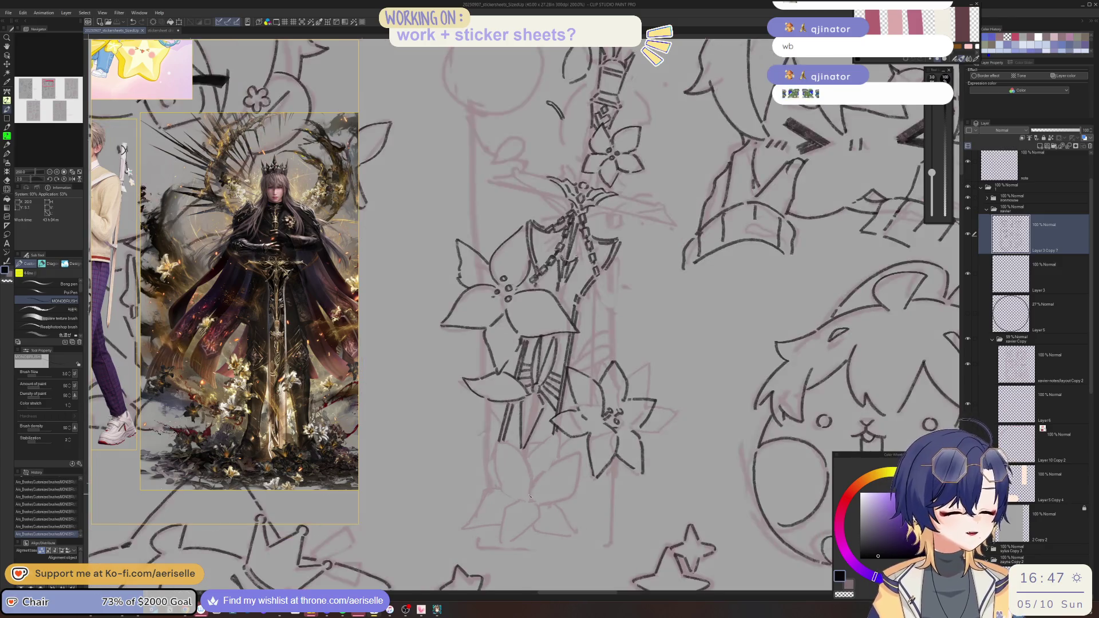
drag(526, 486, 532, 498)
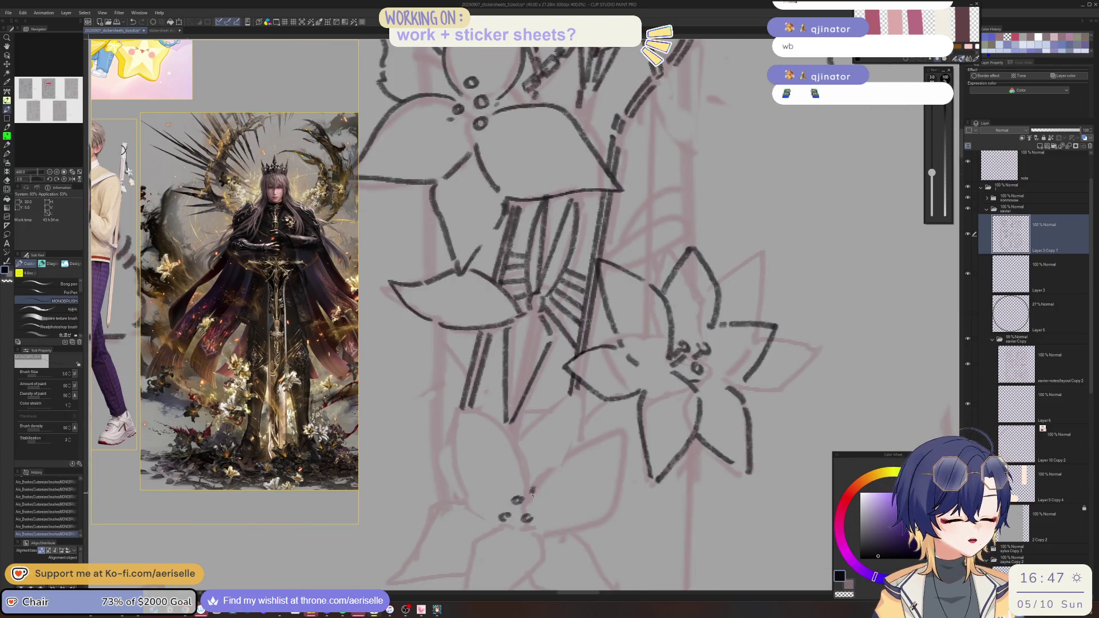
key(minus)
key(minus)
mouse_move(627, 445)
mouse_down()
mouse_move(581, 461)
mouse_move(590, 455)
mouse_move(595, 494)
mouse_up()
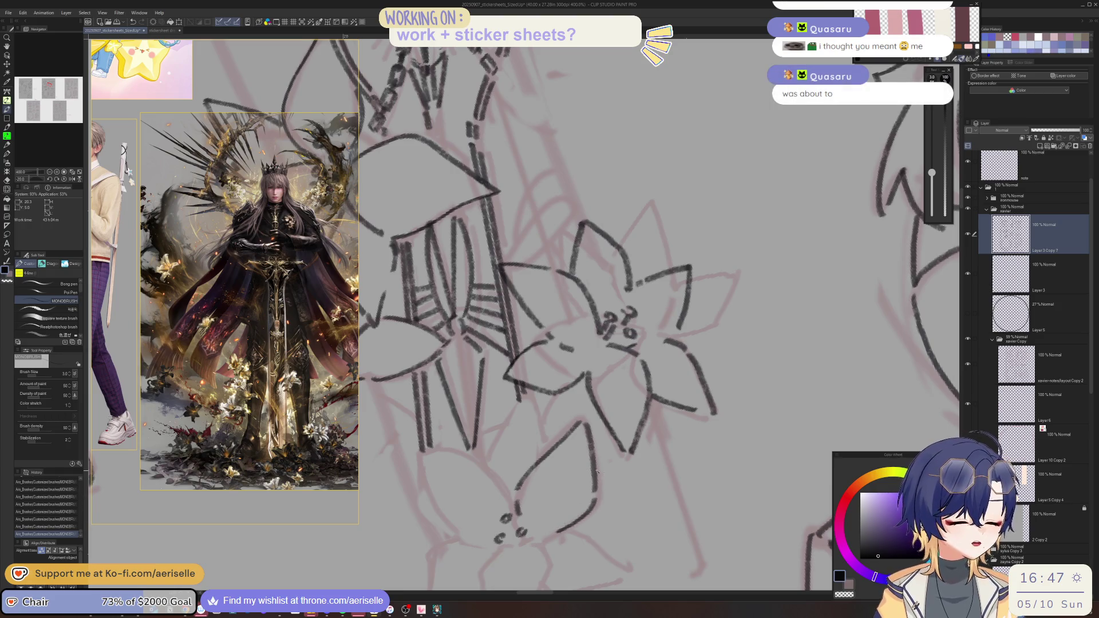
scroll(625, 453, down, 1)
scroll(573, 469, down, 1)
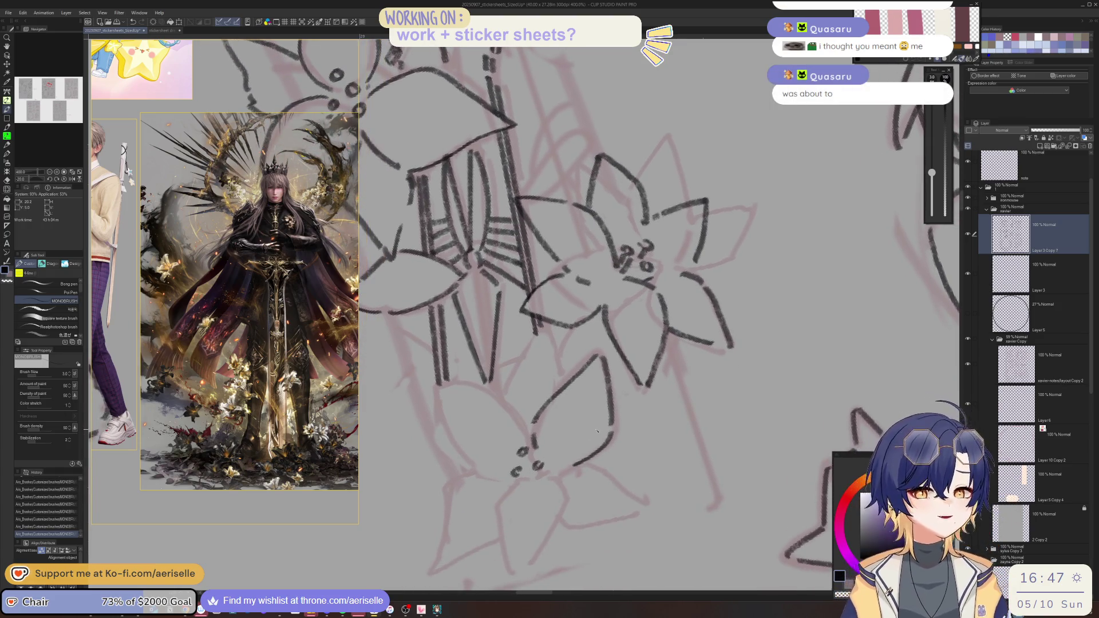
mouse_move(518, 486)
mouse_down()
mouse_move(501, 505)
mouse_move(509, 579)
mouse_up()
scroll(592, 496, down, 2)
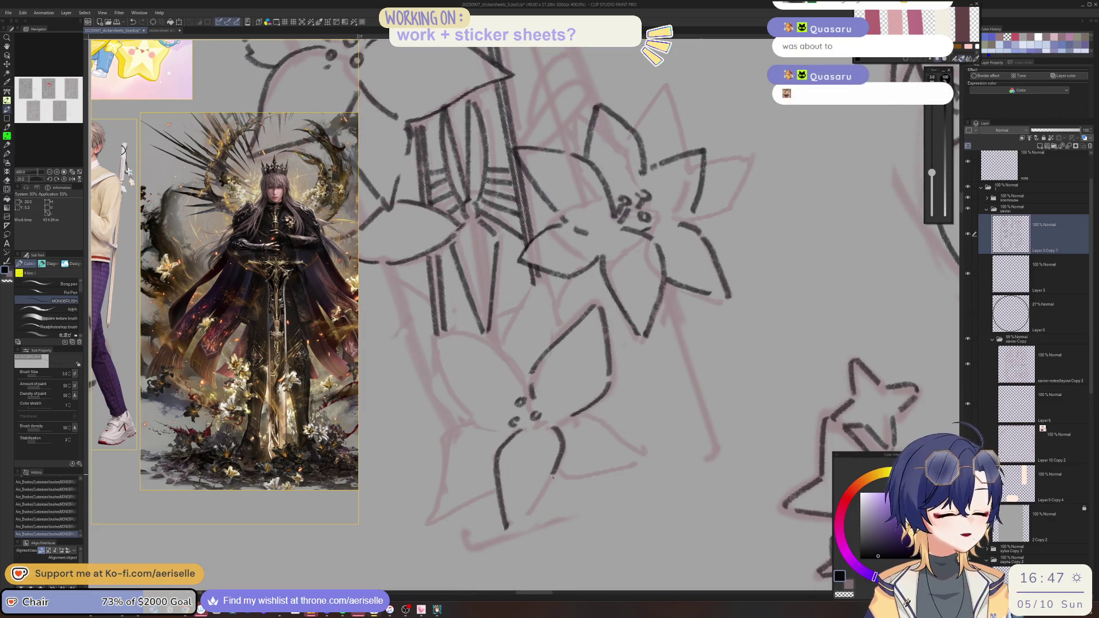
- Redraw the lower lily's petal outlines, undoing and redrawing one misplaced stroke
mouse_move(523, 524)
mouse_down()
mouse_move(509, 427)
mouse_move(520, 506)
mouse_up()
mouse_move(502, 466)
mouse_down()
mouse_move(509, 515)
mouse_move(536, 556)
mouse_up()
mouse_move(565, 473)
mouse_down()
mouse_move(544, 568)
mouse_move(573, 466)
mouse_move(513, 455)
mouse_up()
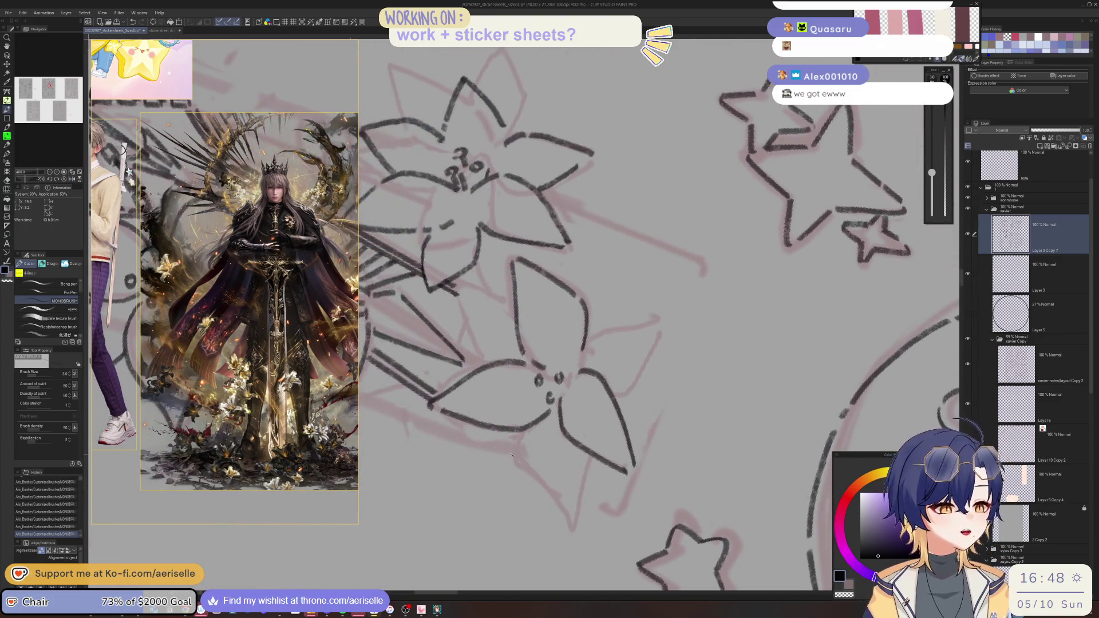
drag(544, 491, 562, 521)
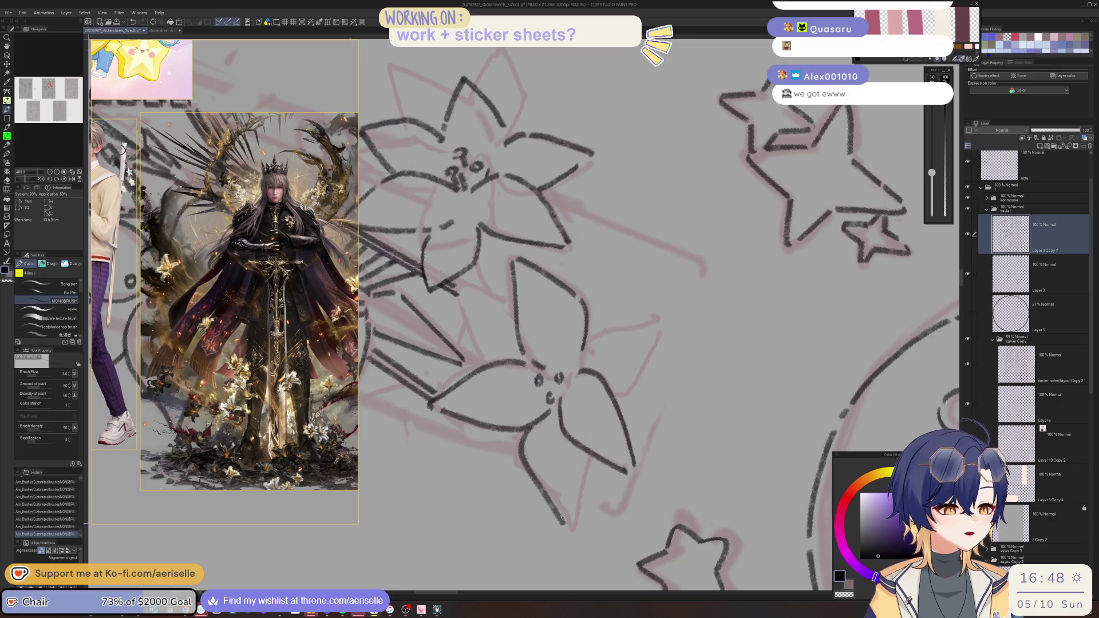
mouse_move(585, 453)
mouse_down()
mouse_move(572, 525)
mouse_move(613, 483)
mouse_move(534, 481)
mouse_move(524, 577)
mouse_up()
drag(573, 486, 580, 516)
key(ctrl+z)
mouse_move(524, 474)
mouse_down()
mouse_move(504, 546)
mouse_move(520, 570)
mouse_move(533, 535)
mouse_move(518, 475)
mouse_move(566, 405)
mouse_up()
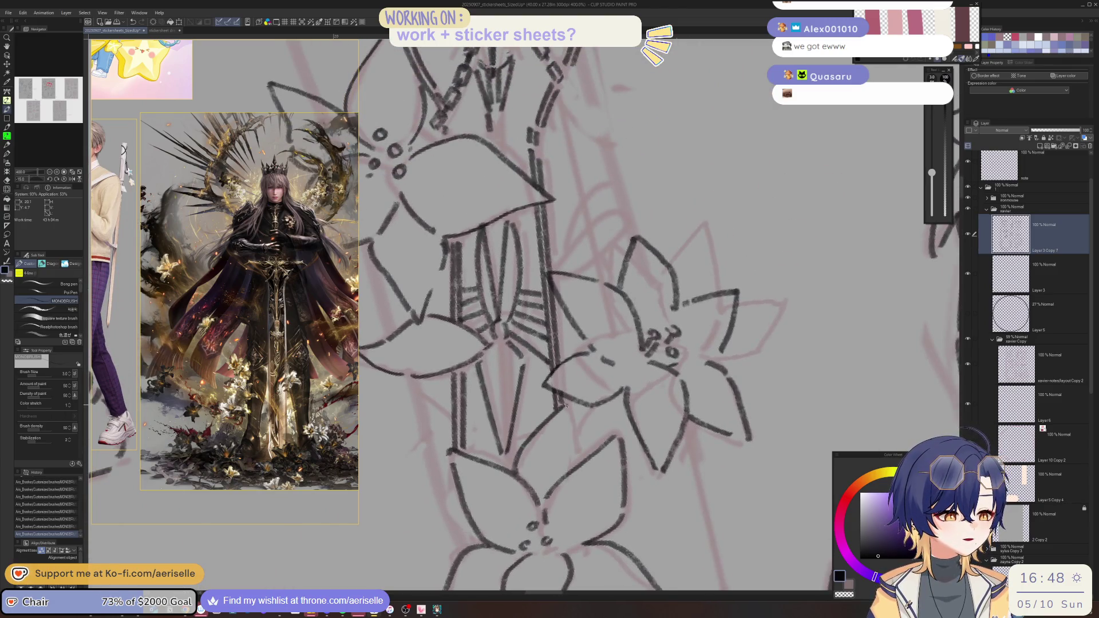
scroll(585, 462, down, 5)
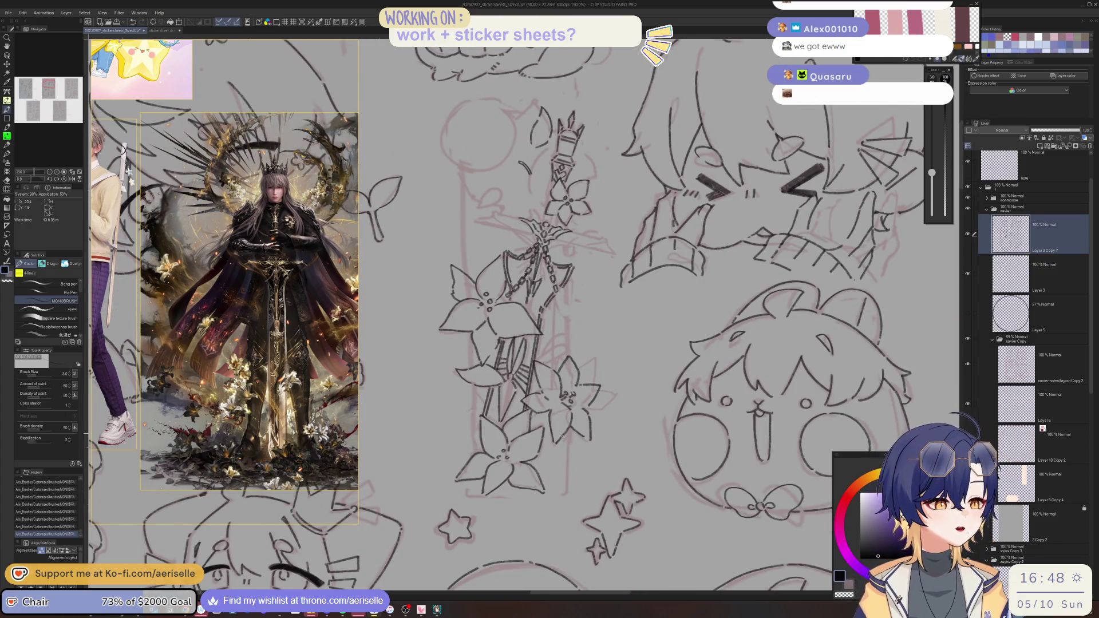
- Turn the view upright and extend the crossguard line to the right beside the small flower
drag(744, 229, 744, 452)
drag(572, 355, 507, 418)
scroll(467, 412, up, 4)
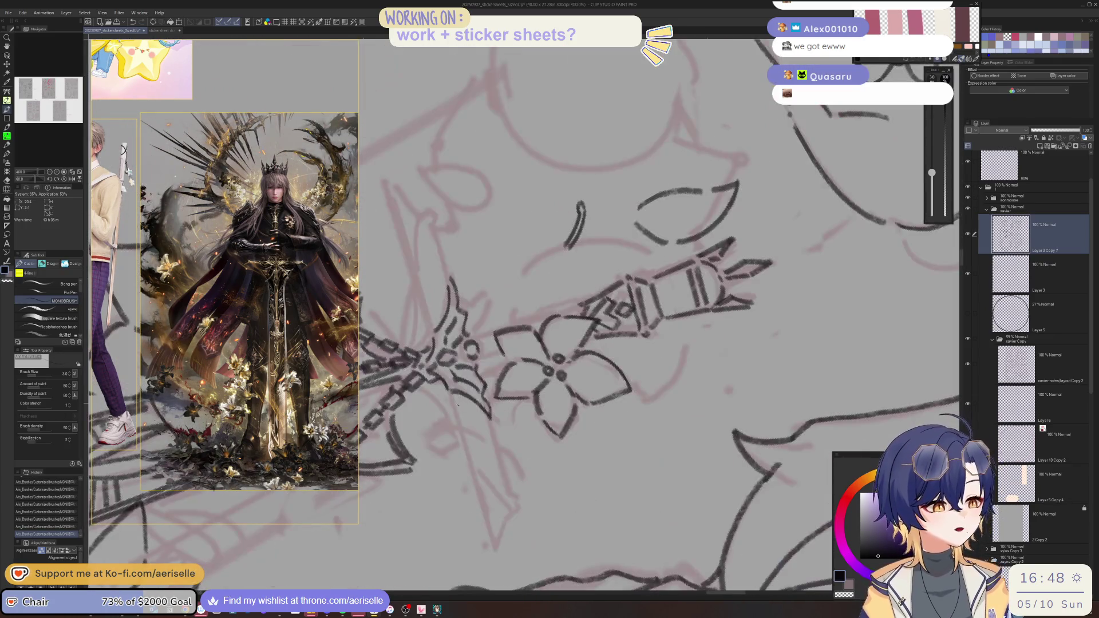
mouse_move(476, 489)
mouse_down()
mouse_move(721, 330)
mouse_move(551, 452)
mouse_move(459, 435)
mouse_move(617, 433)
mouse_up()
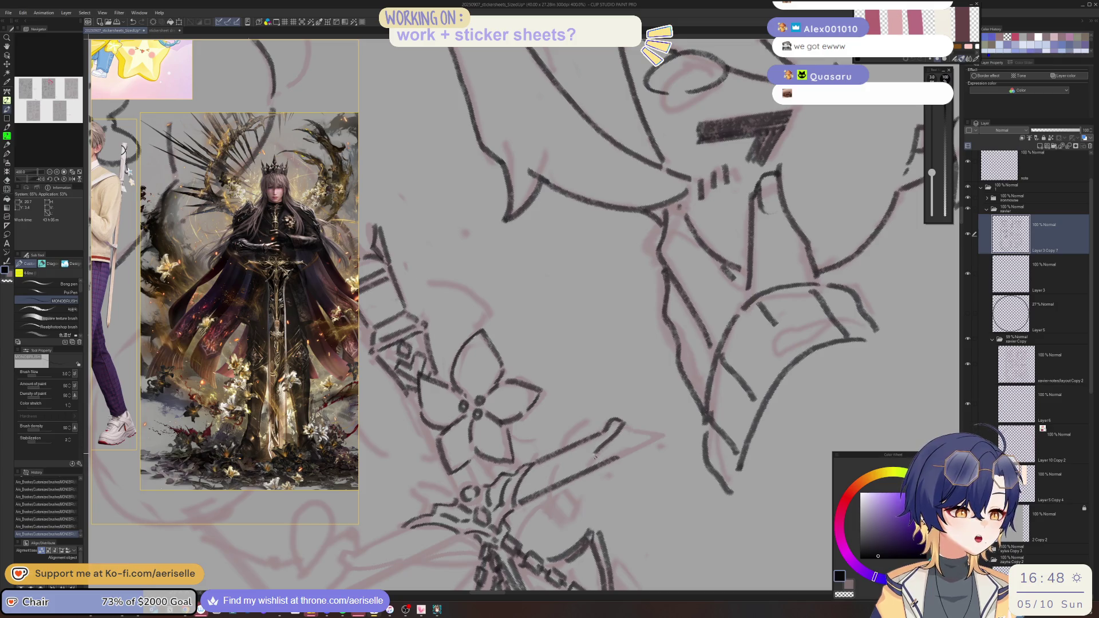
mouse_move(643, 431)
mouse_down()
mouse_move(648, 445)
mouse_move(619, 457)
mouse_up()
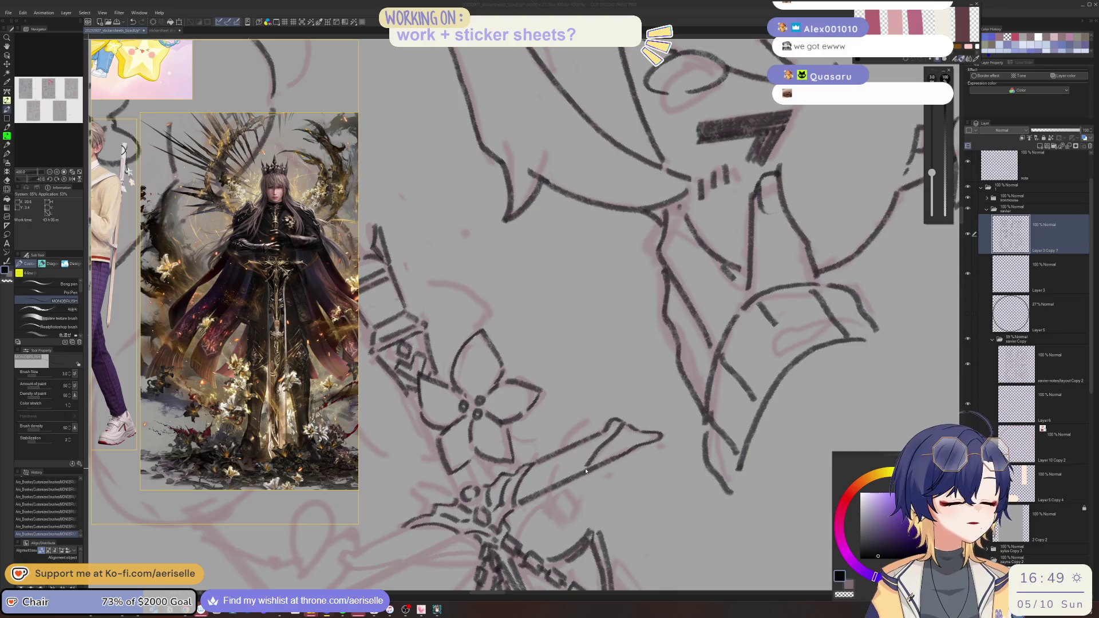
scroll(524, 315, down, 5)
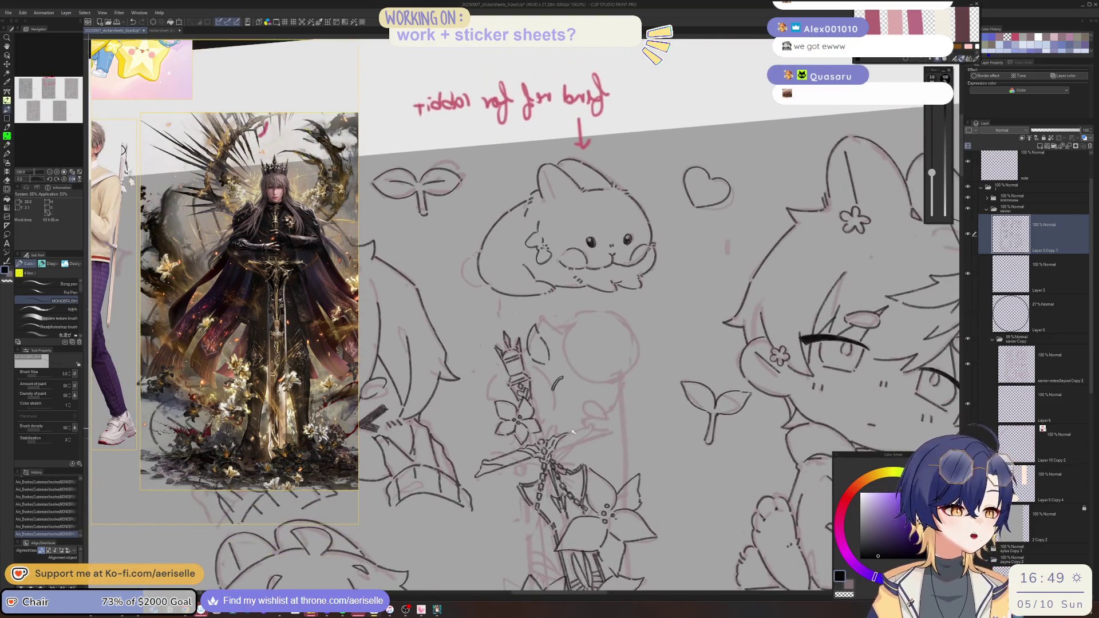
- Add a hooked stroke on the flower and switch to a smaller inking pen
scroll(548, 446, up, 5)
mouse_move(588, 429)
mouse_down()
mouse_move(605, 427)
mouse_move(558, 468)
mouse_move(601, 438)
mouse_move(595, 475)
mouse_move(618, 452)
mouse_move(584, 424)
mouse_up()
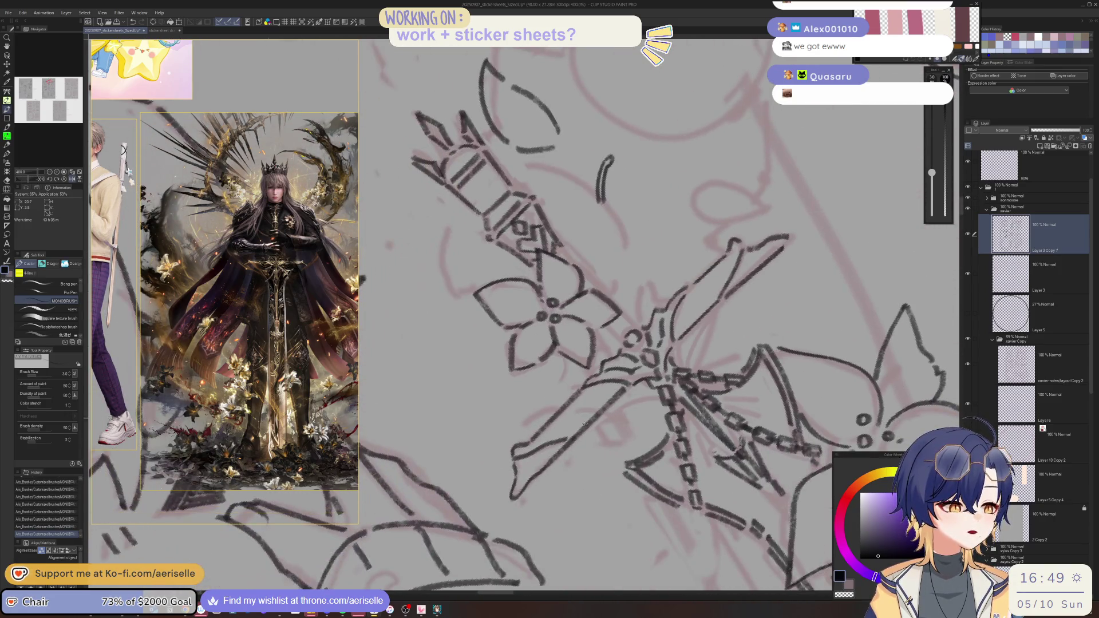
scroll(574, 436, down, 5)
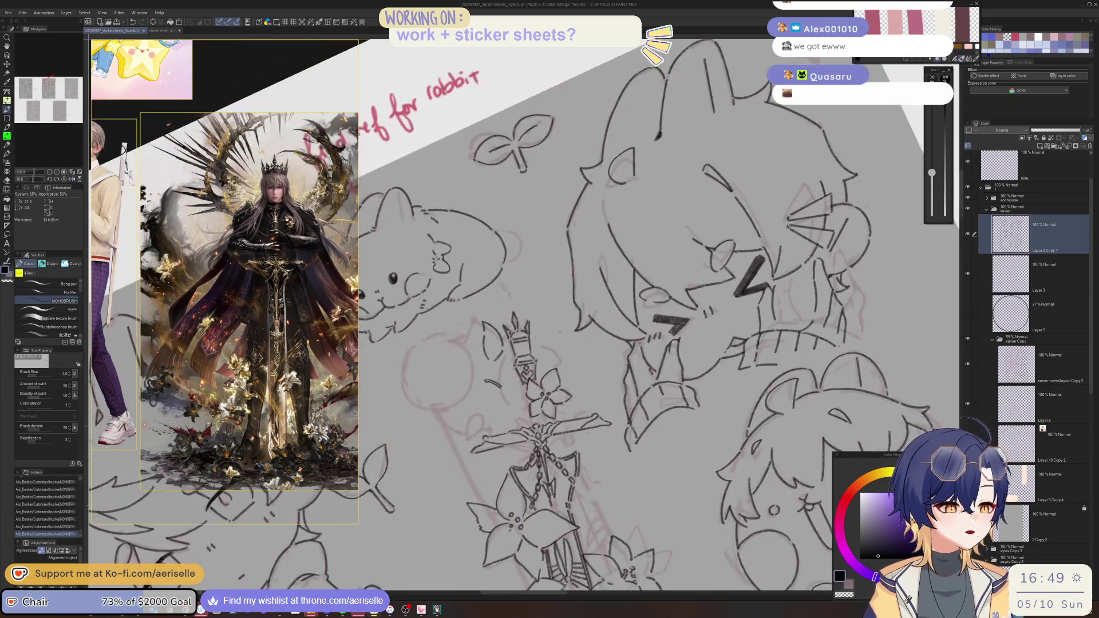
scroll(557, 436, up, 5)
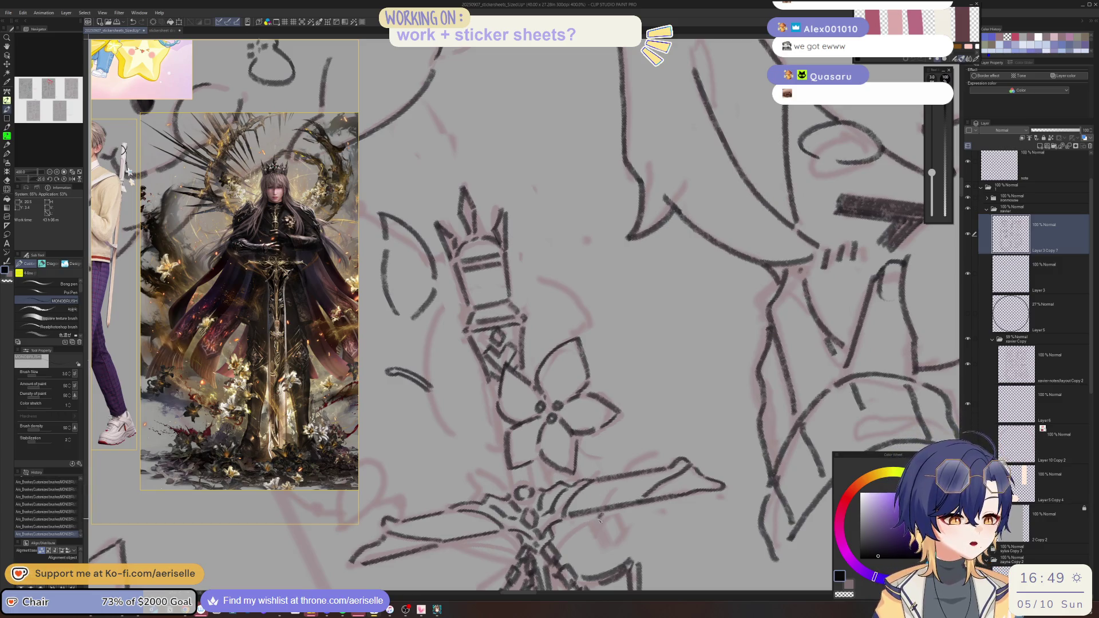
key(e)
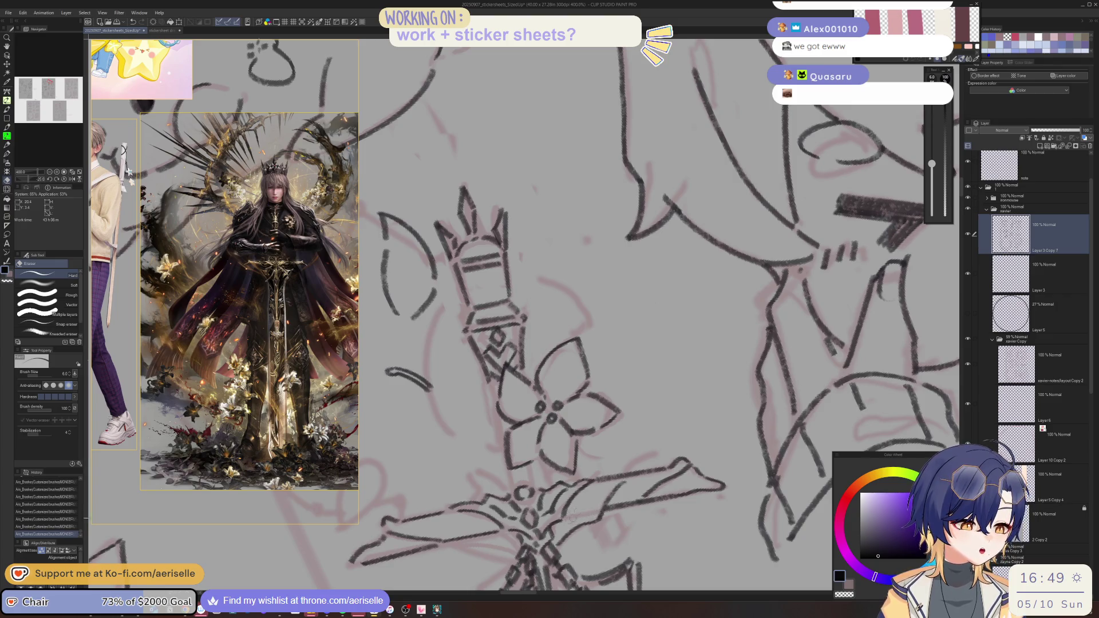
key(p)
mouse_move(678, 522)
mouse_down()
mouse_move(593, 488)
mouse_move(598, 508)
mouse_up()
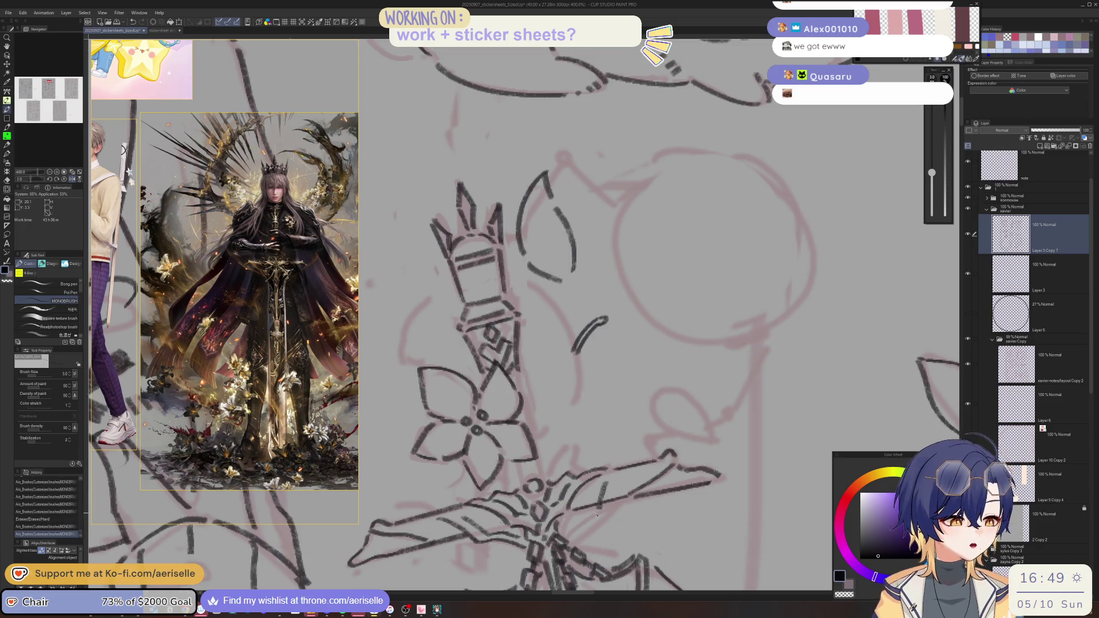
- Redo the short sword stroke twice and add two short detail strokes on the hilt
key(ctrl+z)
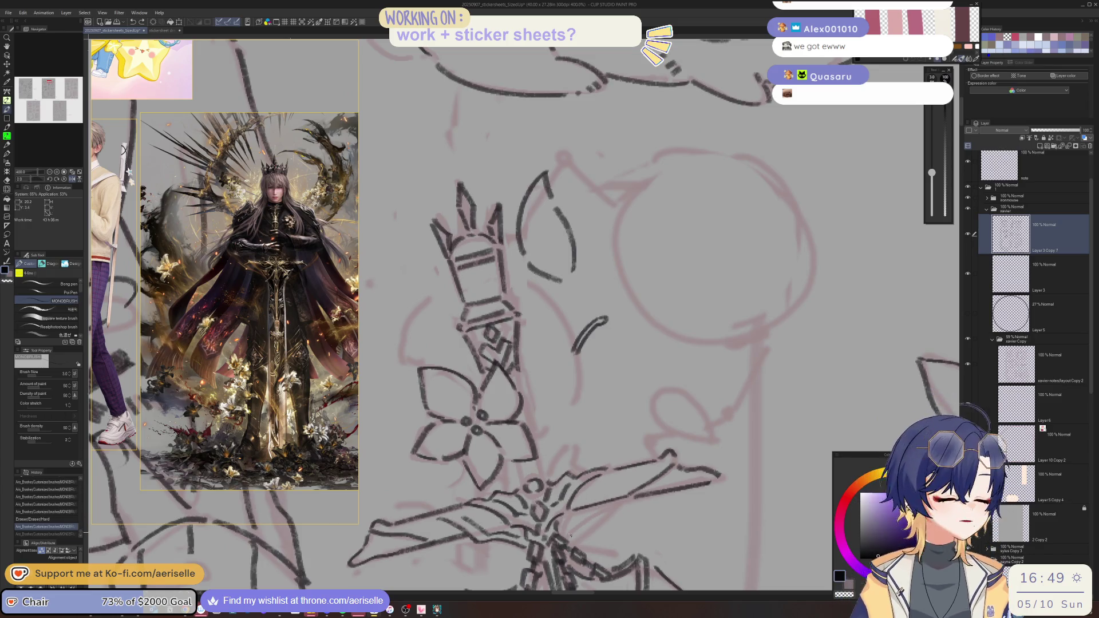
drag(570, 538, 607, 505)
key(ctrl+z)
mouse_move(566, 540)
mouse_down()
mouse_move(606, 498)
mouse_move(578, 518)
mouse_up()
key(e)
key(p)
scroll(598, 505, down, 2)
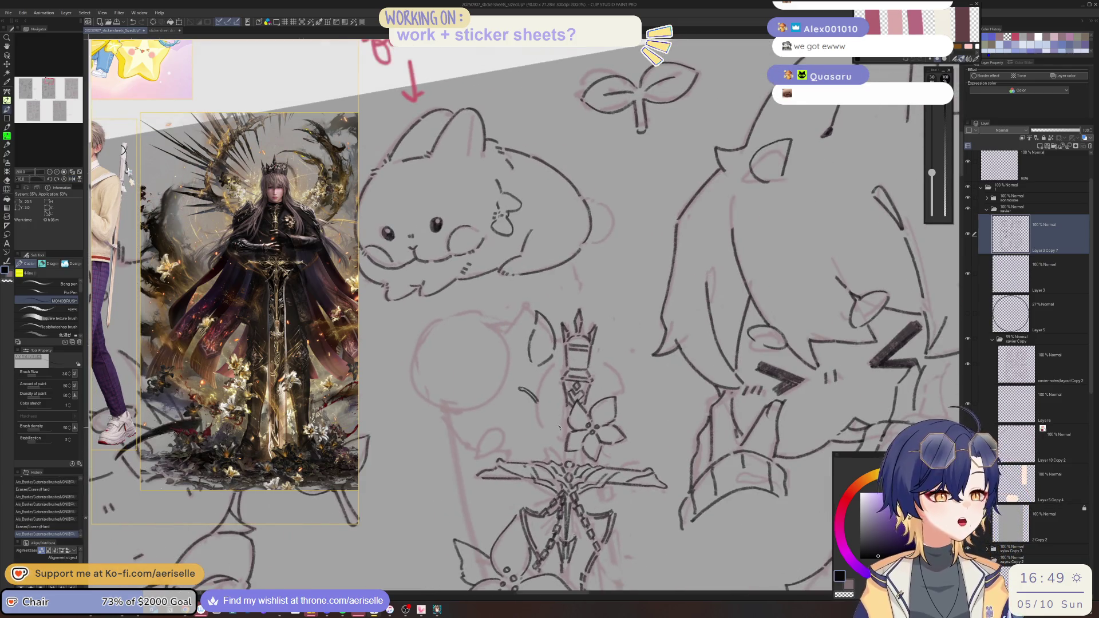
scroll(566, 433, up, 2)
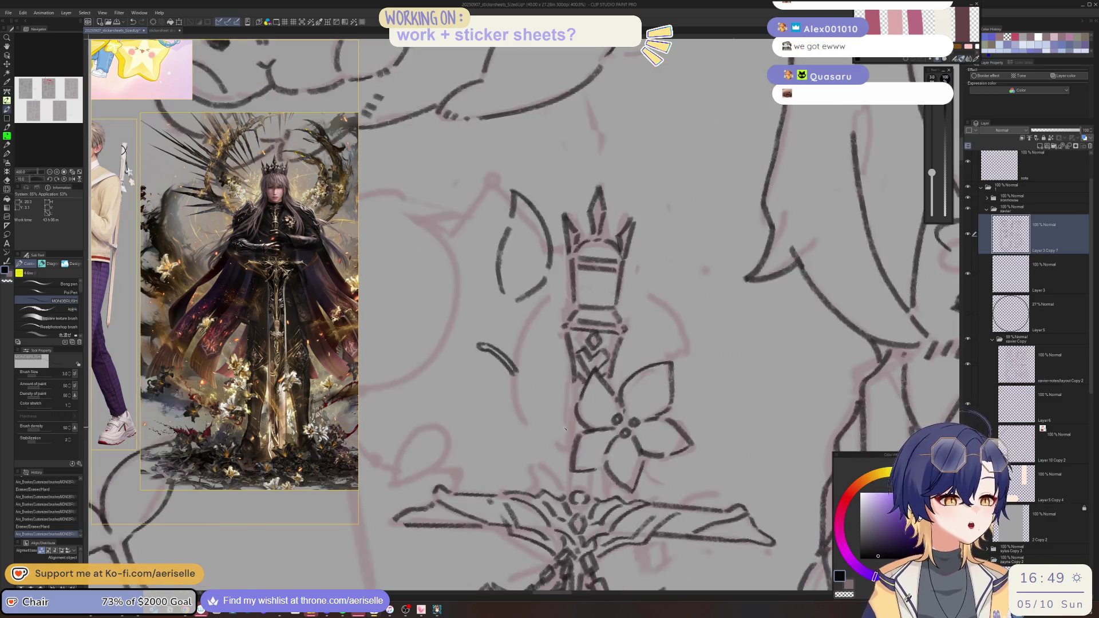
drag(579, 391, 577, 437)
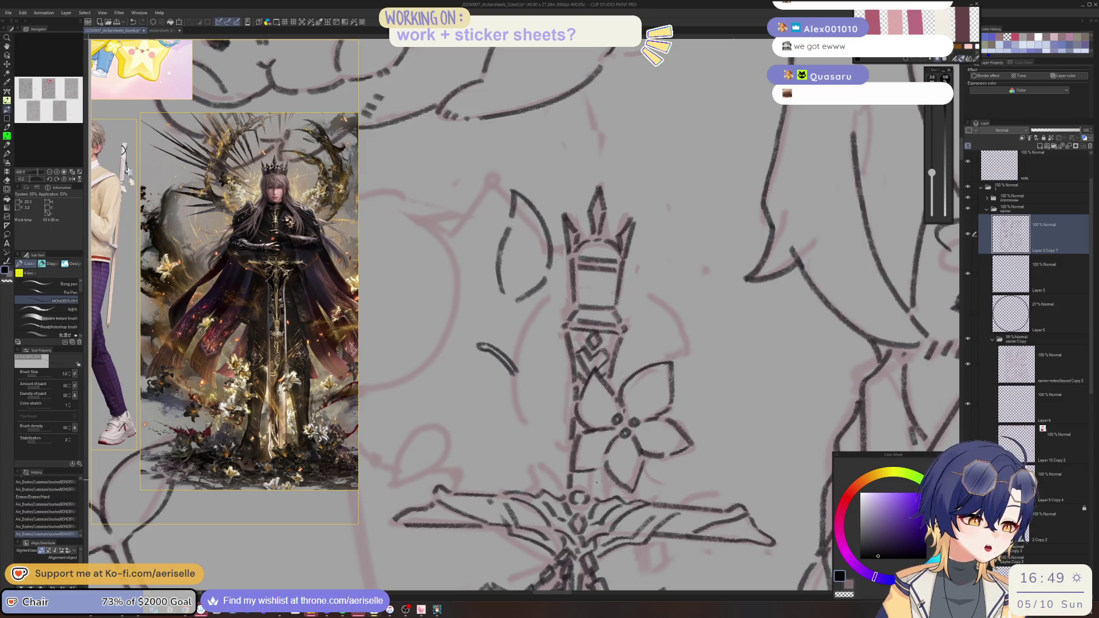
scroll(592, 483, down, 6)
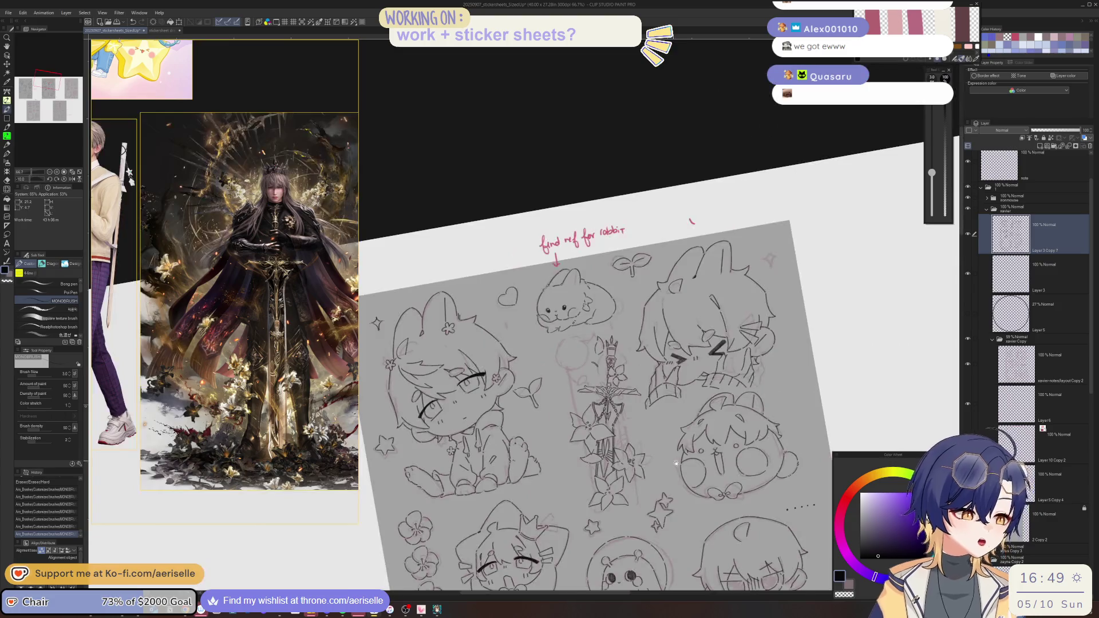
- Undo the last three strokes via History and add a new empty layer above Layer 5
key(ctrl+at)
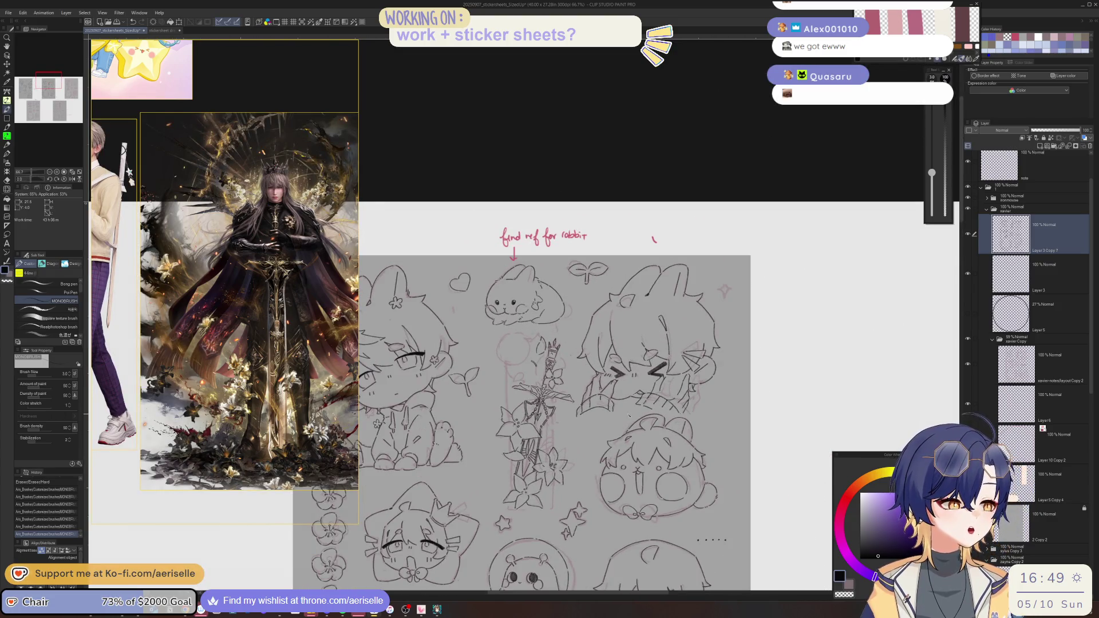
scroll(545, 327, up, 3)
scroll(546, 326, up, 2)
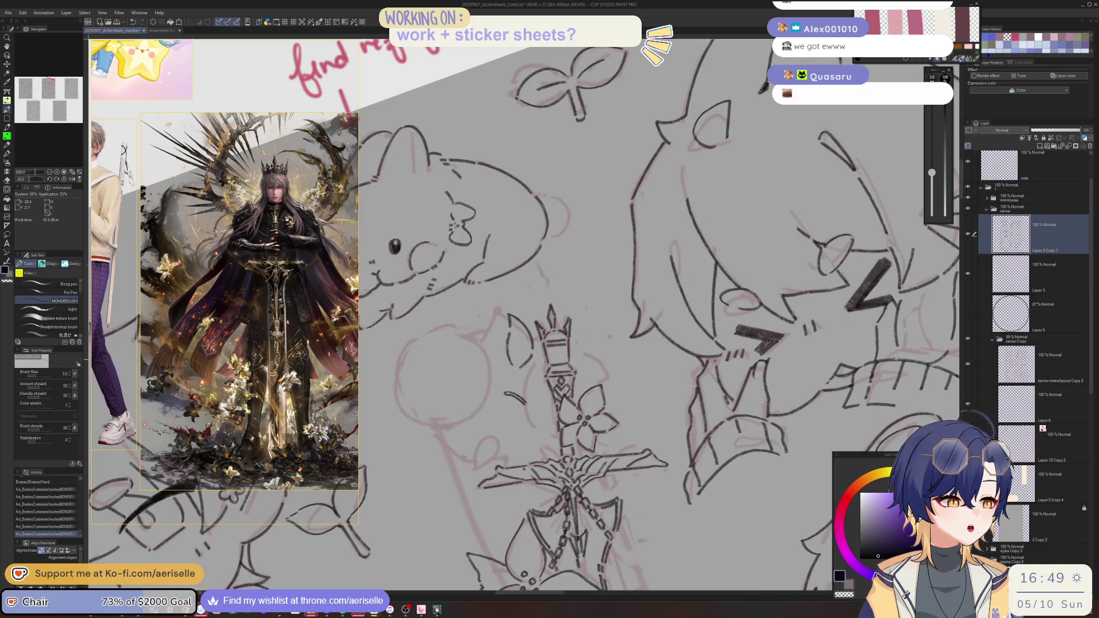
key(asciicircum)
drag(479, 398, 486, 437)
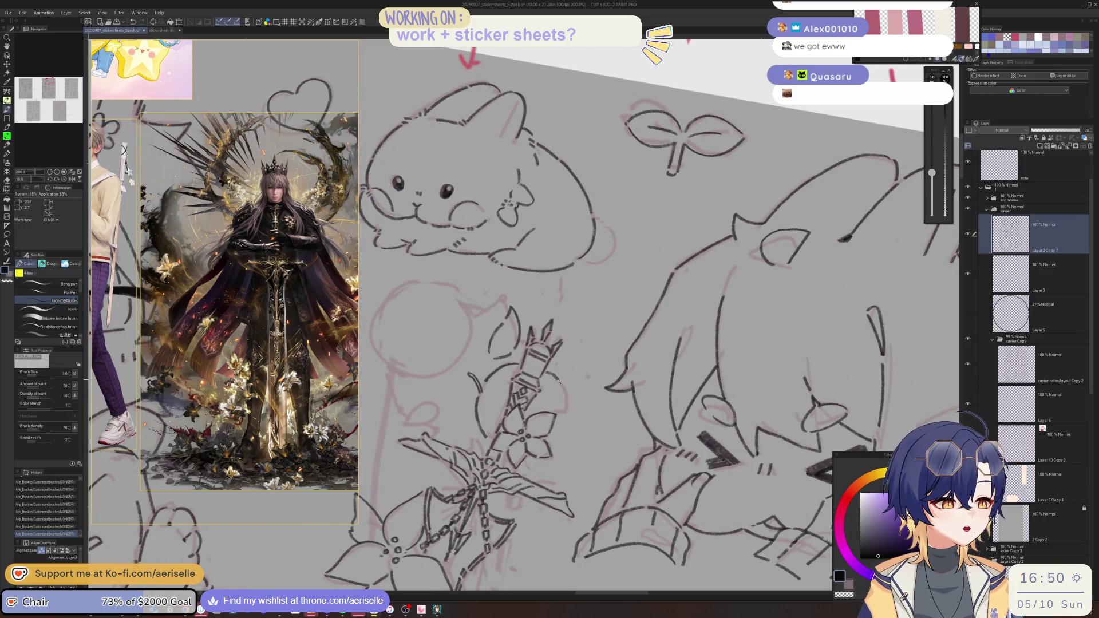
key(ctrl+z)
key(ctrl+z)
key(ctrl+z)
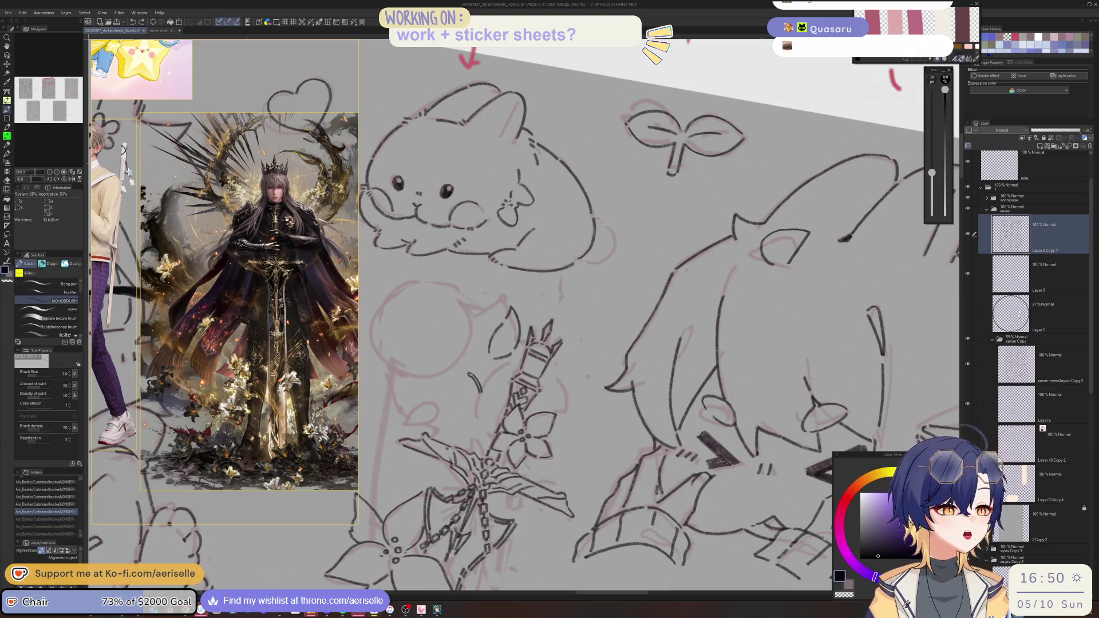
click(1011, 314)
key(ctrl+shift+n)
key(ctrl+@)
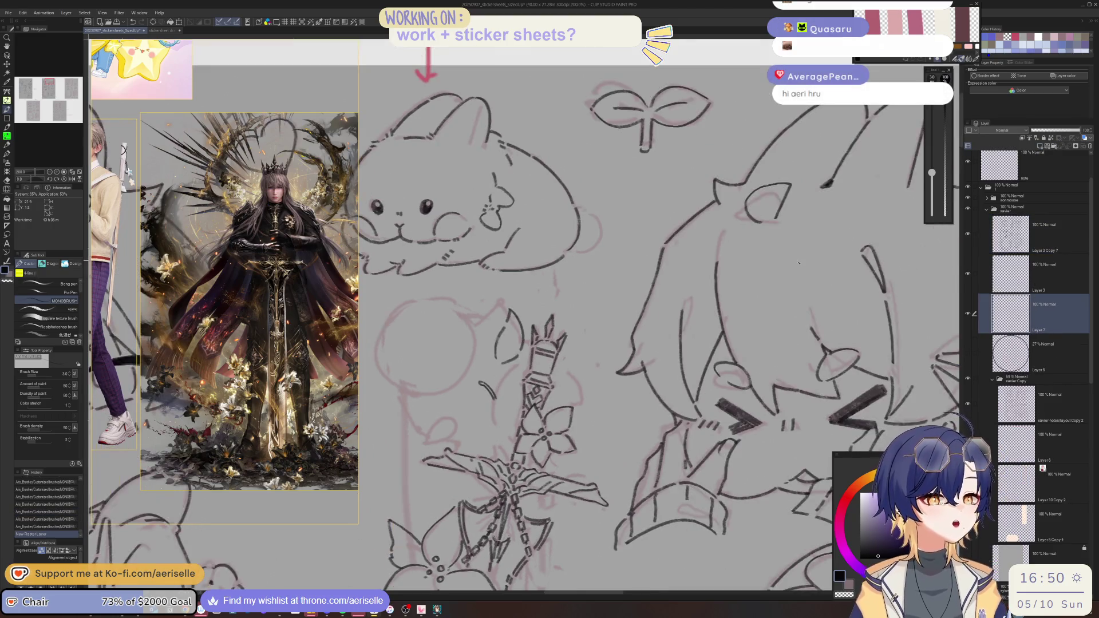
- Draw two ellipse circles on Layer 7, merge them, and set opacity to 22%
key(u)
click(37, 333)
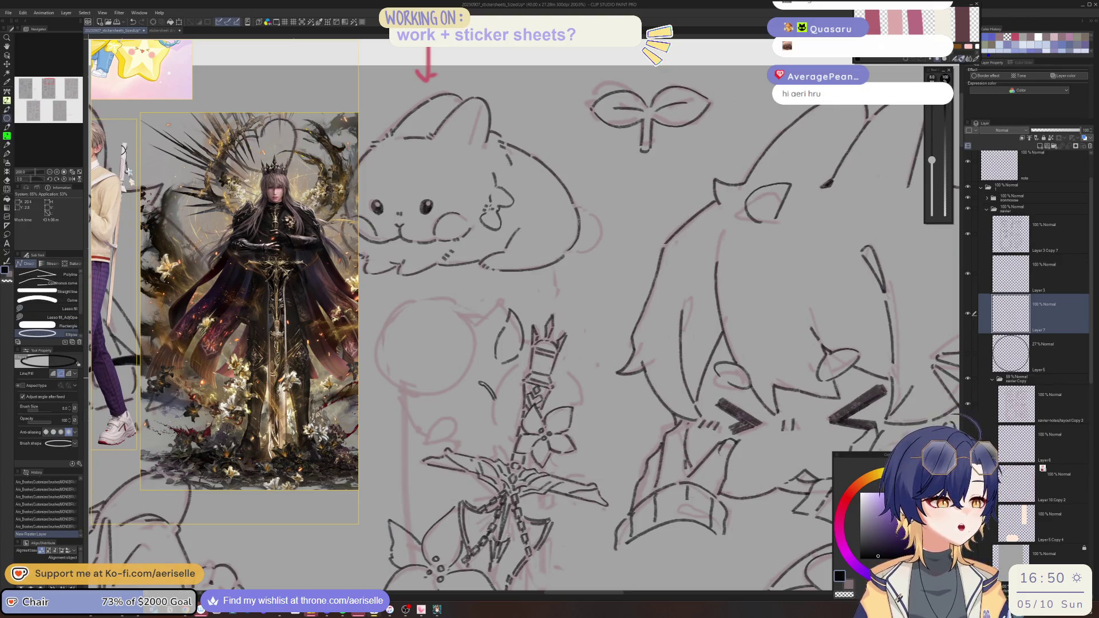
drag(504, 369, 575, 453)
key(k)
drag(615, 420, 606, 411)
key(ctrl+c)
key(ctrl+v)
mouse_move(575, 448)
mouse_down()
mouse_move(463, 377)
mouse_move(466, 389)
mouse_move(464, 376)
mouse_up()
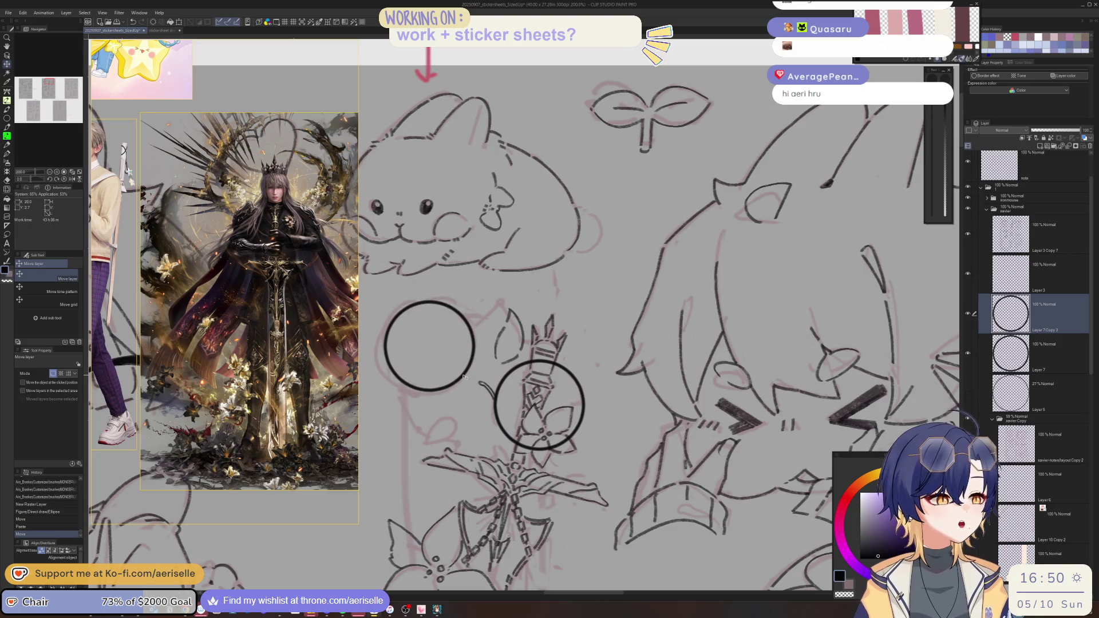
click(1068, 146)
click(1046, 130)
- Ink an arc and short strokes on Layer 3 Copy 7 near the sword
click(1029, 231)
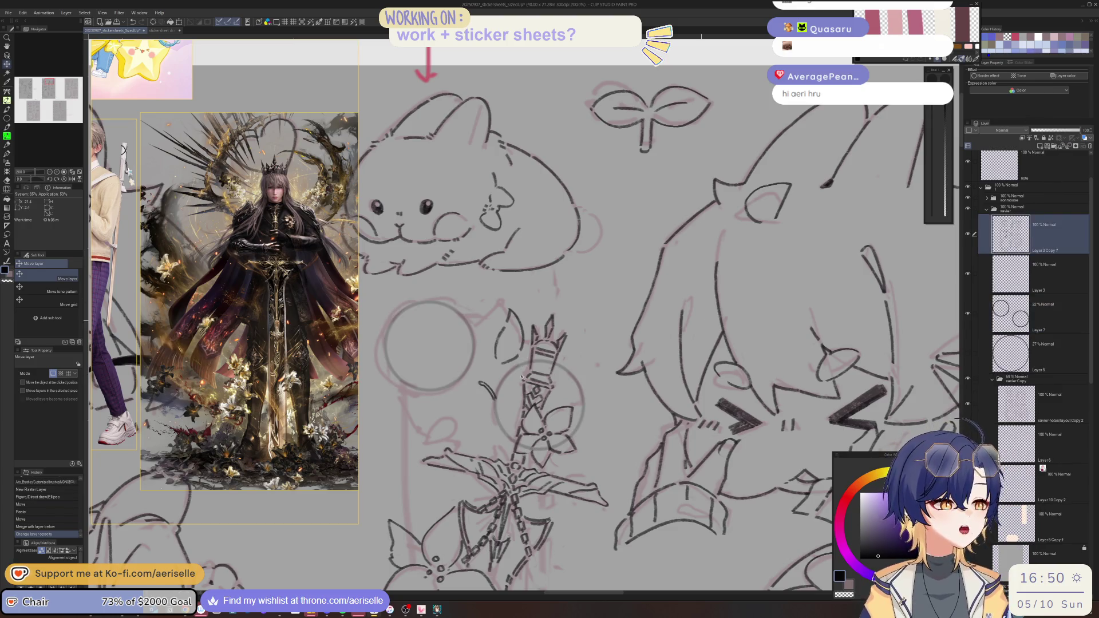
scroll(518, 358, up, 2)
key(p)
drag(499, 375, 471, 413)
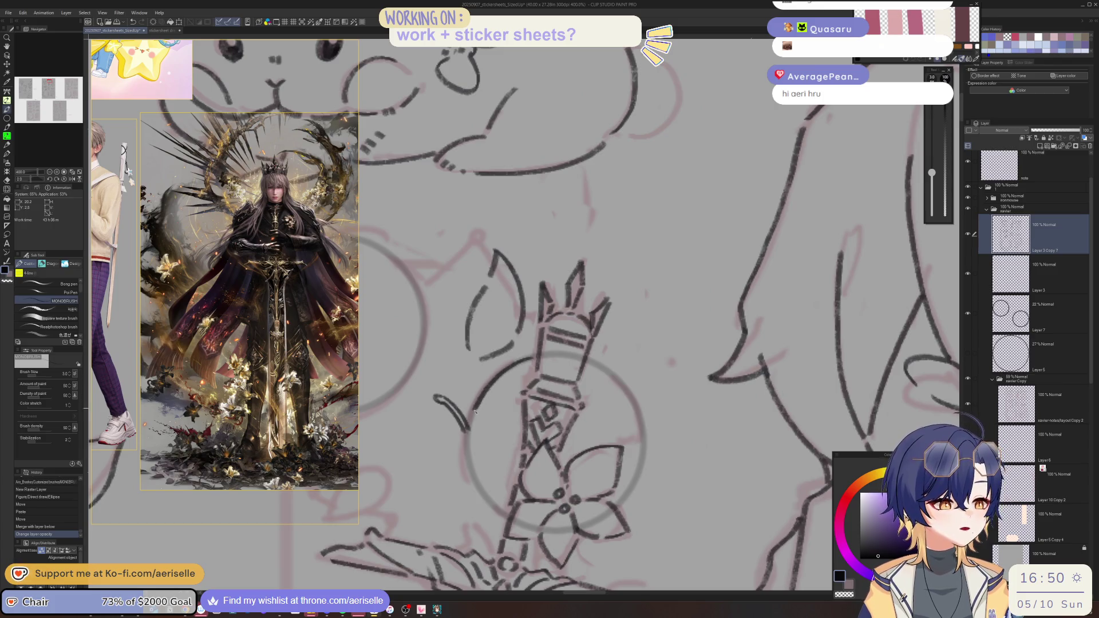
mouse_move(482, 493)
mouse_down()
mouse_move(498, 514)
mouse_move(644, 411)
mouse_move(567, 462)
mouse_move(478, 440)
mouse_move(431, 380)
mouse_move(440, 444)
mouse_up()
drag(441, 444, 387, 386)
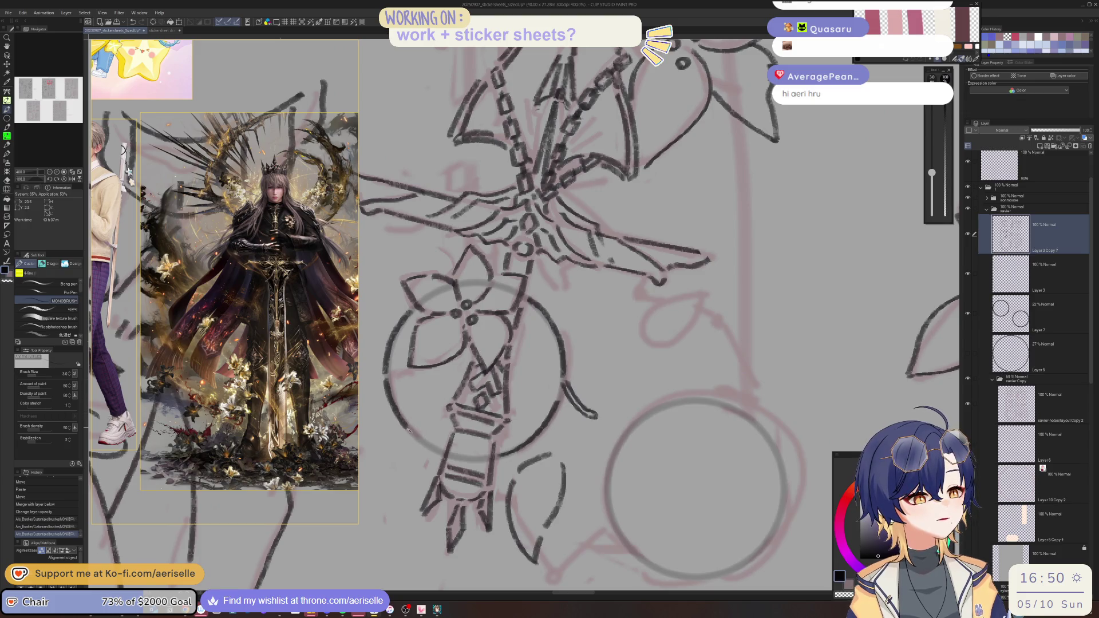
- Ink down the left edge of the left guide circle
key(ctrl+at)
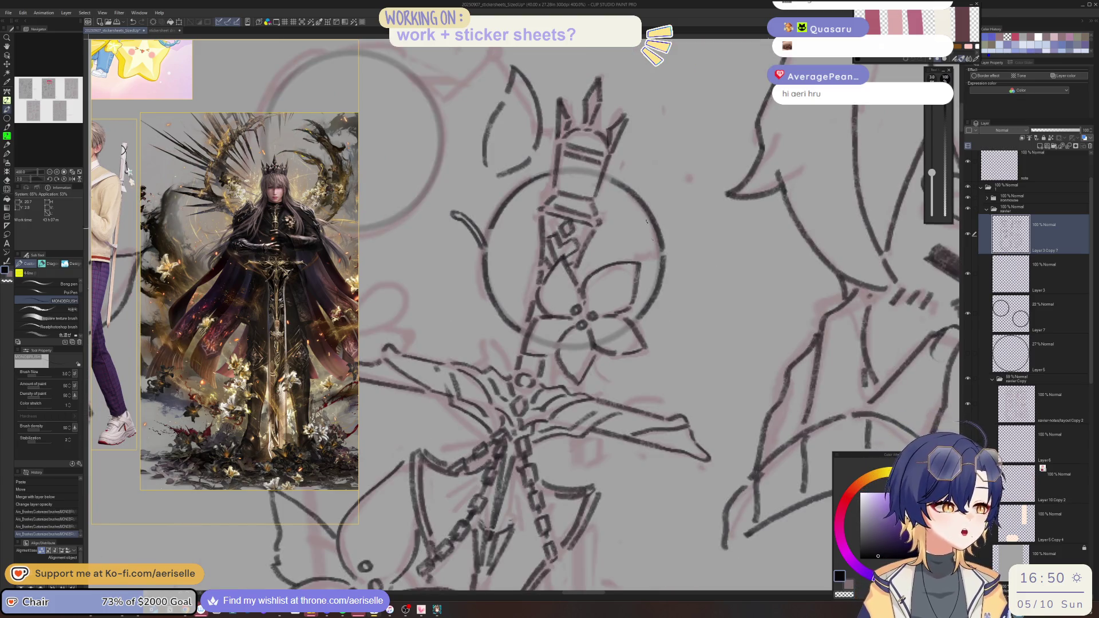
scroll(531, 452, down, 5)
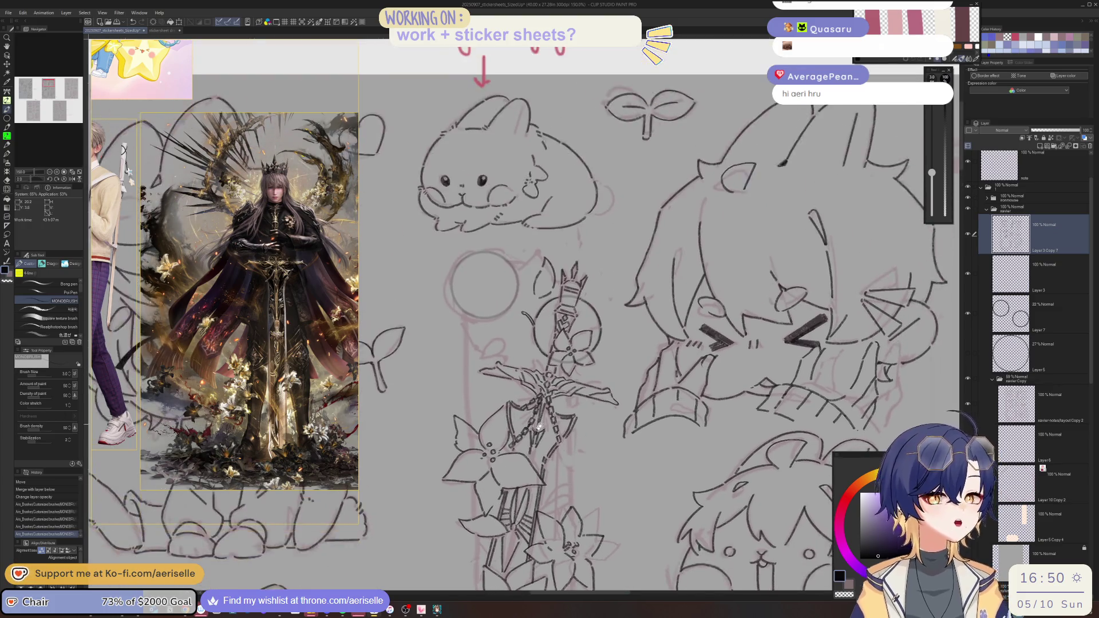
scroll(531, 453, up, 2)
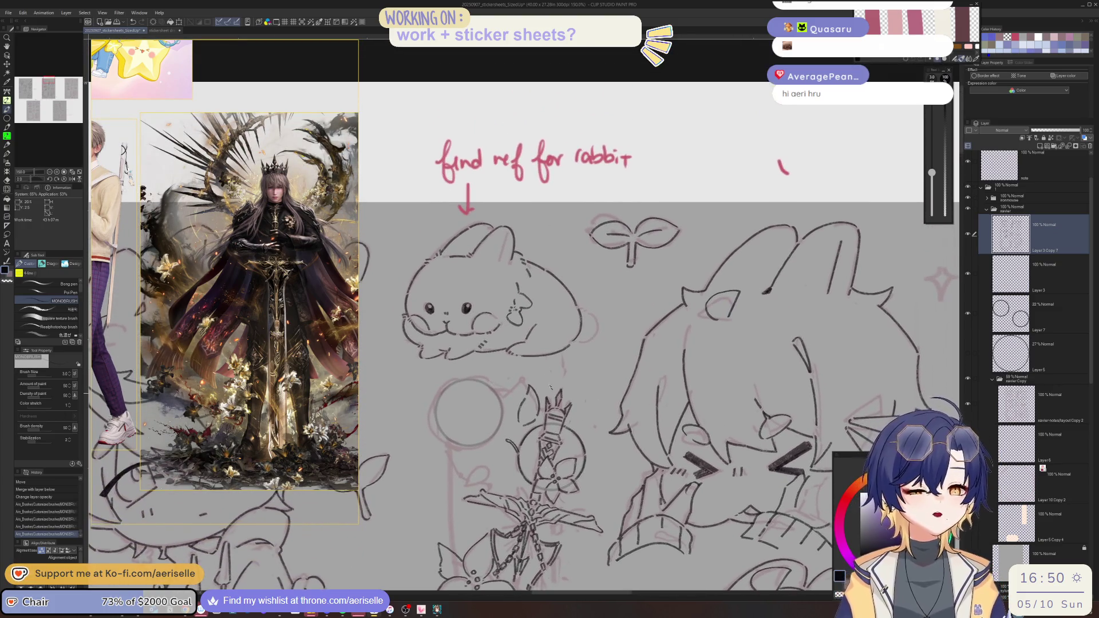
scroll(462, 363, up, 8)
mouse_move(452, 362)
mouse_down()
mouse_move(397, 426)
mouse_move(378, 532)
mouse_up()
mouse_move(378, 532)
mouse_down()
mouse_move(402, 378)
mouse_move(417, 408)
mouse_up()
mouse_move(385, 362)
mouse_down()
mouse_move(394, 414)
mouse_move(482, 512)
mouse_up()
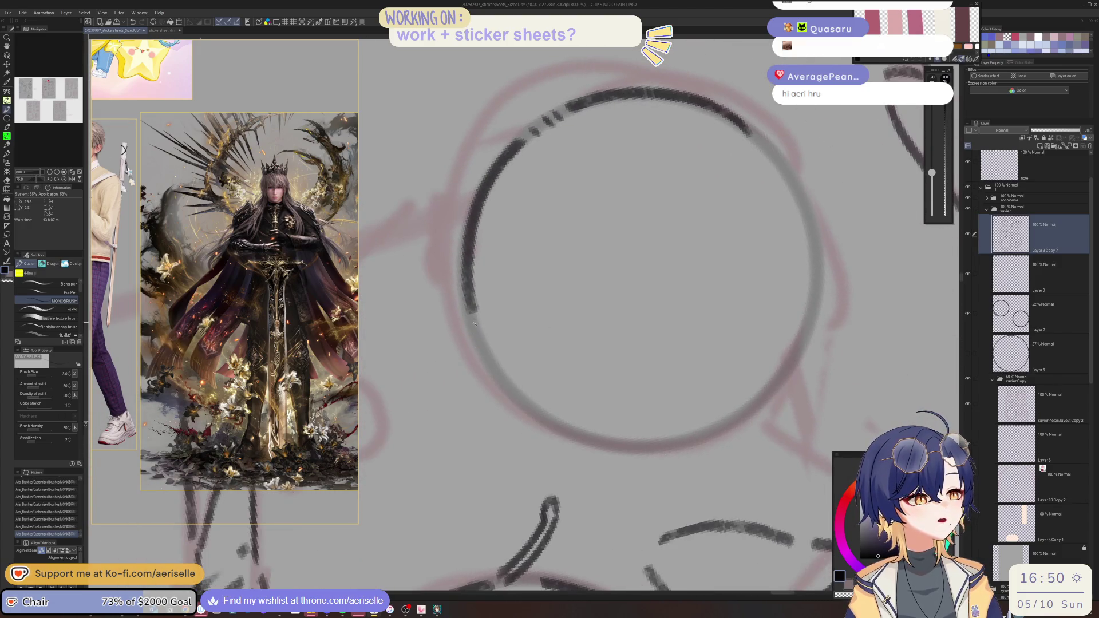
- Ink the circle's lower-left edge to complete the ring and bring the cardigan reference into view
mouse_move(468, 322)
mouse_down()
mouse_move(472, 380)
mouse_move(518, 476)
mouse_up()
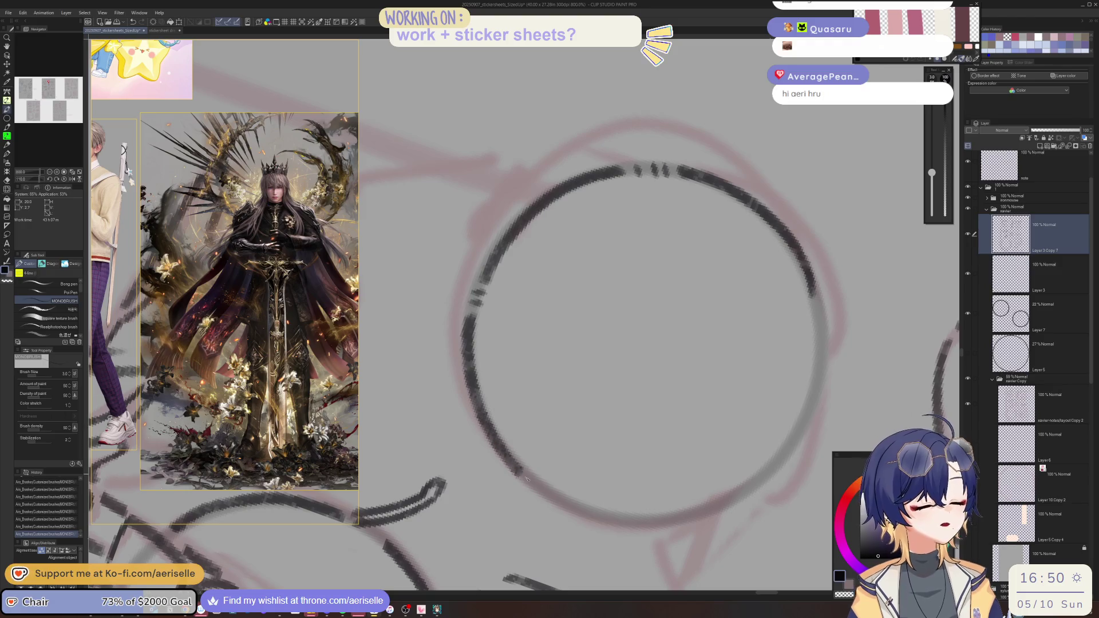
mouse_move(420, 265)
mouse_down()
mouse_move(427, 349)
mouse_move(473, 420)
mouse_move(515, 450)
mouse_up()
mouse_move(445, 426)
mouse_down()
mouse_move(506, 493)
mouse_move(584, 518)
mouse_move(618, 507)
mouse_move(638, 534)
mouse_move(639, 511)
mouse_up()
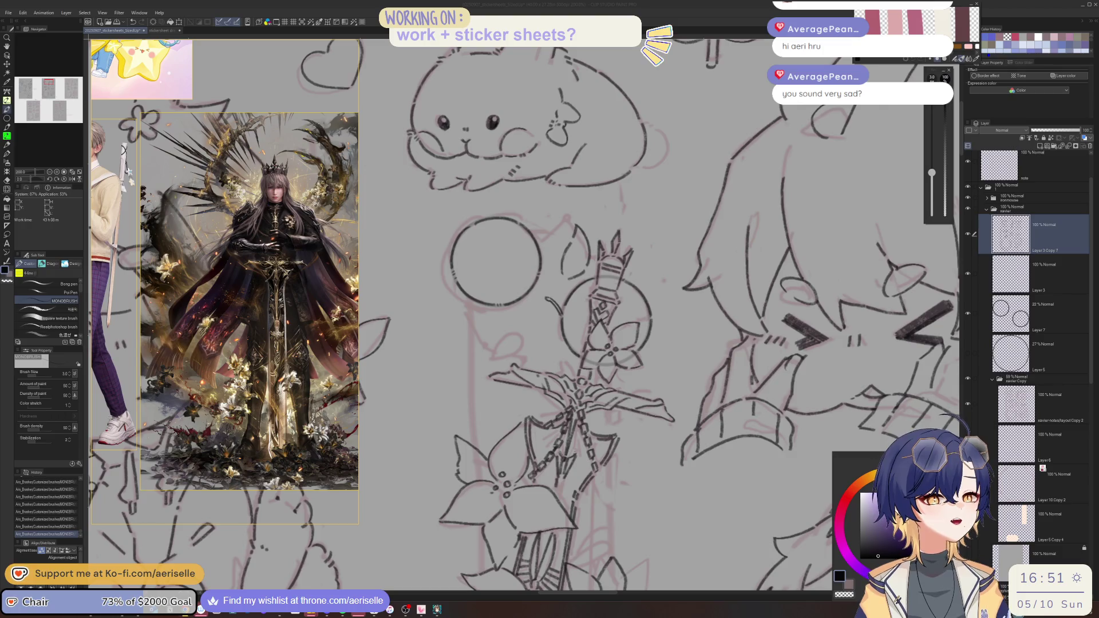
click(1008, 223)
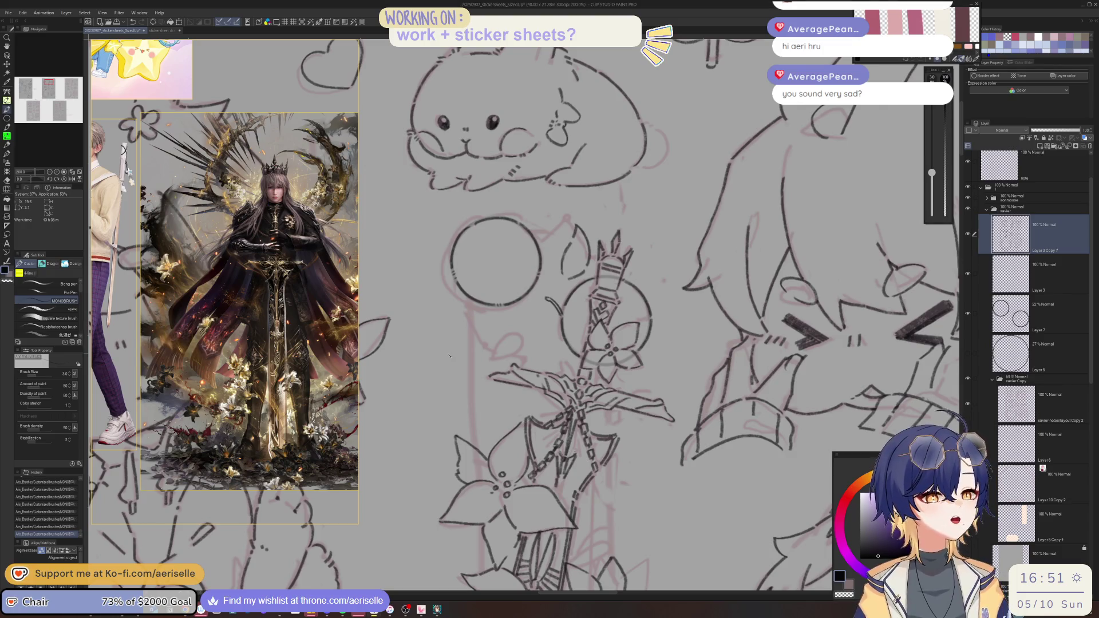
scroll(252, 242, down, 5)
scroll(253, 243, up, 5)
drag(252, 243, 110, 352)
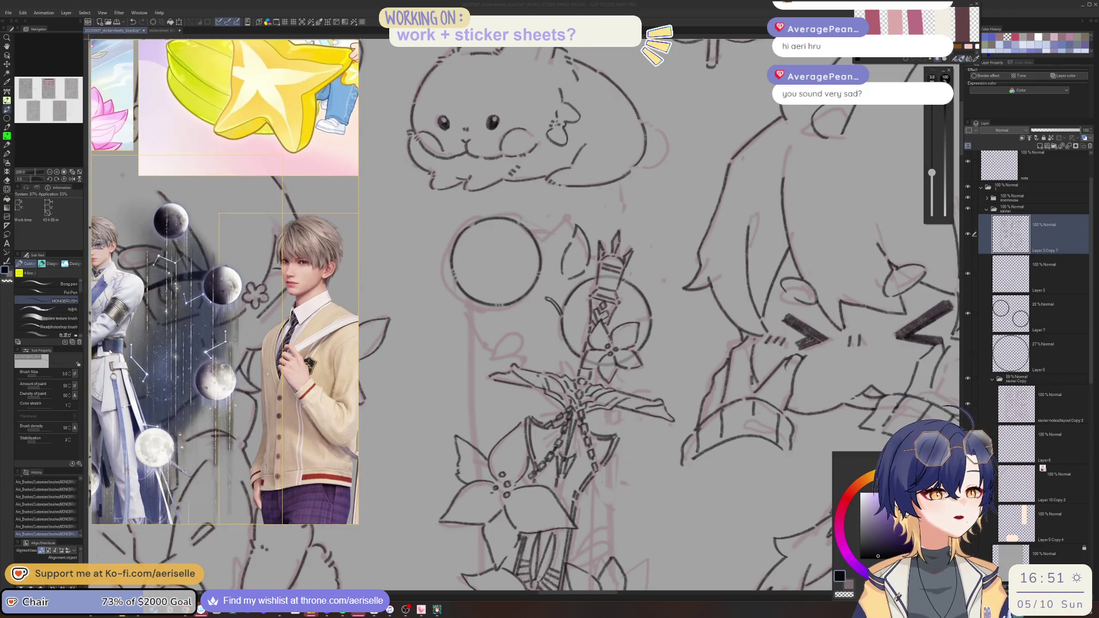
click(467, 314)
mouse_move(468, 316)
mouse_down()
mouse_move(486, 348)
mouse_move(476, 319)
mouse_up()
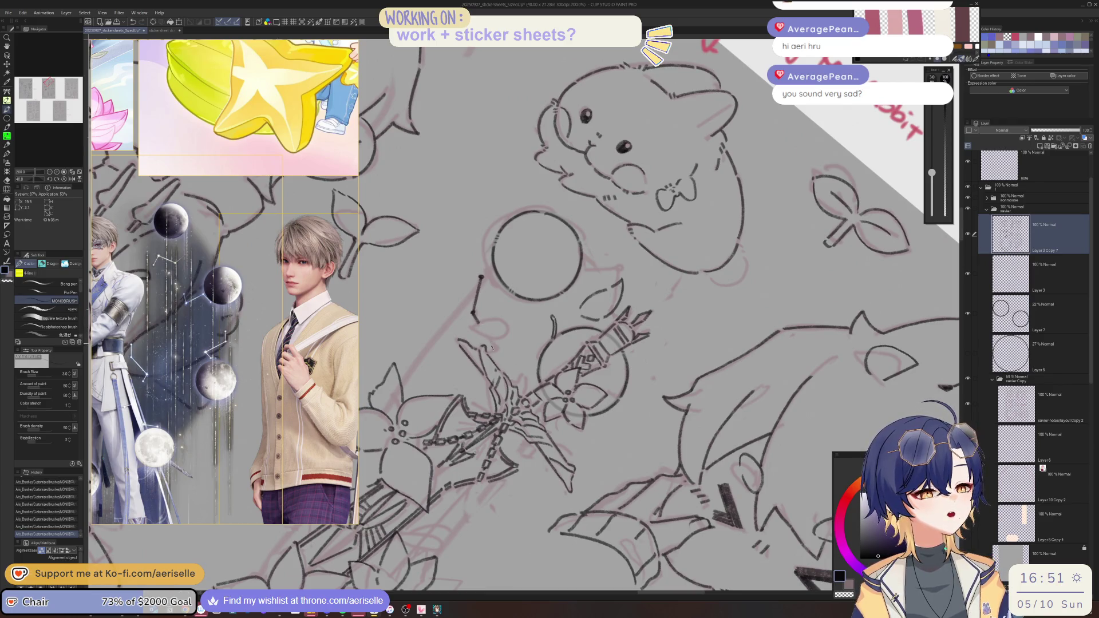
- Zoom and rotate the canvas to review the inked rings around the sword
key(ctrl+minus)
key(ctrl+minus)
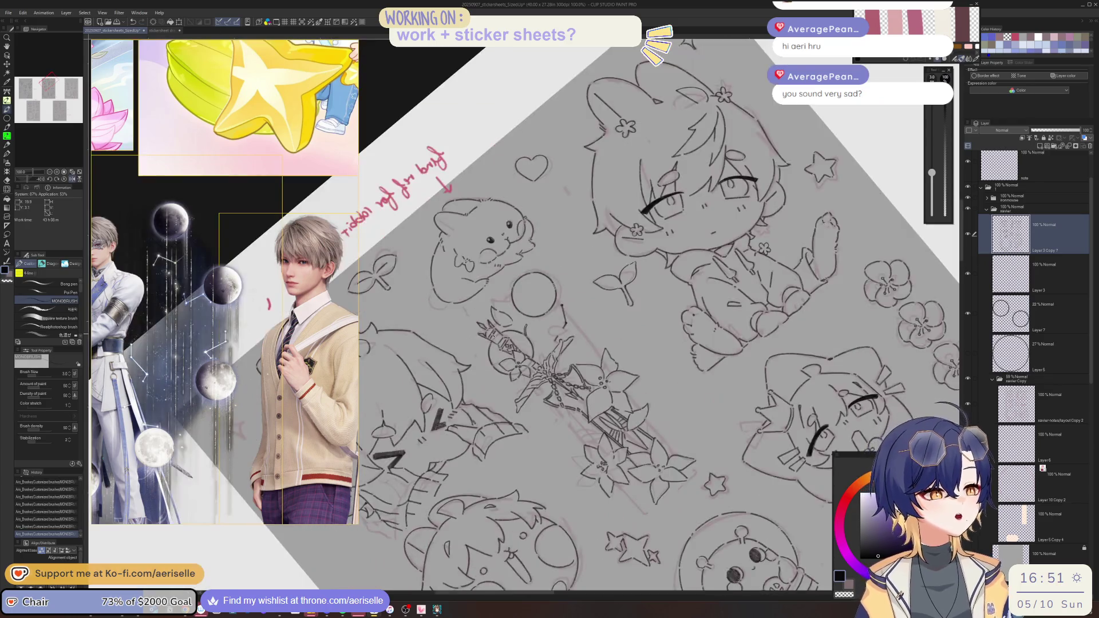
key(ctrl+plus)
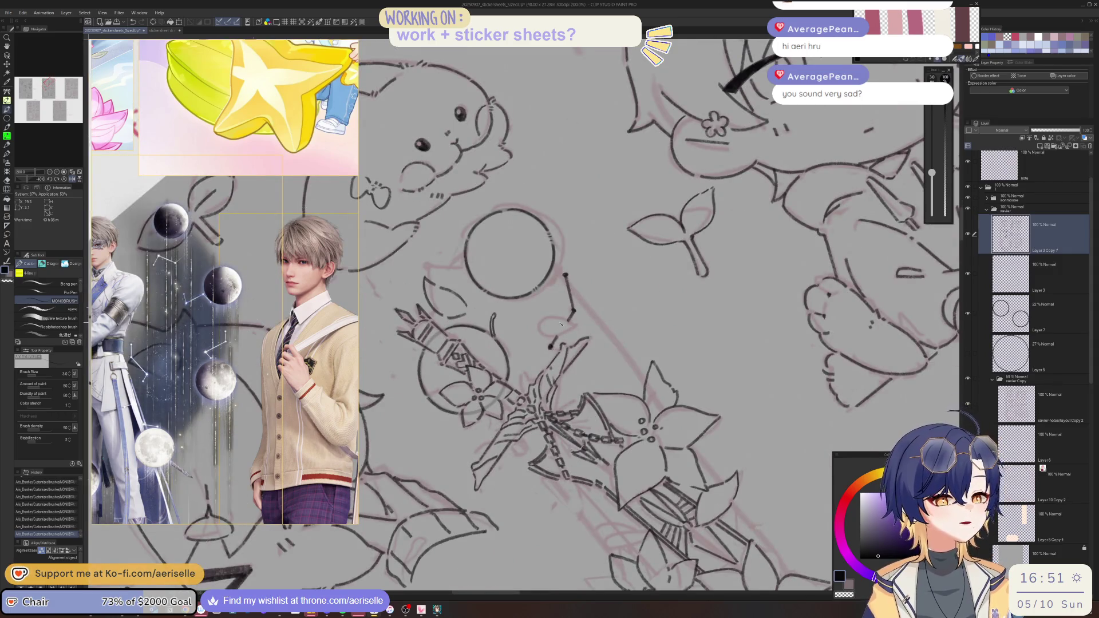
key(ctrl+plus)
mouse_move(560, 324)
mouse_down()
mouse_move(546, 356)
mouse_move(646, 227)
mouse_move(540, 298)
mouse_up()
key(ctrl+minus)
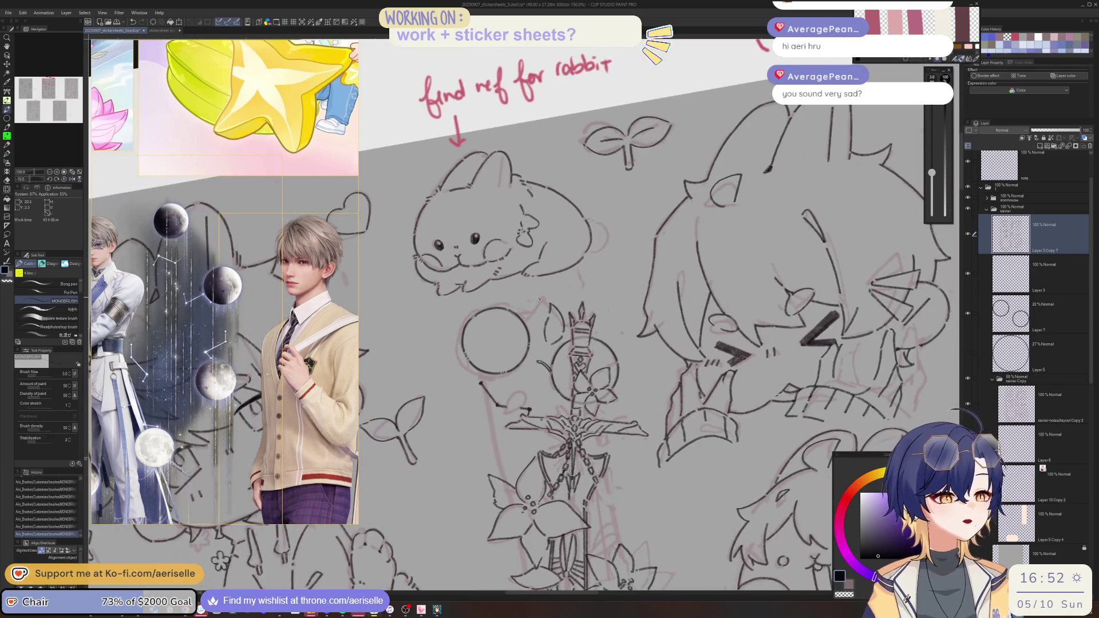
scroll(541, 302, up, 1)
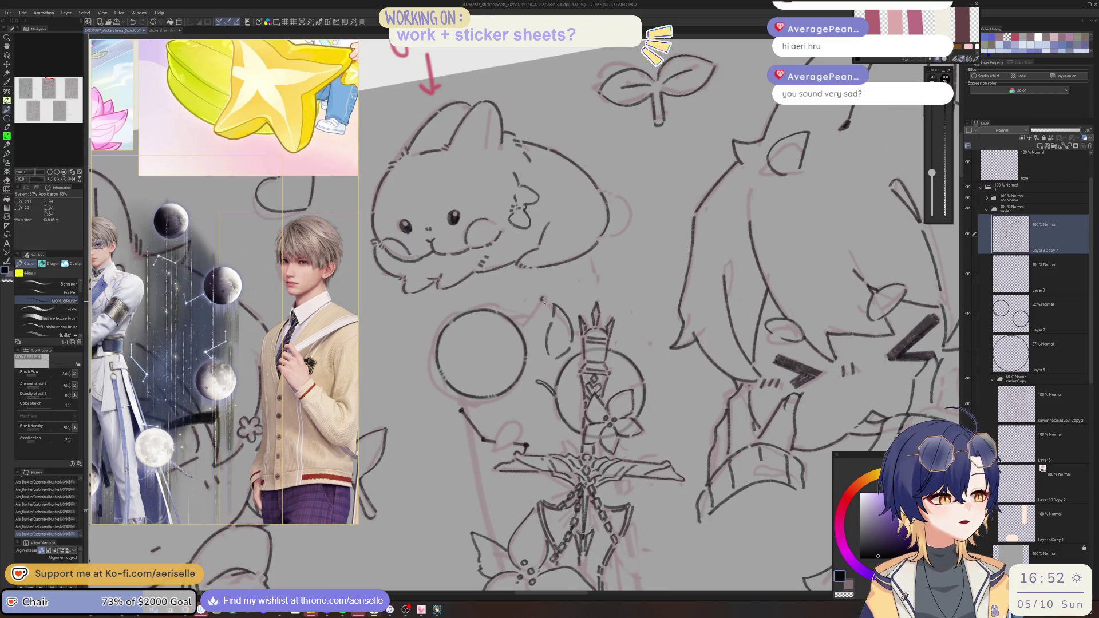
- Rotate the view counter-clockwise and undo a stray stroke near the sword
mouse_move(544, 298)
mouse_down()
mouse_move(539, 318)
mouse_move(550, 312)
mouse_up()
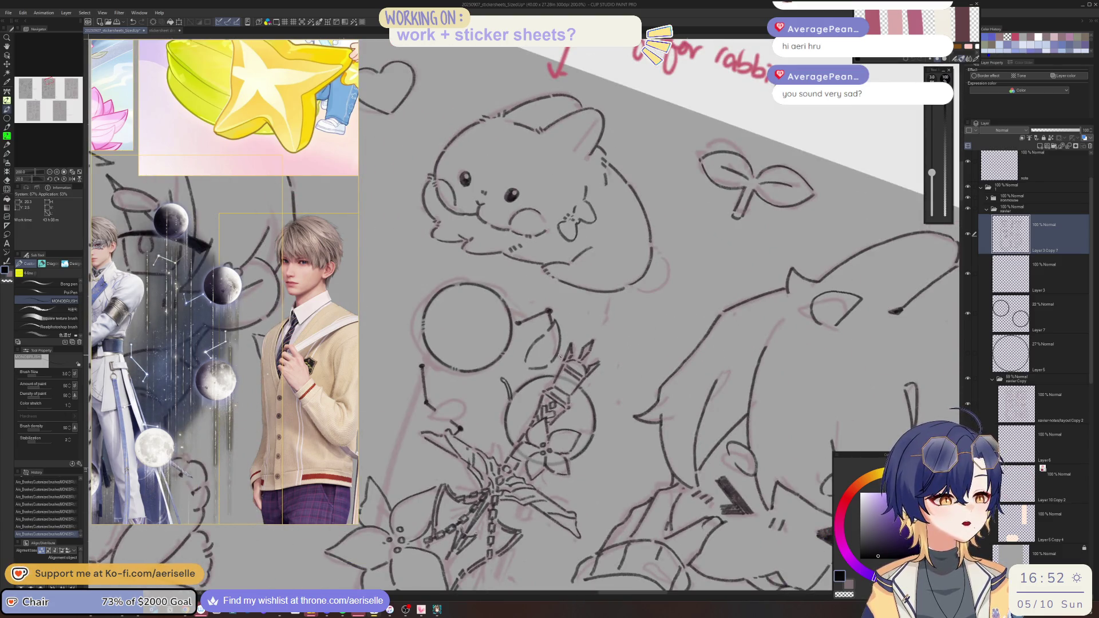
scroll(564, 359, down, 3)
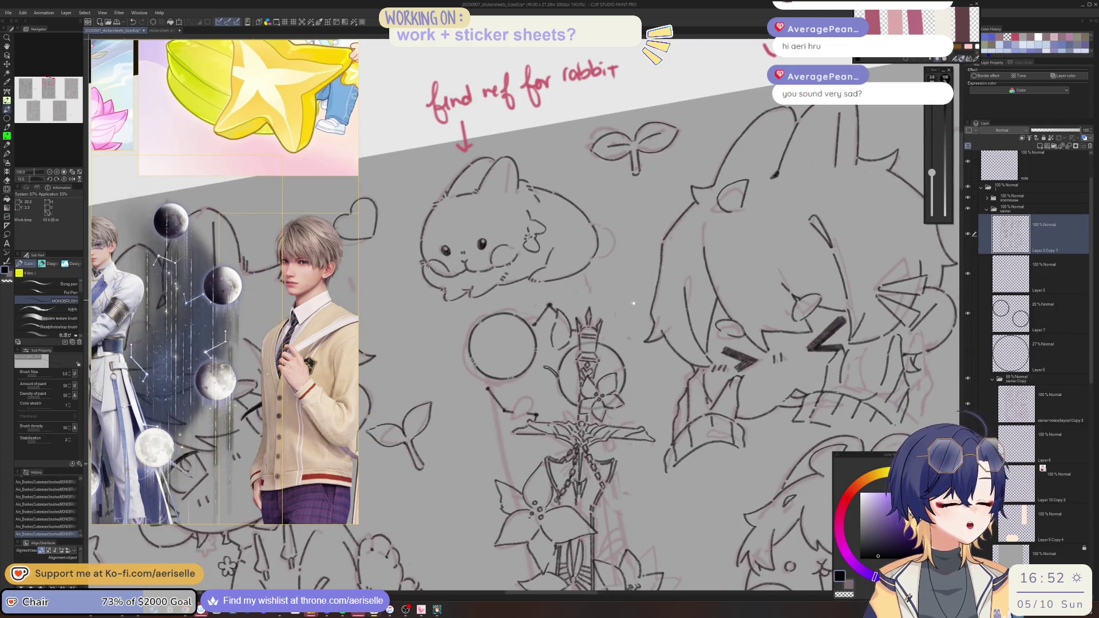
scroll(624, 294, up, 2)
scroll(624, 294, up, 2)
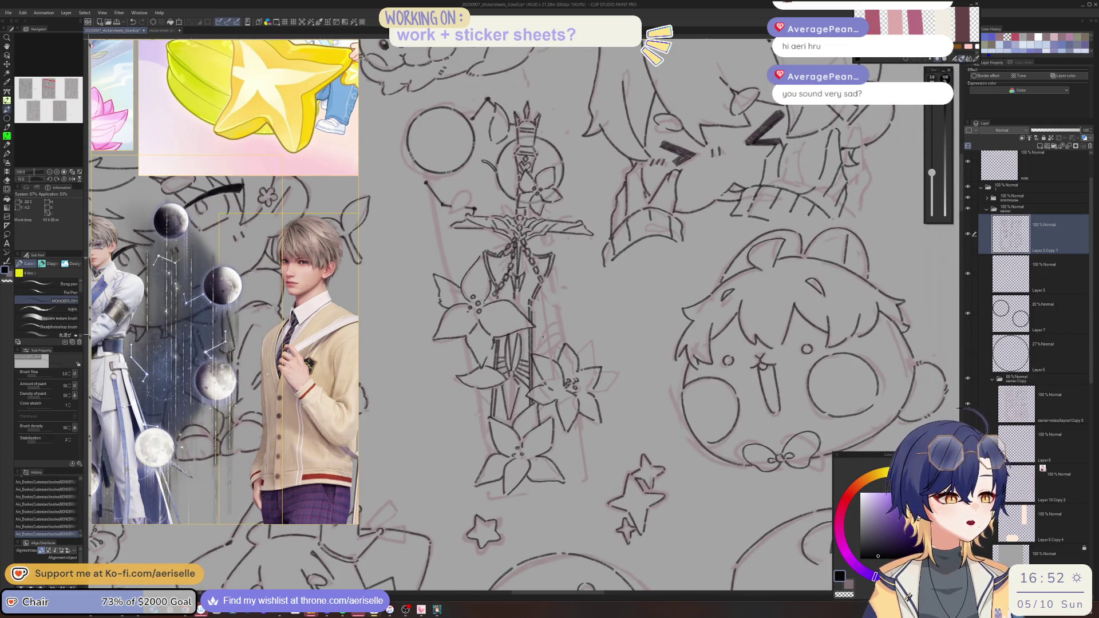
mouse_move(536, 353)
mouse_down()
mouse_move(566, 308)
mouse_move(547, 312)
mouse_move(551, 340)
mouse_up()
key(ctrl+z)
- Turn the view until the stem is vertical and zoom out to 100% on the beige backing
key(minus)
key(minus)
key(minus)
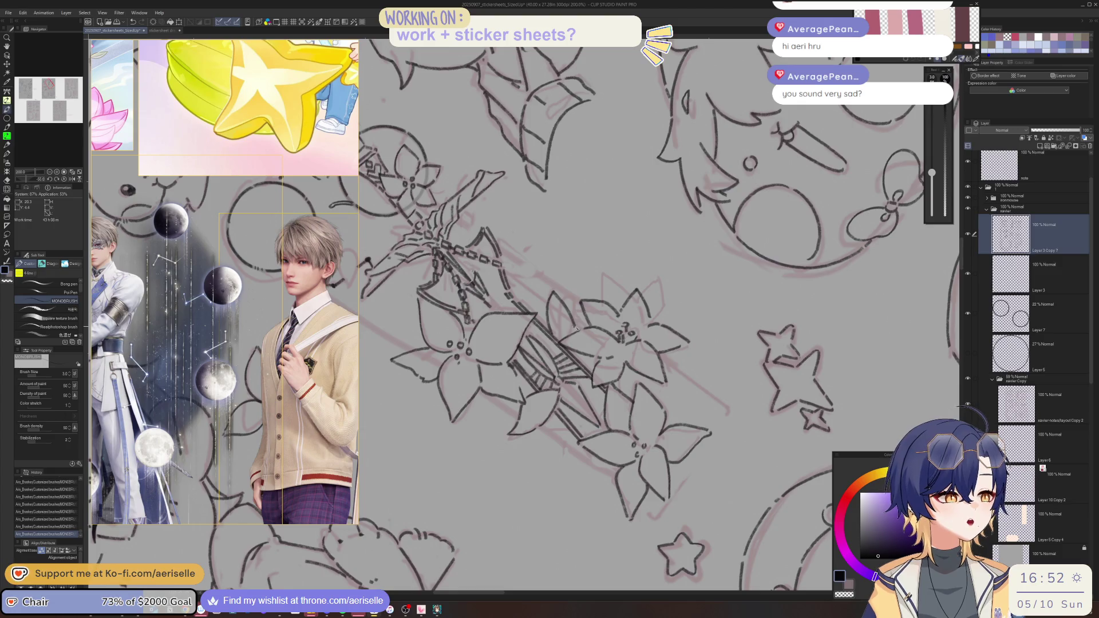
key(minus)
key(minus)
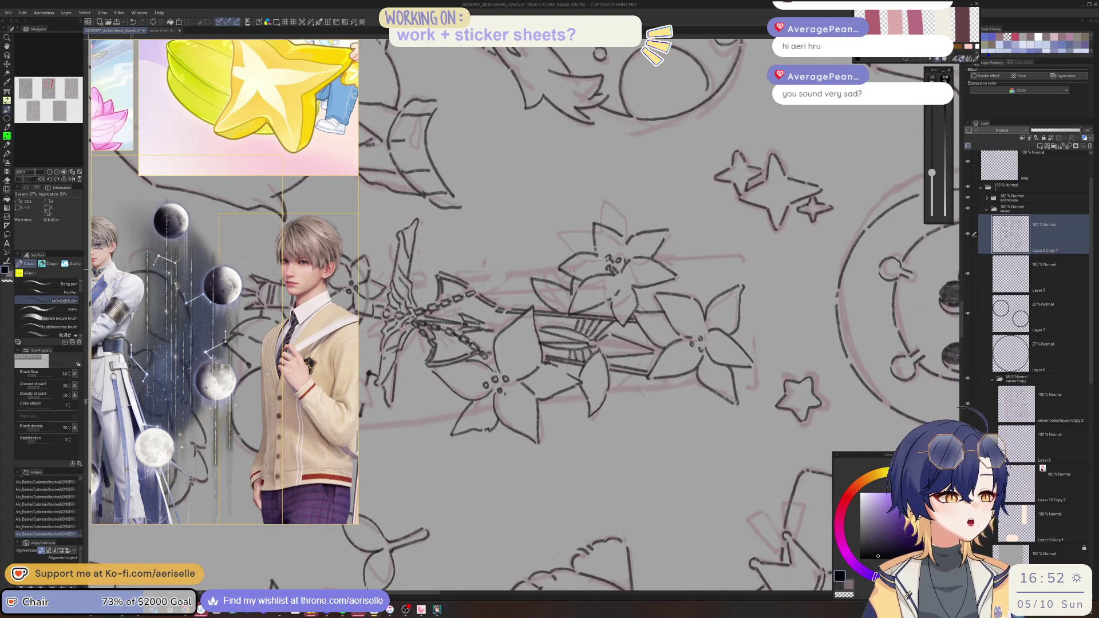
key(minus)
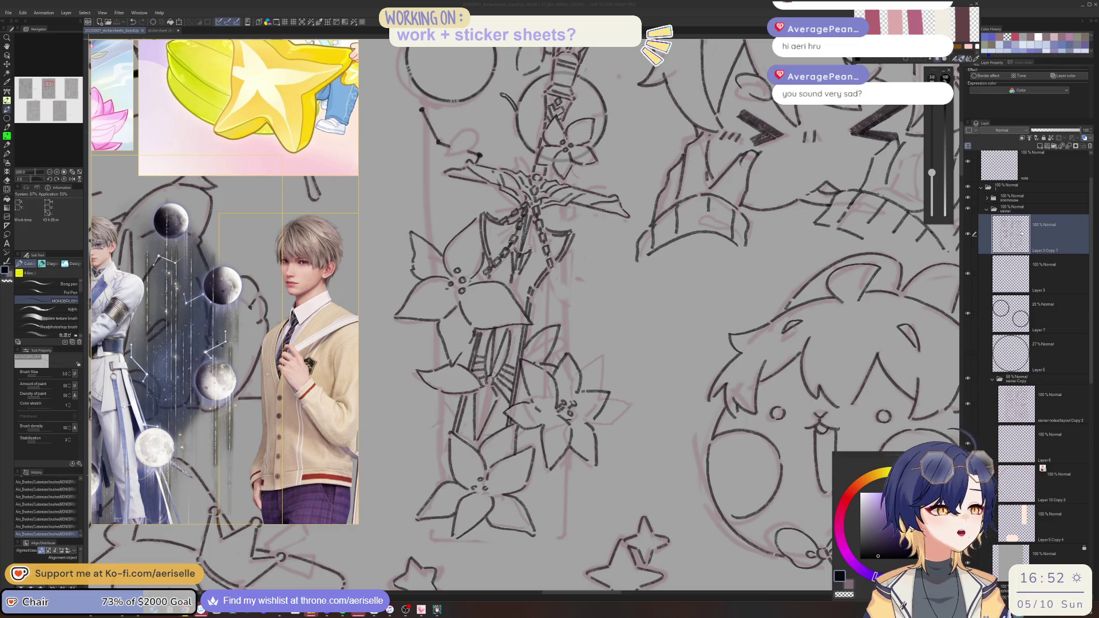
scroll(753, 418, down, 2)
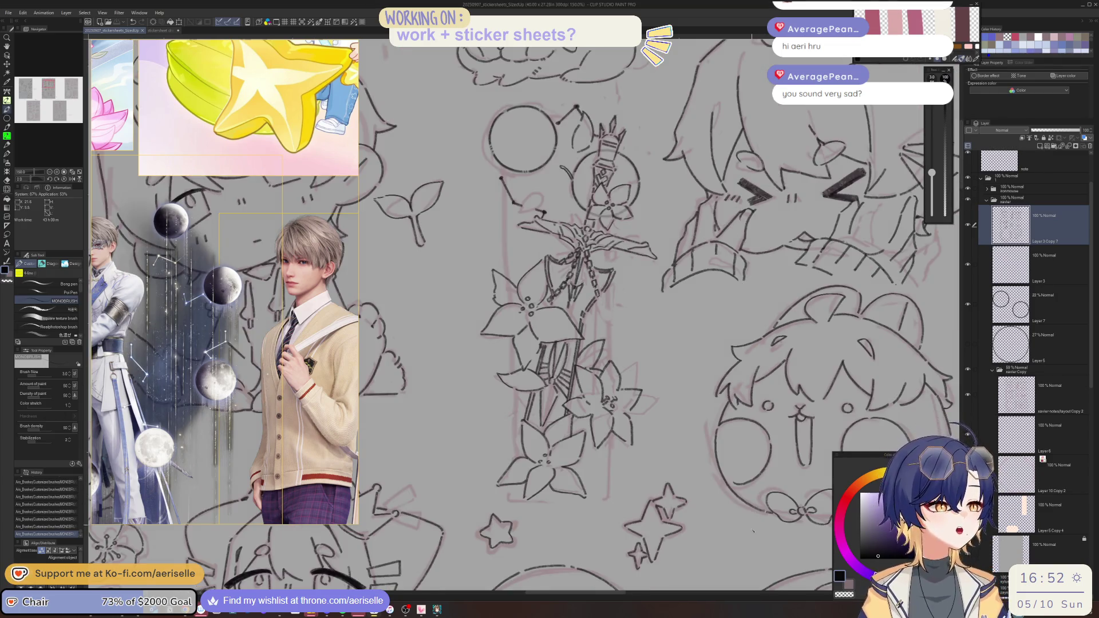
scroll(721, 473, down, 2)
scroll(722, 522, down, 2)
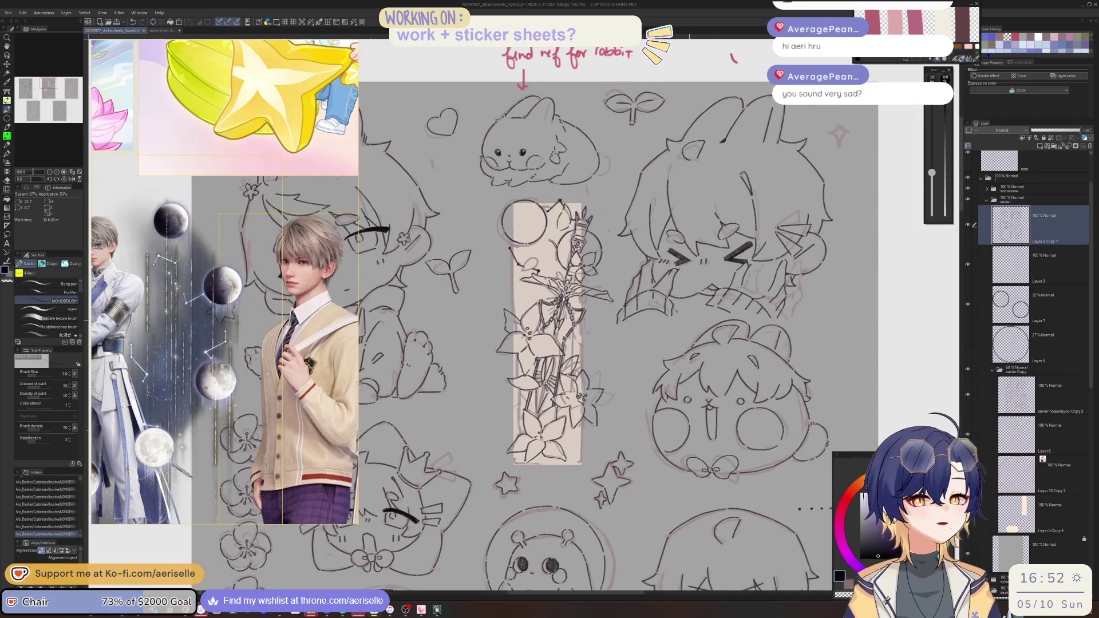
- Delete the faint 22% circle guide layer
scroll(225, 282, down, 4)
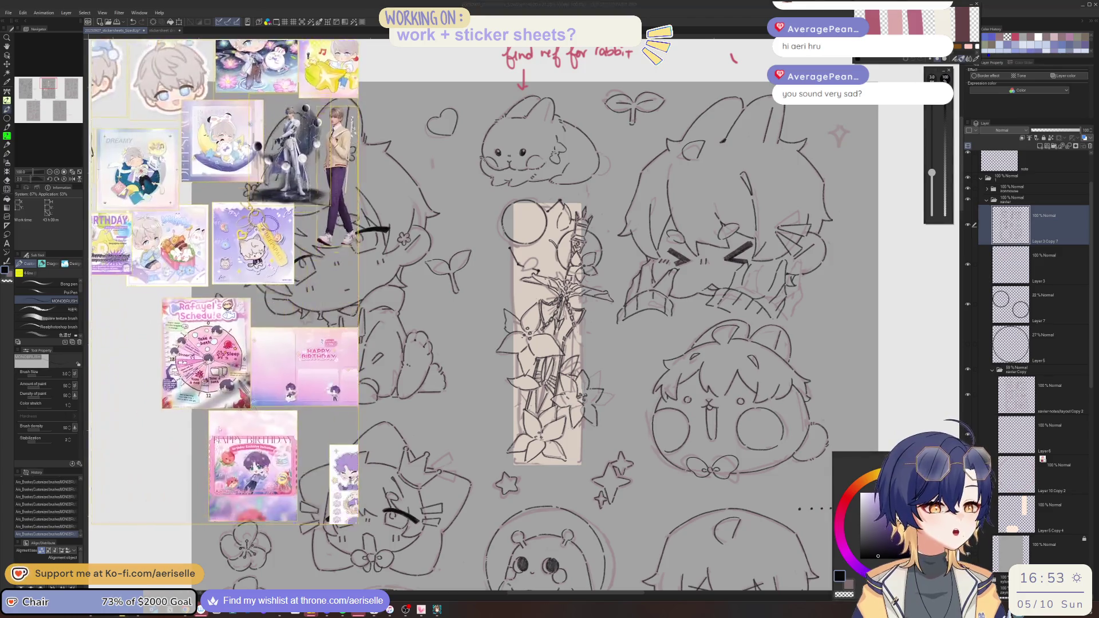
scroll(281, 309, up, 4)
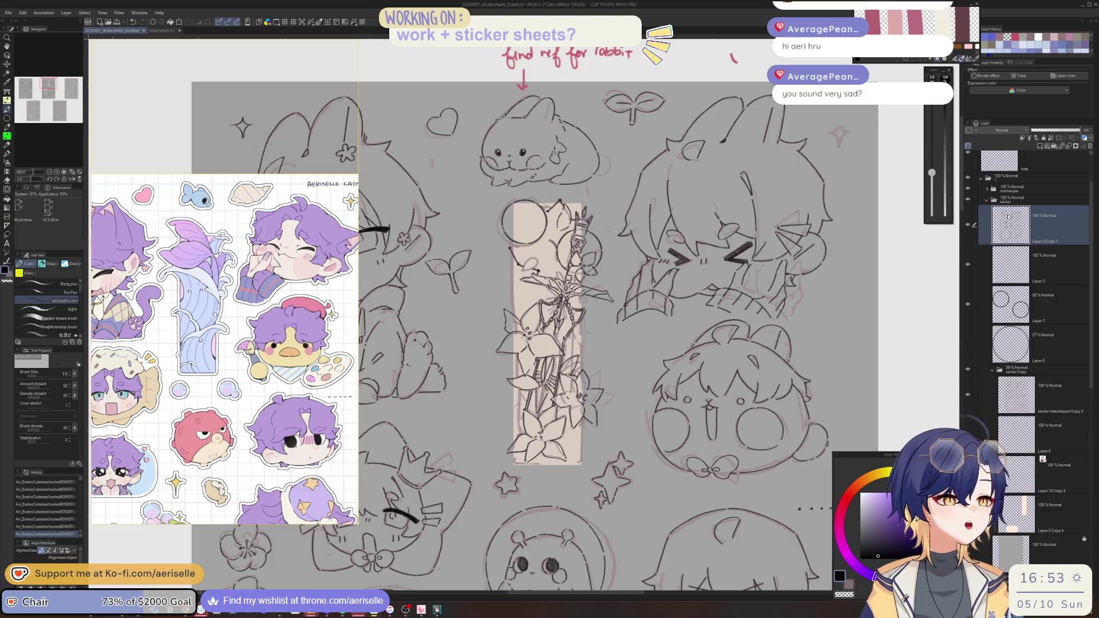
click(1053, 304)
click(1089, 147)
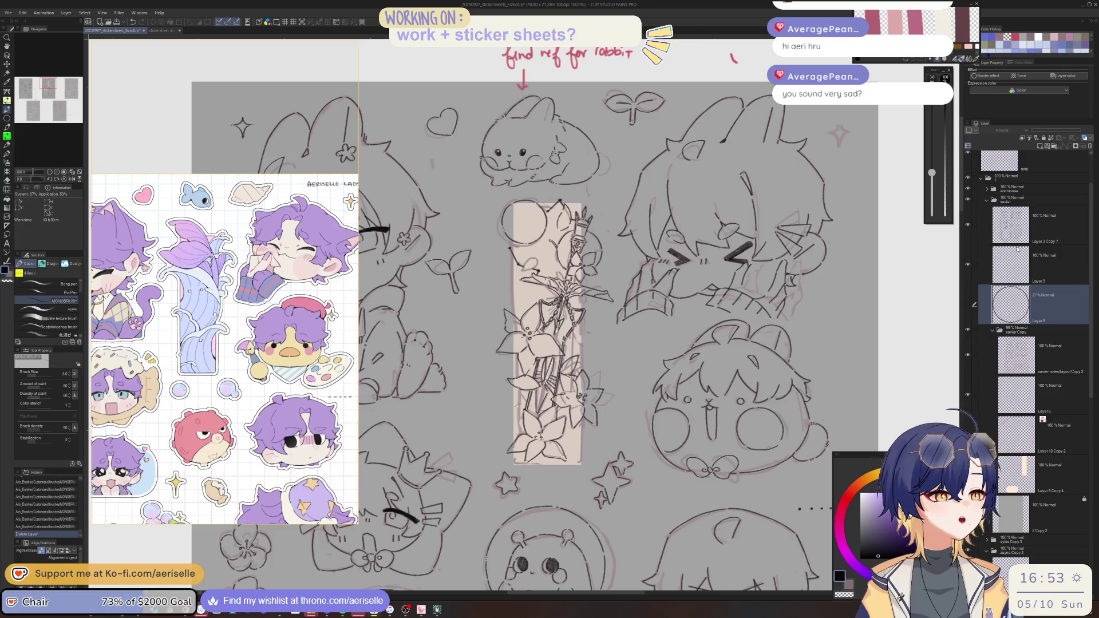
- Delete the second unused circle layer and make Layer 3 the active layer
key(ctrl+minus)
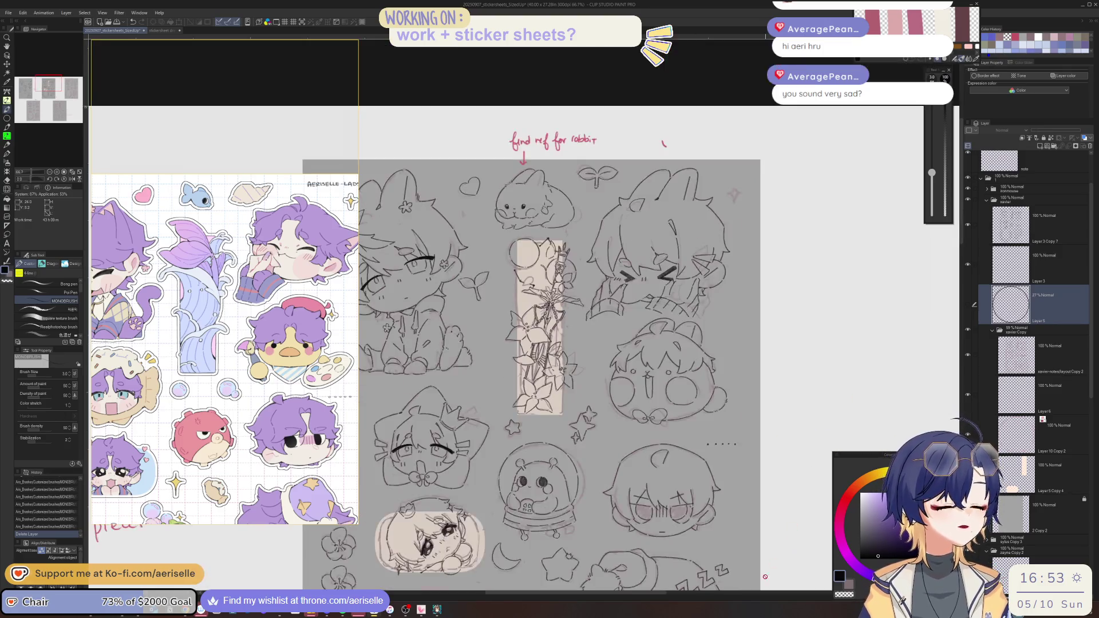
scroll(572, 314, down, 5)
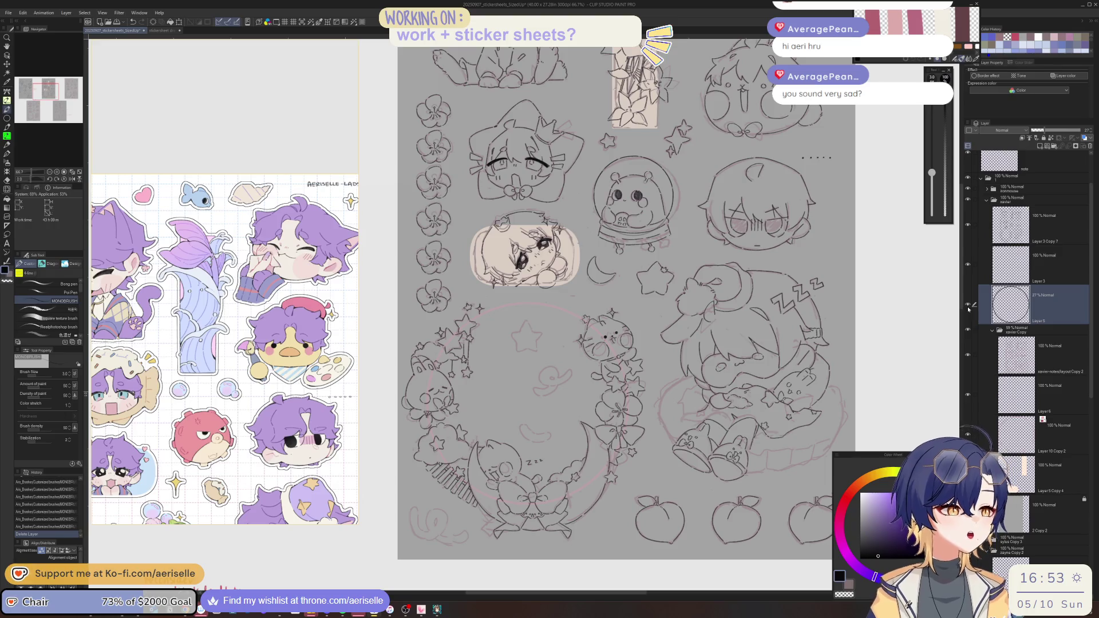
click(1089, 146)
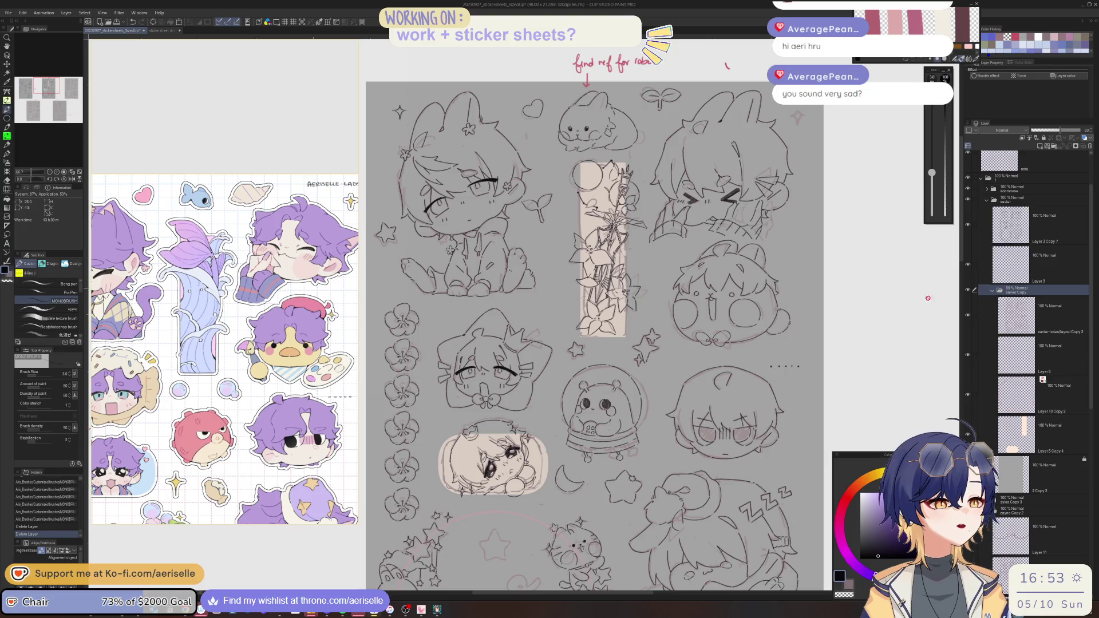
key(ctrl+minus)
key(ctrl+minus)
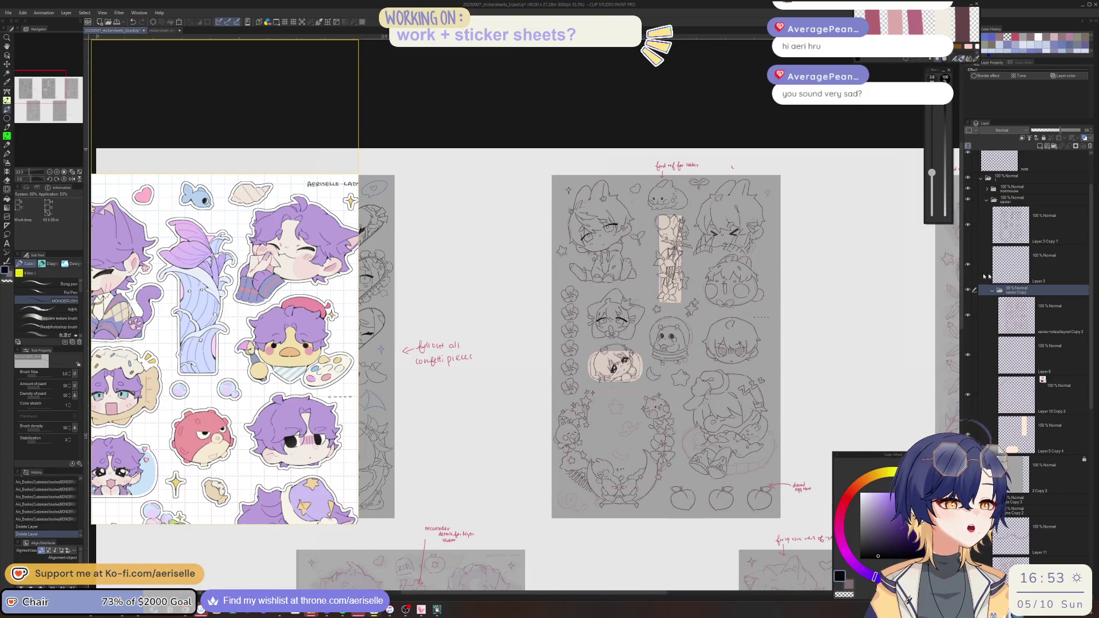
click(1035, 256)
scroll(685, 211, up, 4)
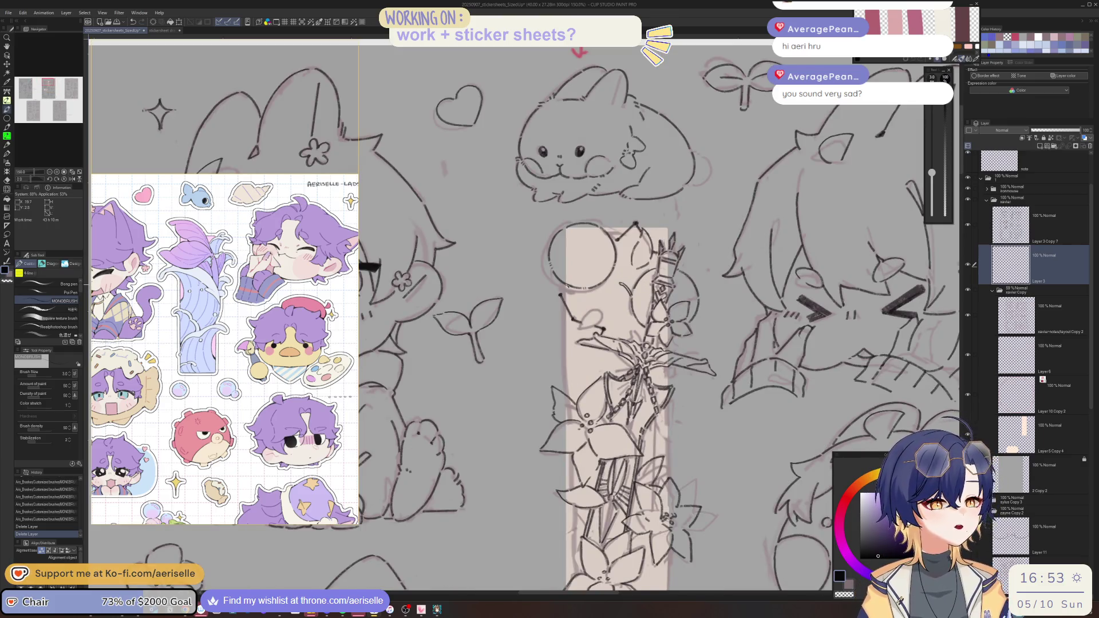
- Draw dark straight lines down the left and right edges of the beige sword backing
click(565, 290)
click(566, 291)
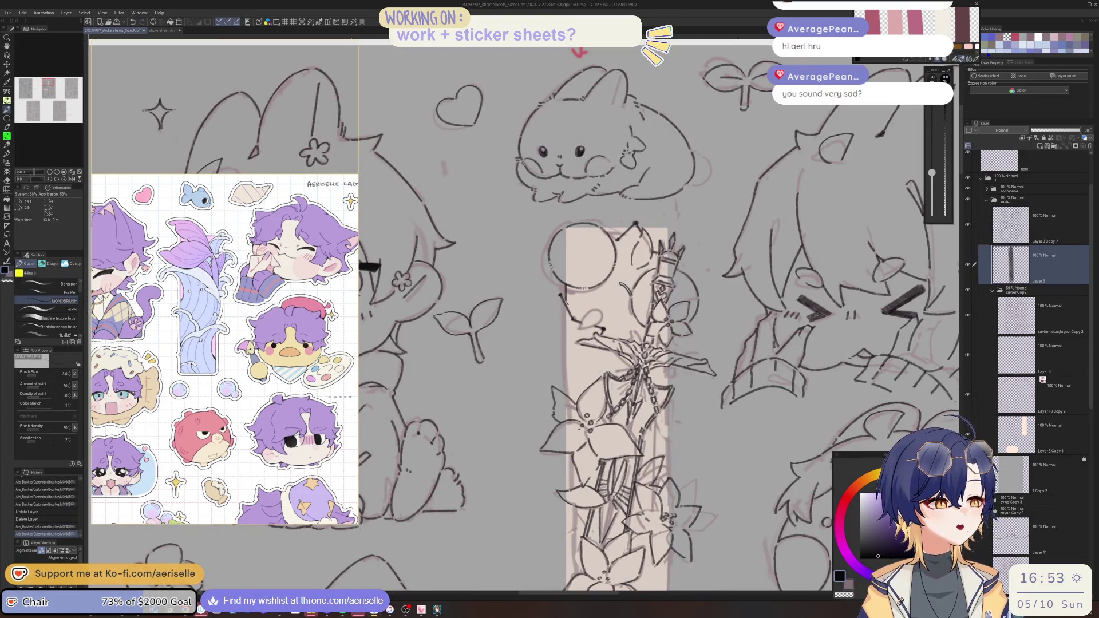
key(ctrl+z)
click(566, 286)
drag(567, 300, 567, 590)
drag(729, 485, 695, 409)
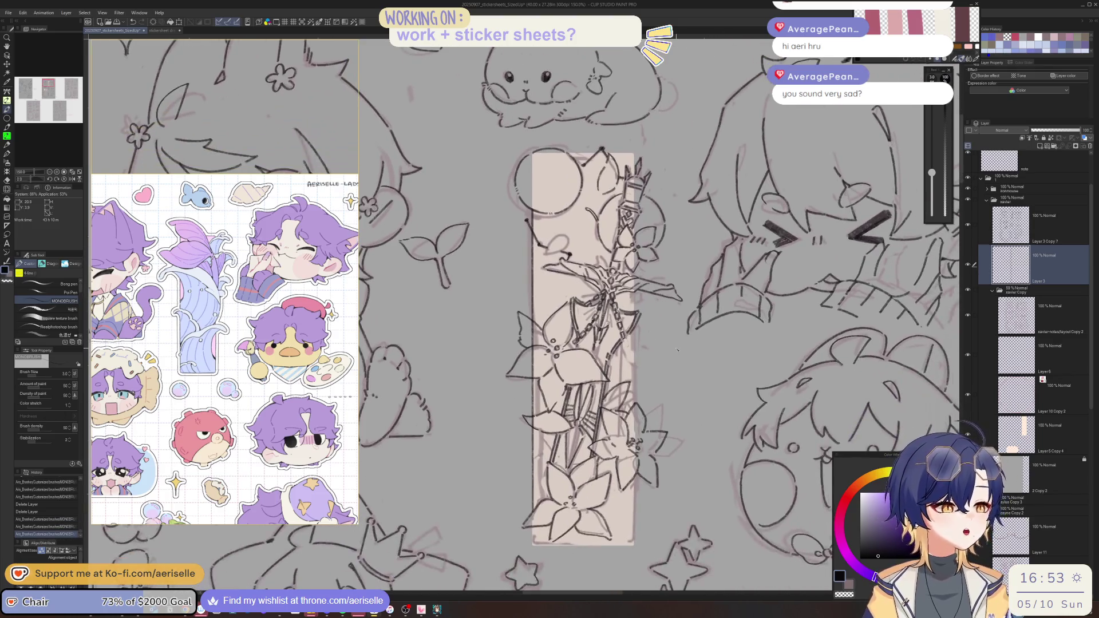
drag(634, 289, 634, 544)
drag(634, 152, 635, 546)
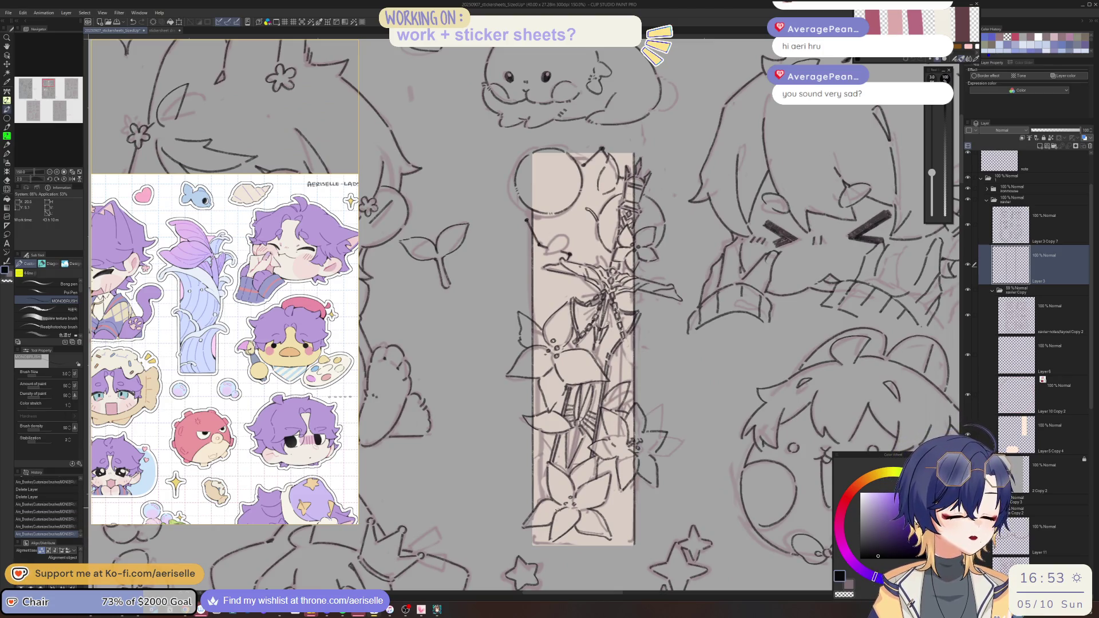
- Outline the backing's lower-left edge with a dark line
drag(532, 526, 534, 546)
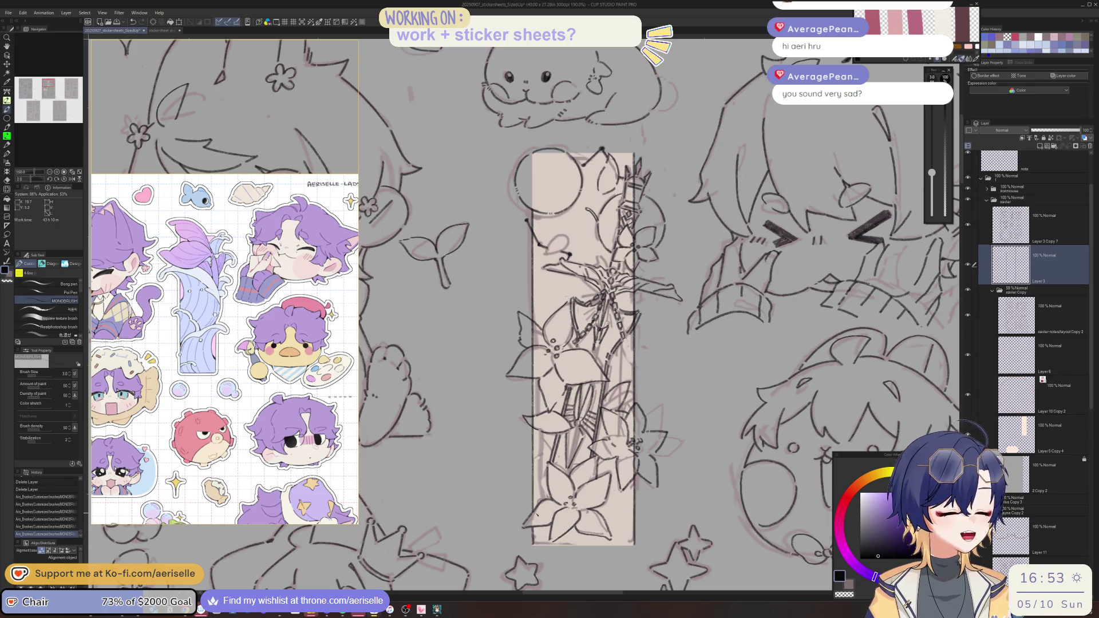
key(ctrl+z)
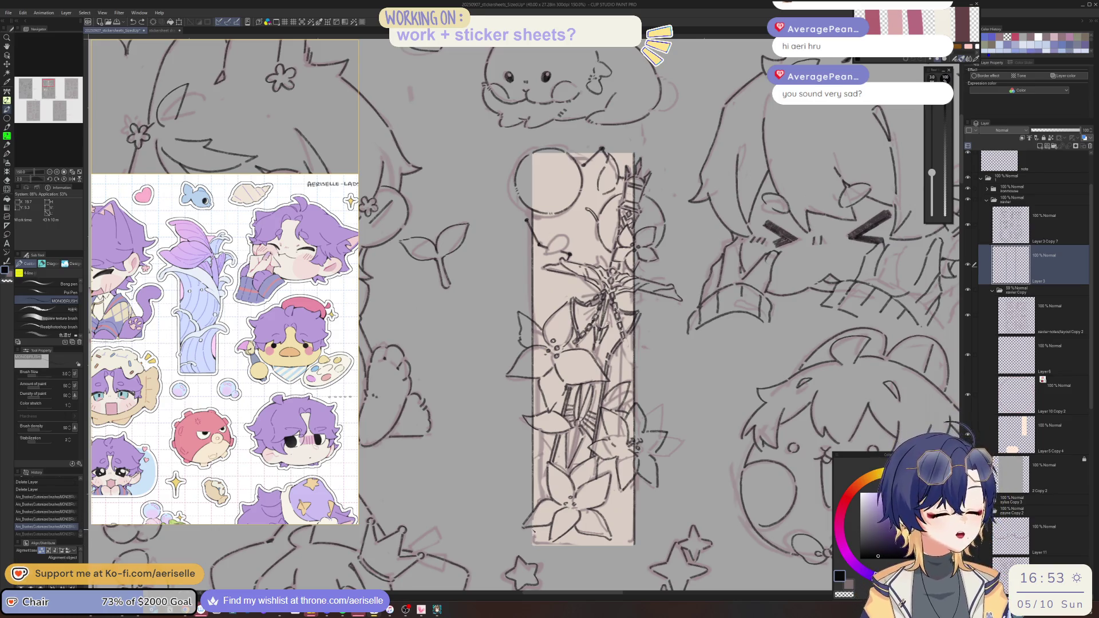
drag(533, 525, 535, 543)
mouse_move(630, 172)
mouse_down()
mouse_move(716, 257)
mouse_move(744, 344)
mouse_up()
mouse_move(656, 293)
mouse_down()
mouse_move(515, 343)
mouse_move(469, 343)
mouse_move(466, 395)
mouse_move(489, 452)
mouse_up()
scroll(445, 326, up, 2)
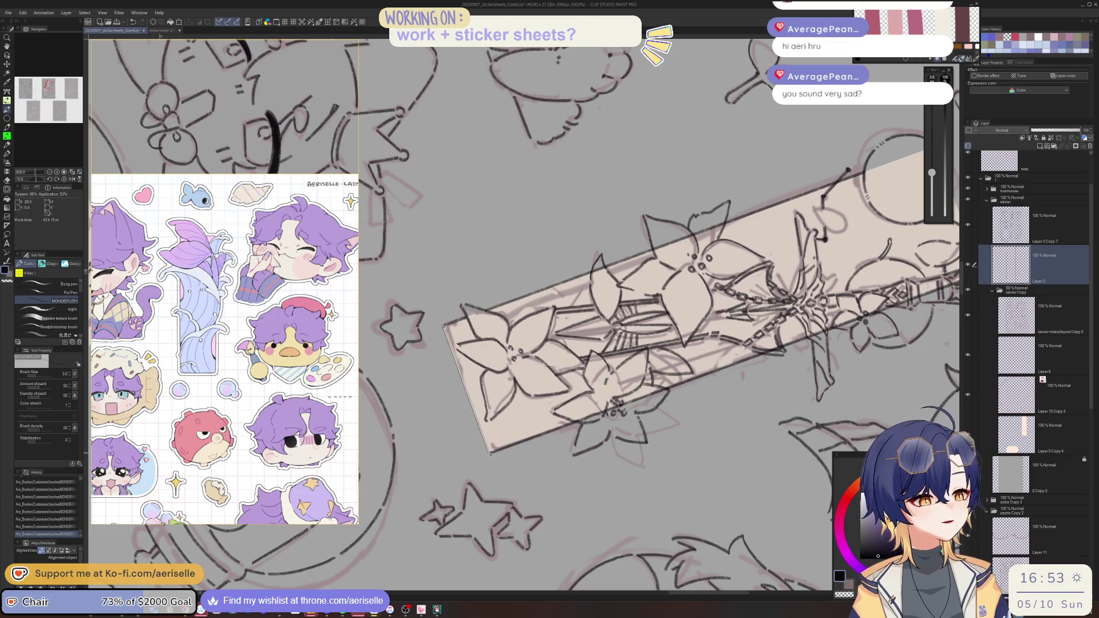
- On Layer 3 Copy 7, ink a short curved stroke near the sword's top, viewing it upright
key(ctrl+@)
scroll(488, 440, down, 3)
mouse_move(637, 401)
mouse_down()
mouse_move(679, 444)
mouse_move(592, 470)
mouse_move(508, 441)
mouse_up()
scroll(592, 470, up, 3)
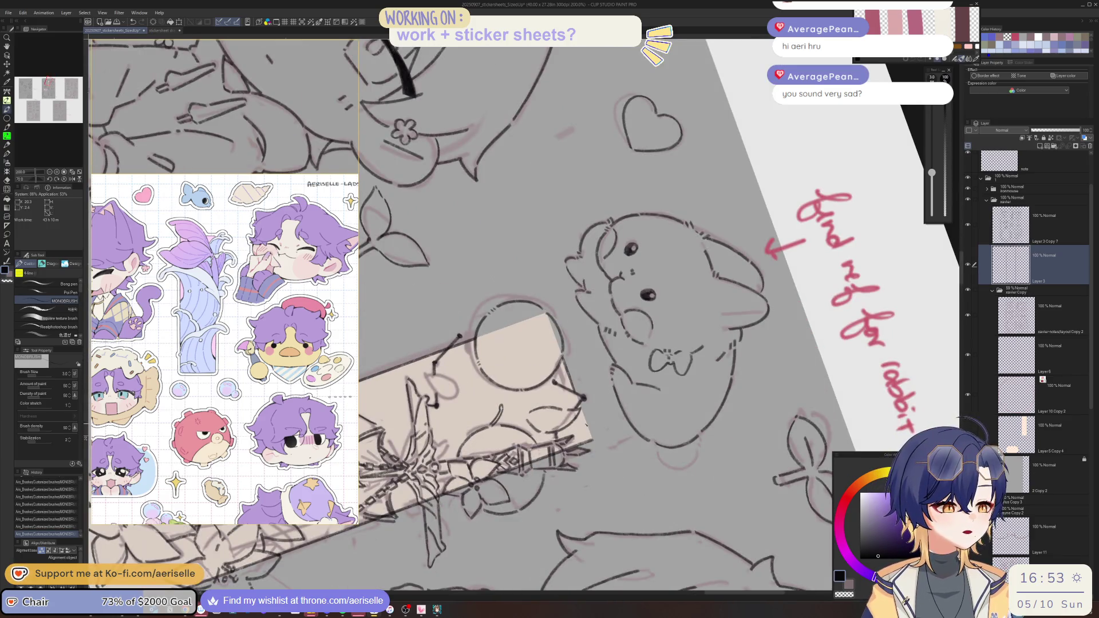
key(ctrl+@)
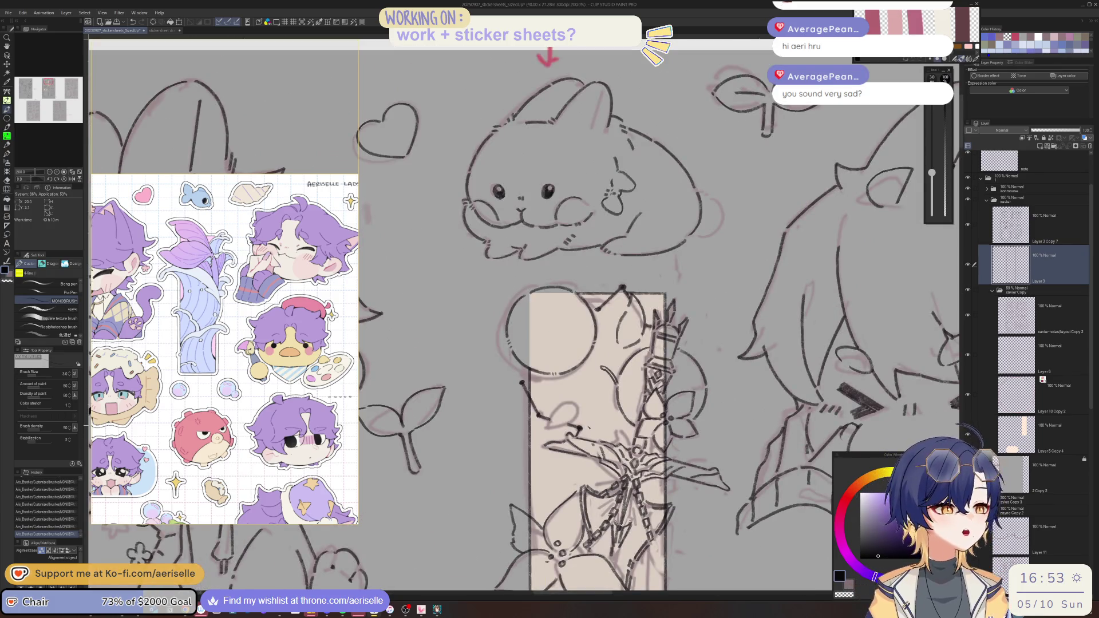
key(alt+bracketright)
scroll(695, 424, down, 1)
scroll(695, 425, down, 3)
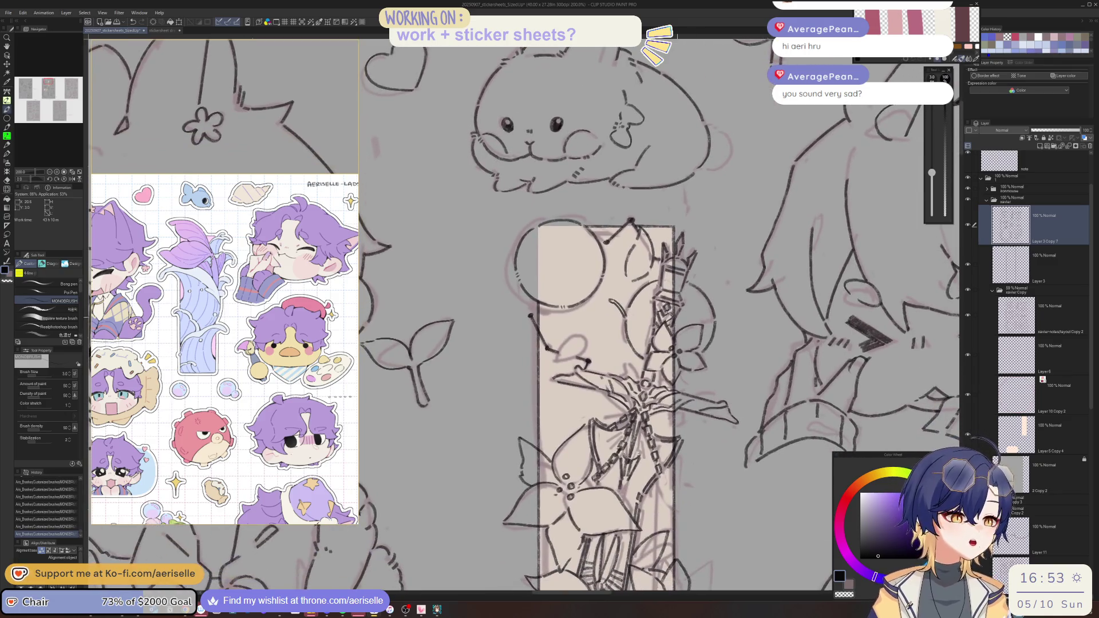
mouse_move(581, 333)
mouse_down()
mouse_move(556, 361)
mouse_move(581, 336)
mouse_move(582, 353)
mouse_up()
key(minus)
key(minus)
key(minus)
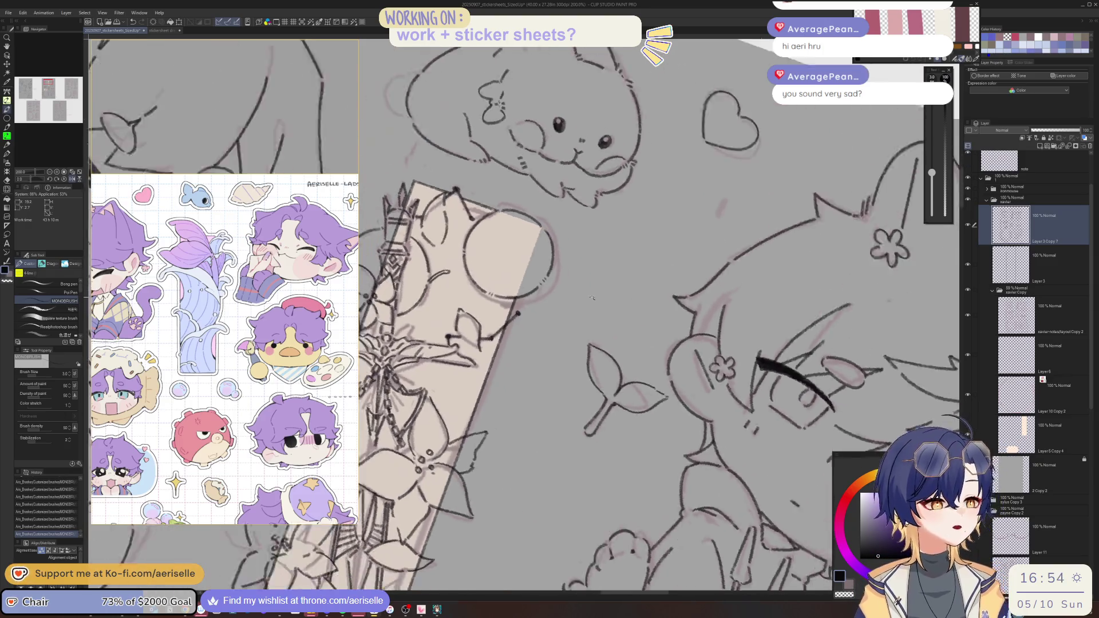
key(asciicircum)
key(asciicircum)
key(asciicircum)
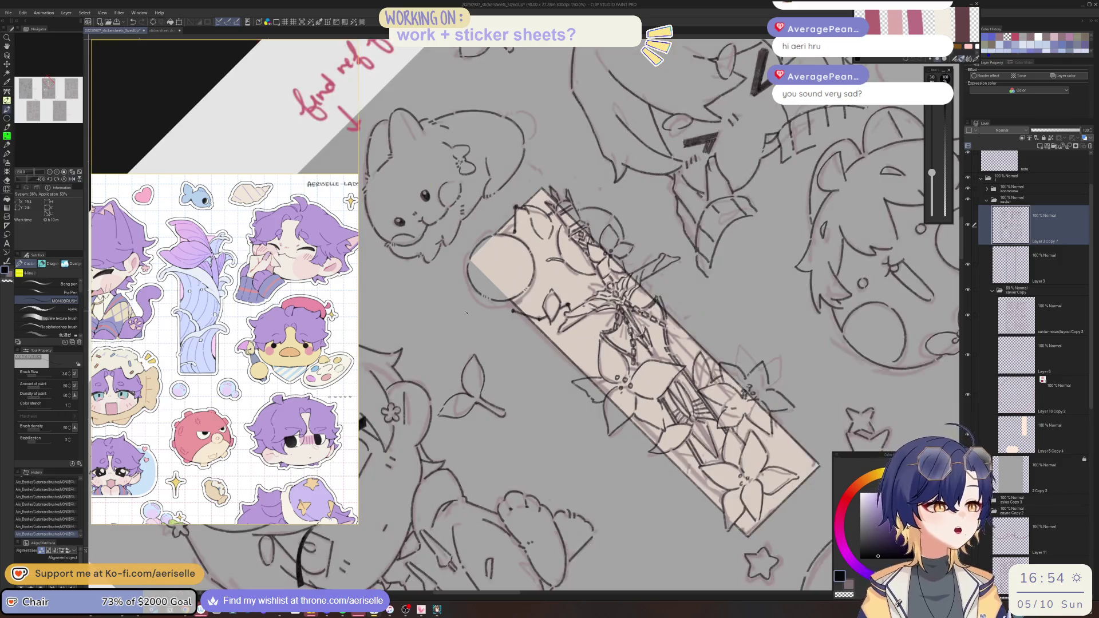
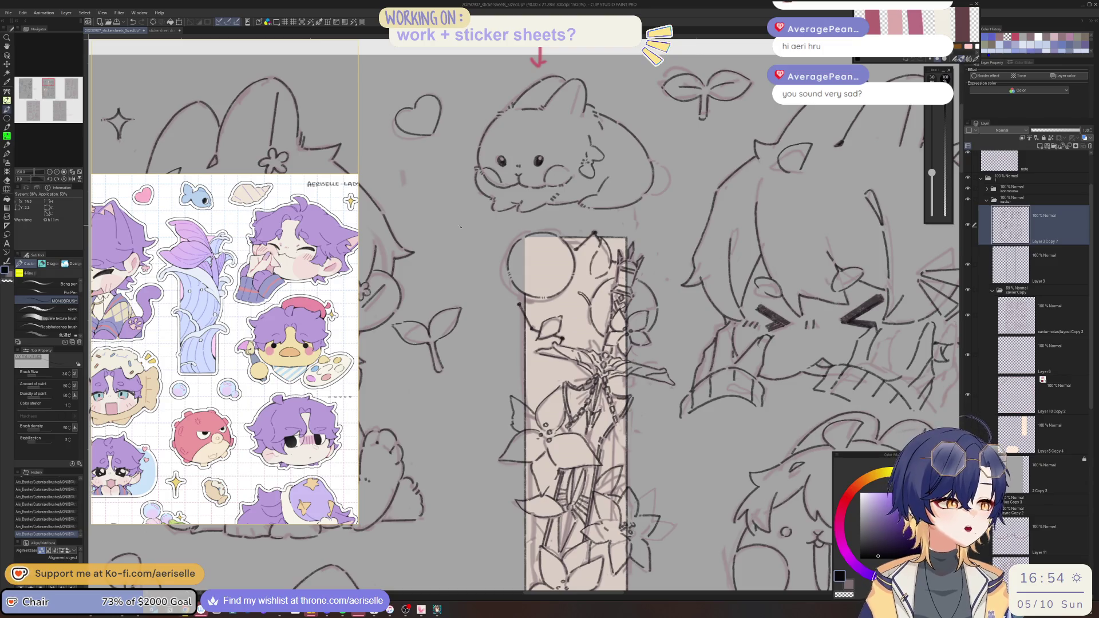
- Draw short zigzag marks on the bookmark strip's chain
scroll(523, 369, up, 1)
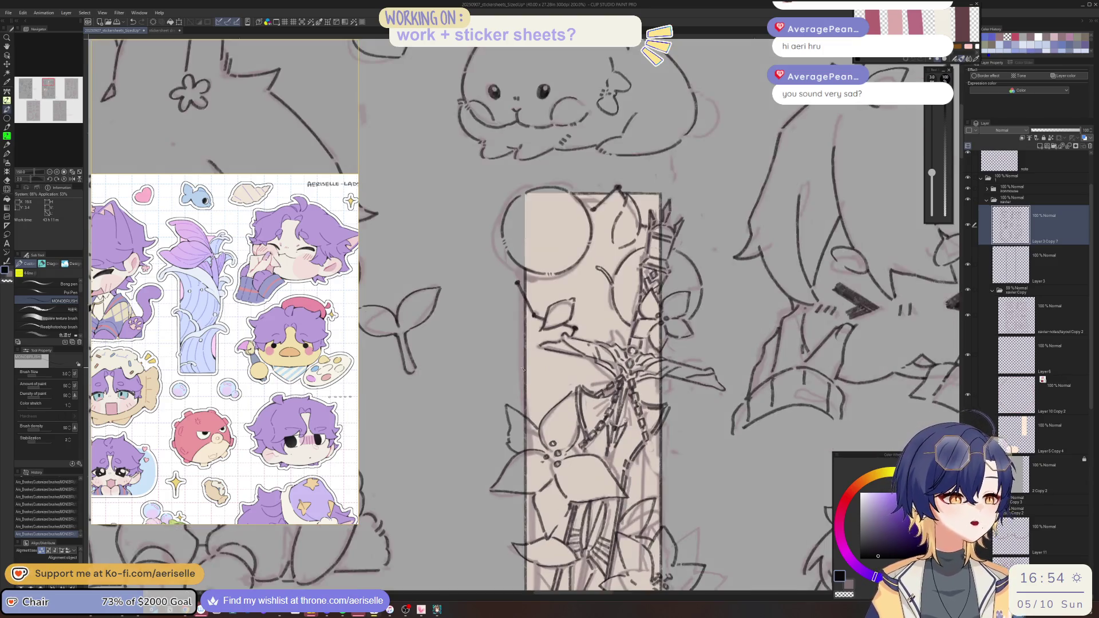
scroll(520, 369, up, 2)
mouse_move(518, 370)
mouse_down()
mouse_move(522, 398)
mouse_move(533, 404)
mouse_move(543, 378)
mouse_move(541, 397)
mouse_up()
- Add another small zigzag mark just below the chain
scroll(544, 390, down, 5)
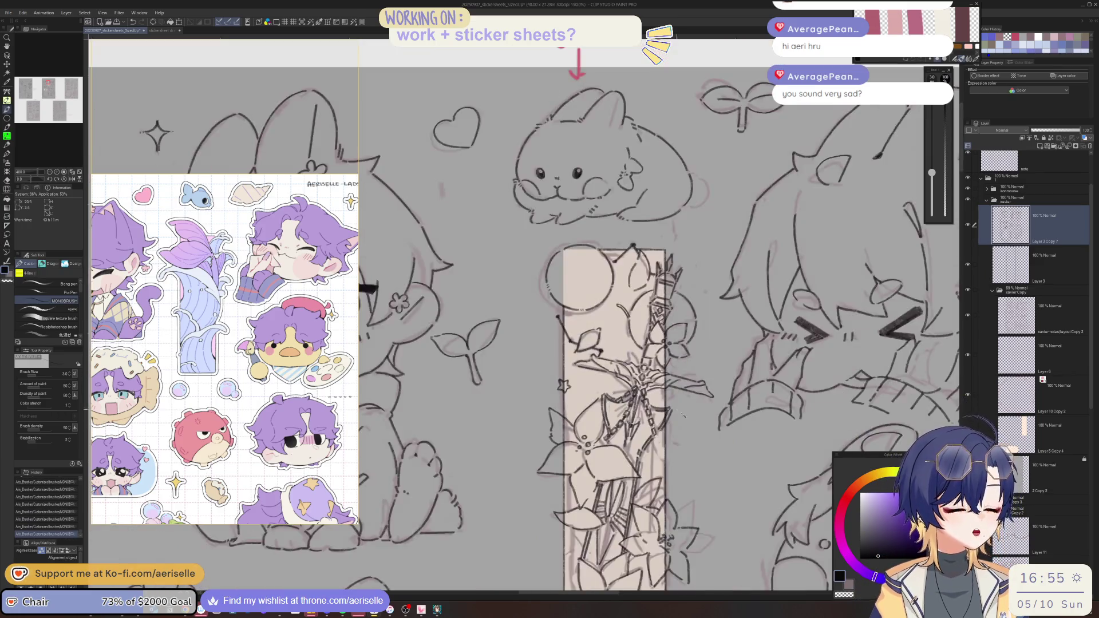
scroll(674, 435, down, 1)
scroll(610, 424, up, 6)
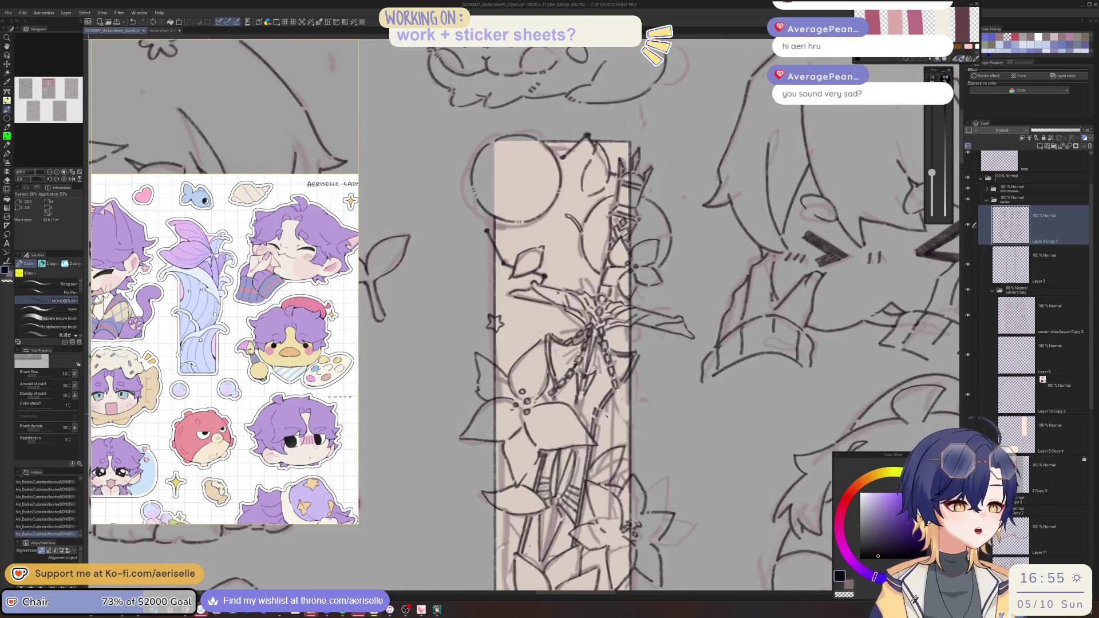
mouse_move(620, 426)
mouse_down()
mouse_move(598, 443)
mouse_move(615, 453)
mouse_move(607, 467)
mouse_move(627, 464)
mouse_move(641, 438)
mouse_move(644, 454)
mouse_up()
scroll(642, 450, down, 7)
drag(707, 376, 690, 379)
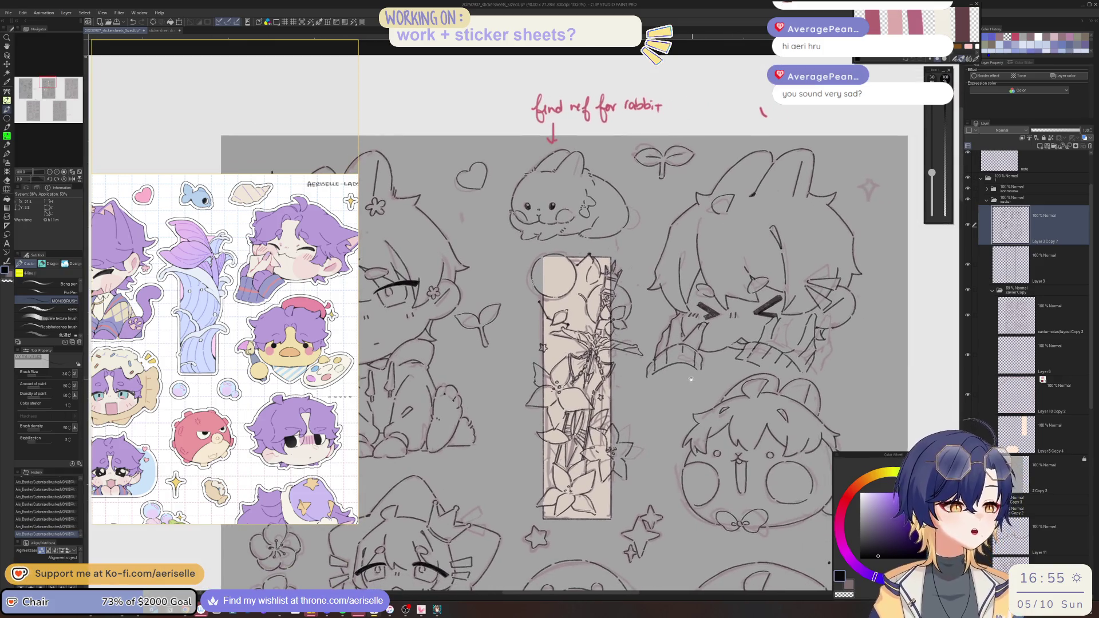
scroll(566, 252, up, 4)
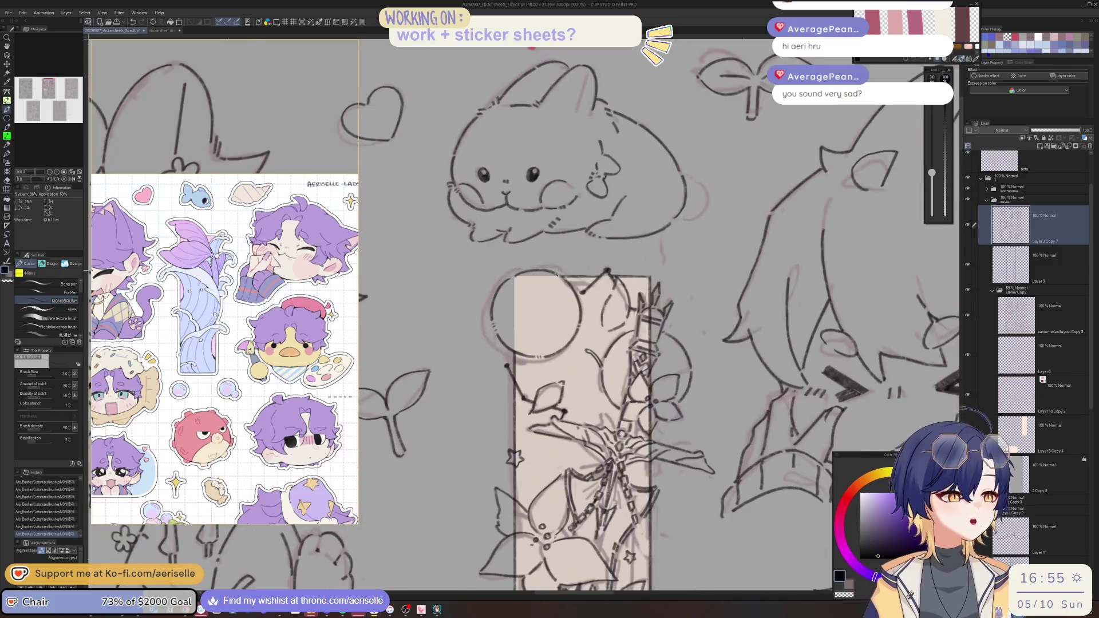
scroll(603, 269, down, 4)
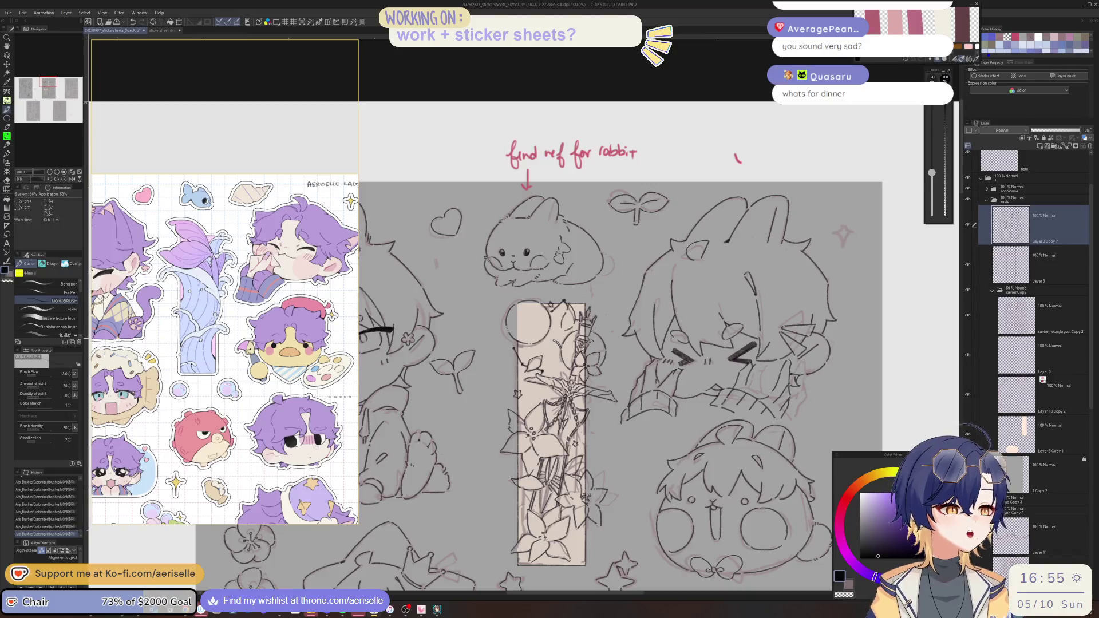
scroll(572, 440, up, 6)
scroll(573, 440, down, 8)
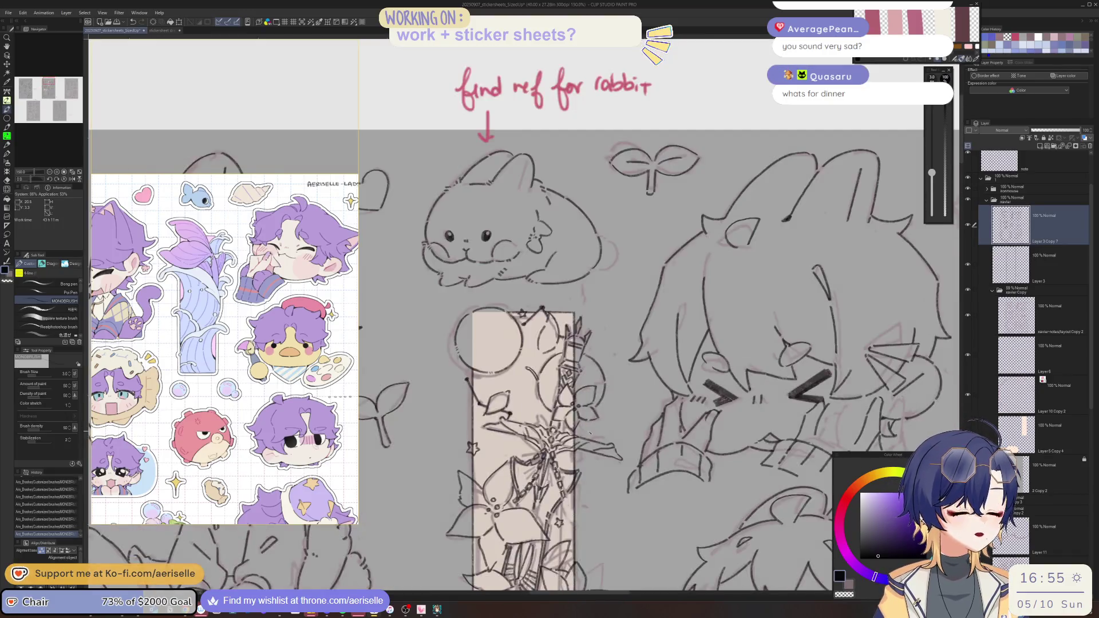
- Erase stray line segments near the chain and along the strip's vertical and left edges with an enlarged eraser
key(e)
key(bracketright)
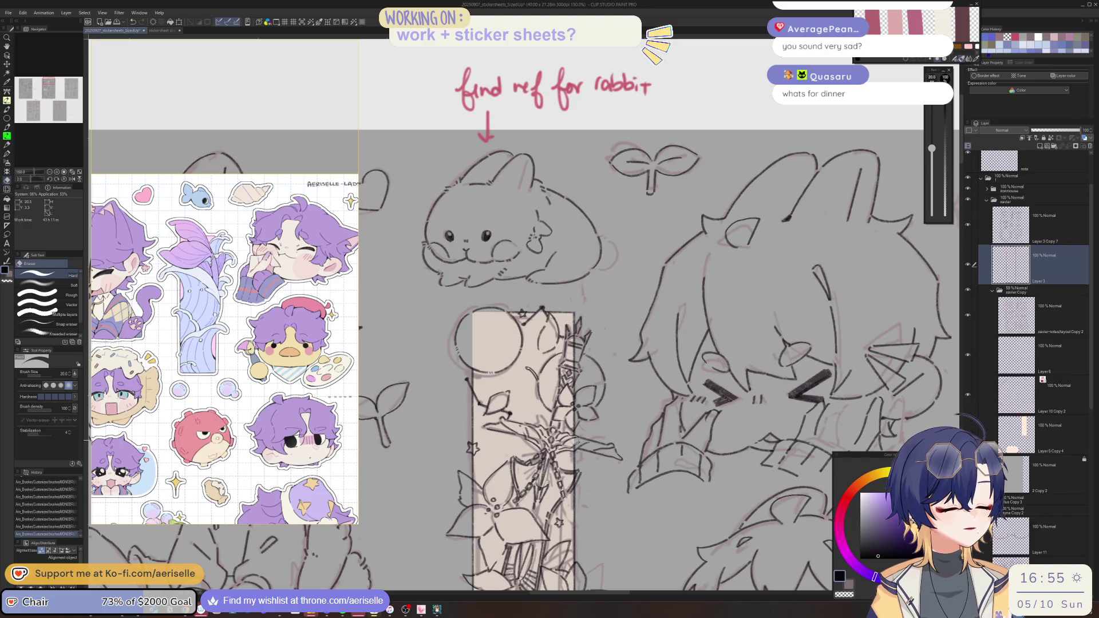
drag(572, 442, 579, 447)
drag(573, 342, 574, 426)
drag(575, 474, 575, 392)
mouse_move(581, 485)
mouse_down()
mouse_move(582, 434)
mouse_move(581, 495)
mouse_up()
drag(477, 400, 476, 346)
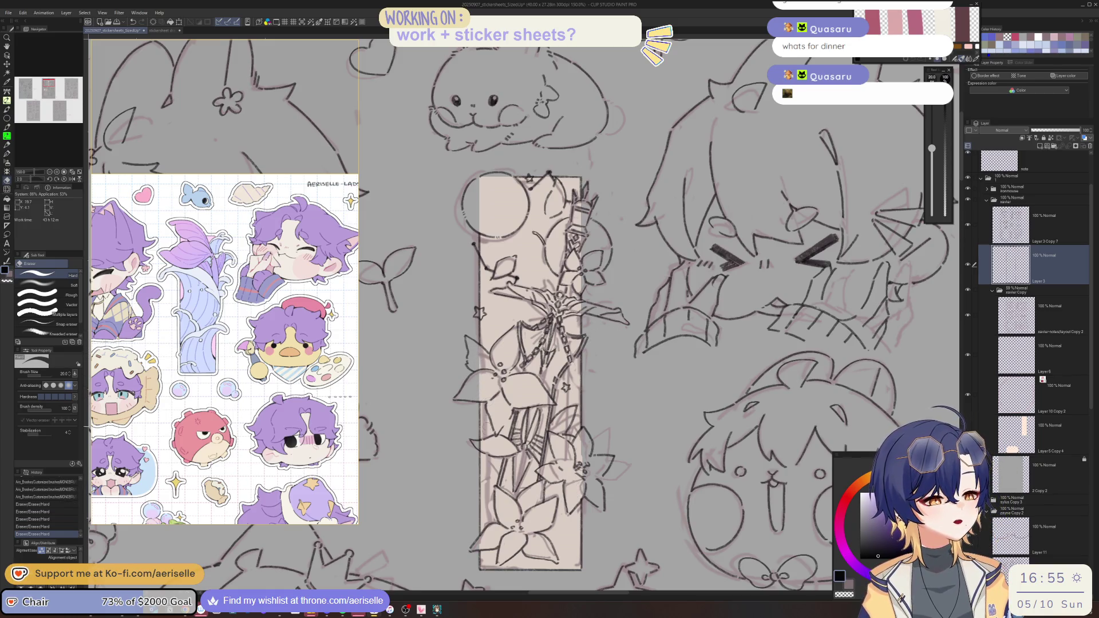
drag(641, 371, 644, 380)
scroll(644, 380, down, 5)
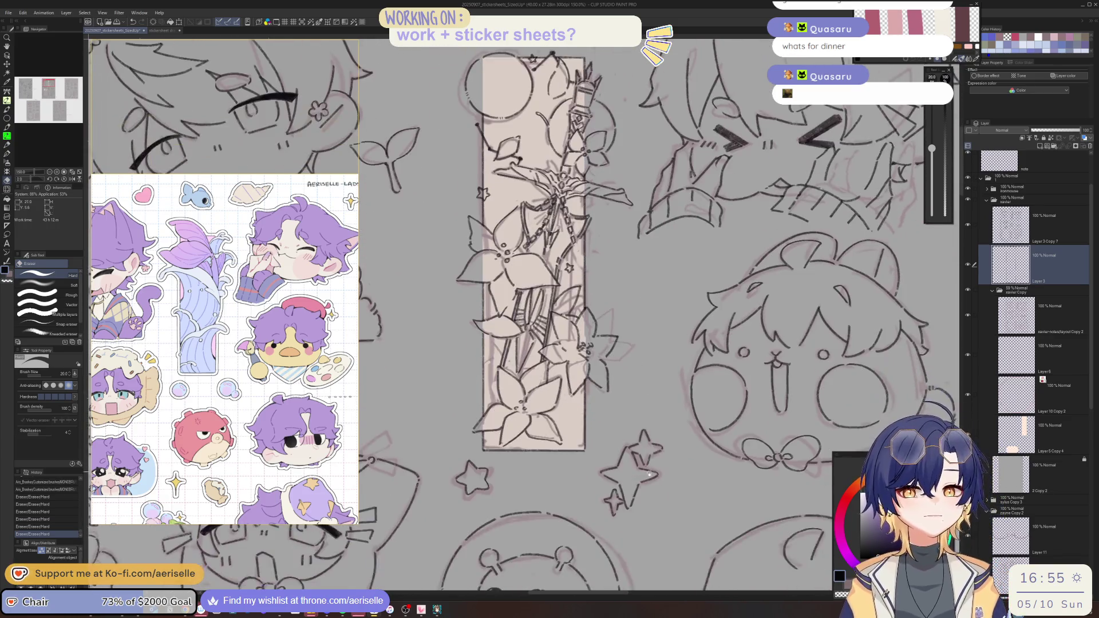
scroll(648, 439, up, 4)
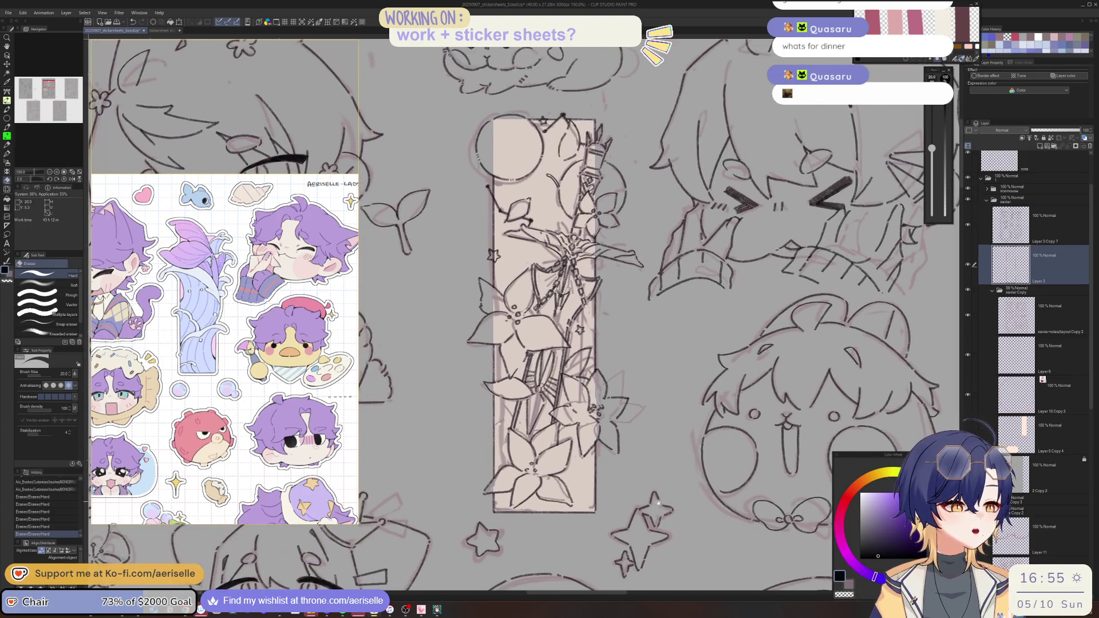
- Draw small pen marks among the strip's flowers on Layer 3 Copy 7
click(1003, 230)
key(p)
drag(573, 453, 583, 461)
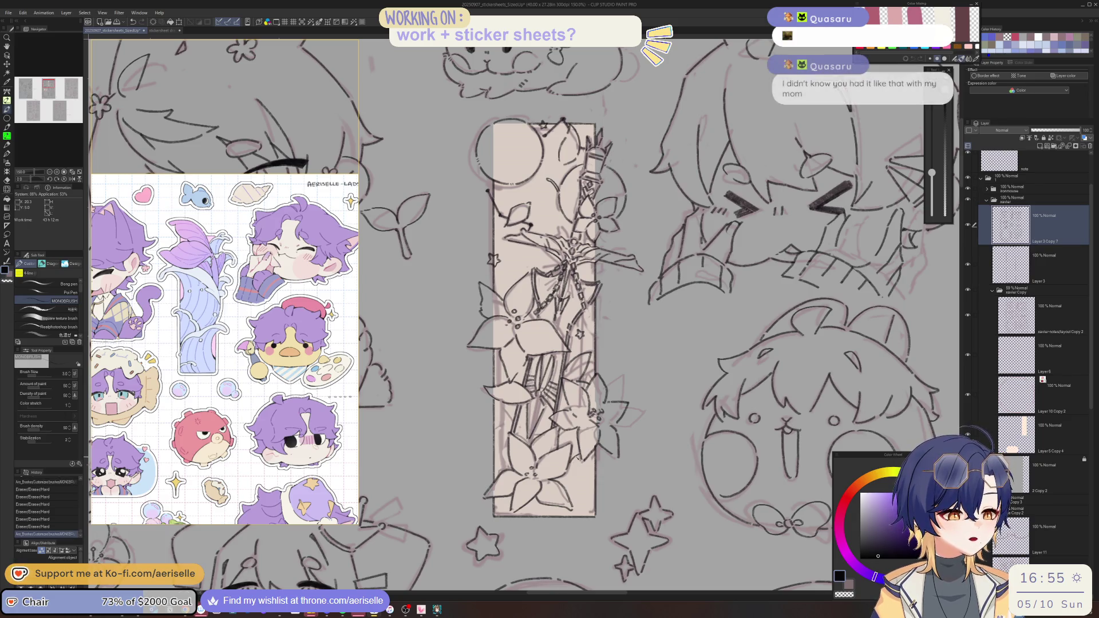
drag(579, 483, 577, 477)
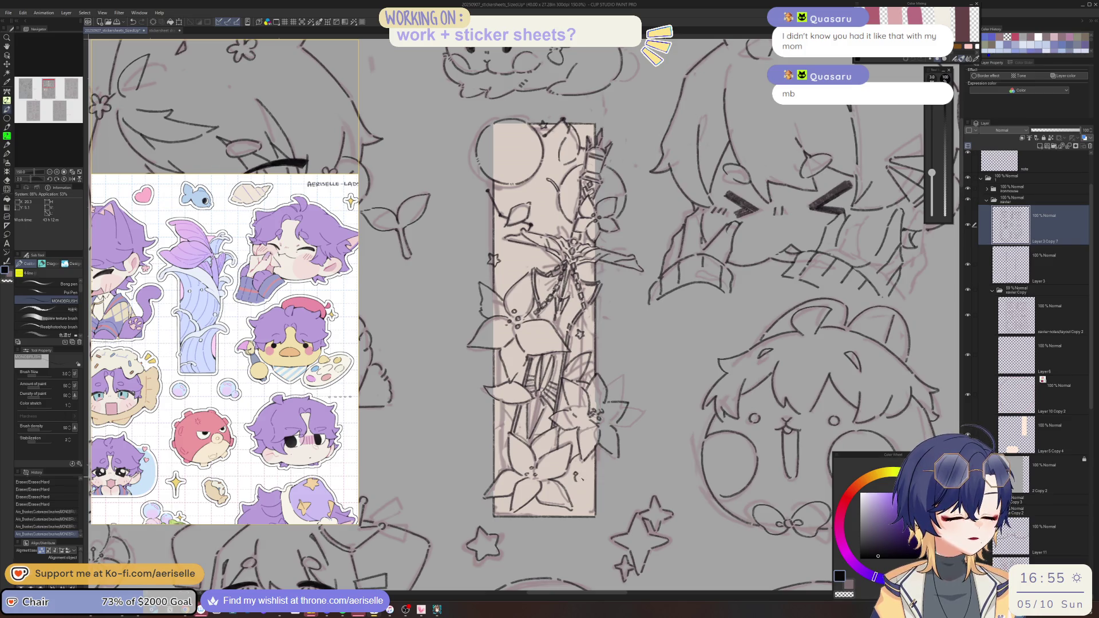
key(ctrl+z)
key(ctrl+z)
key(ctrl+y)
key(ctrl+y)
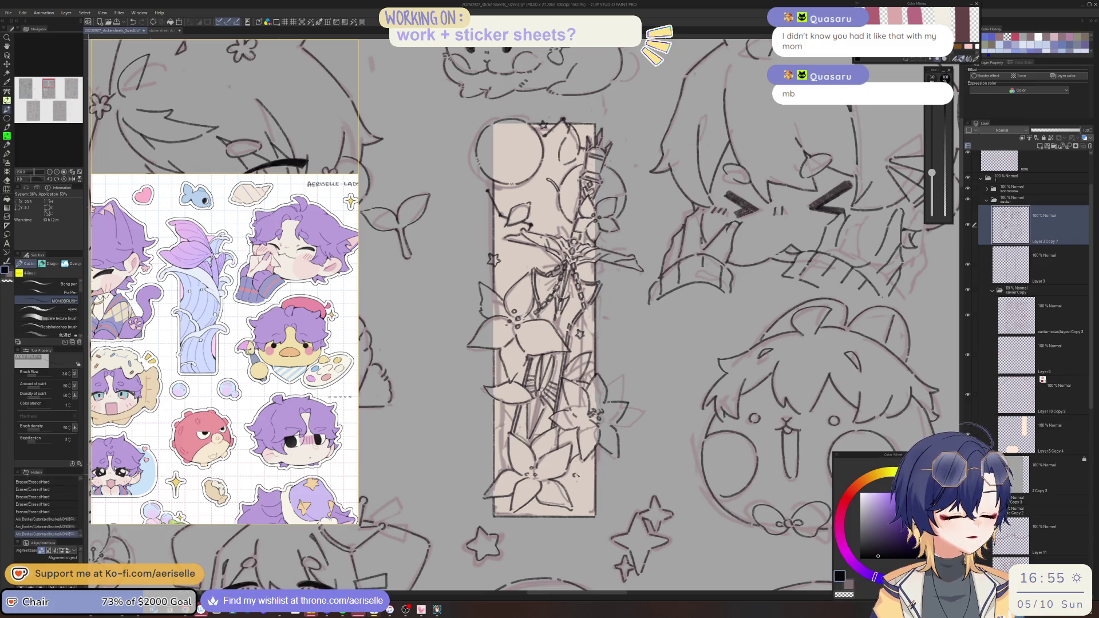
drag(575, 476, 574, 474)
drag(580, 481, 578, 481)
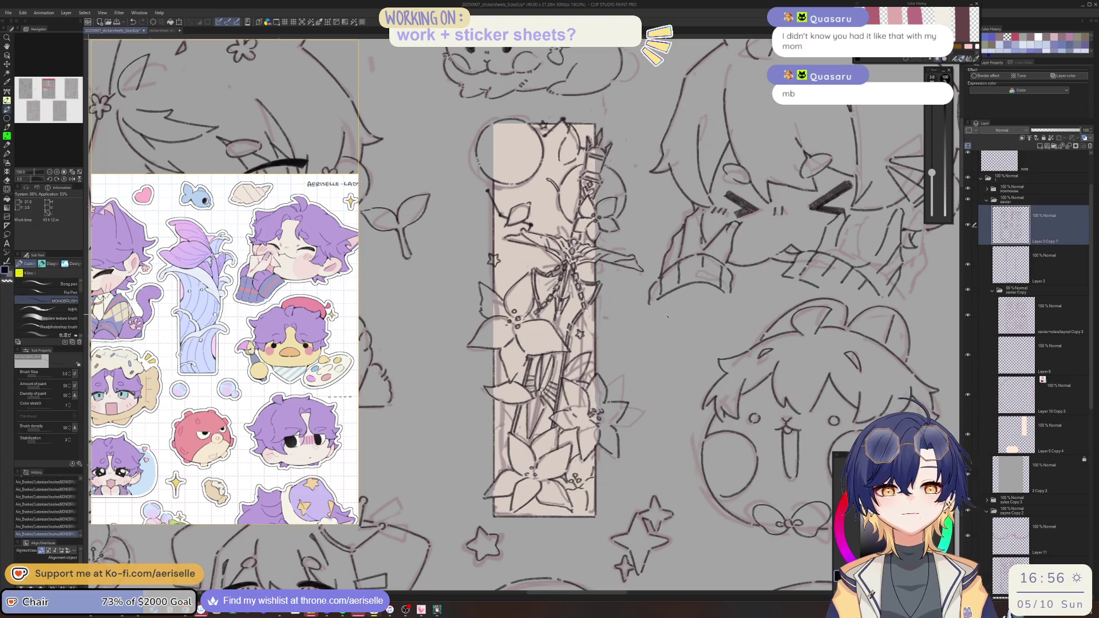
- Mirror the canvas view horizontally, then tilt it and turn it back upright
key(h)
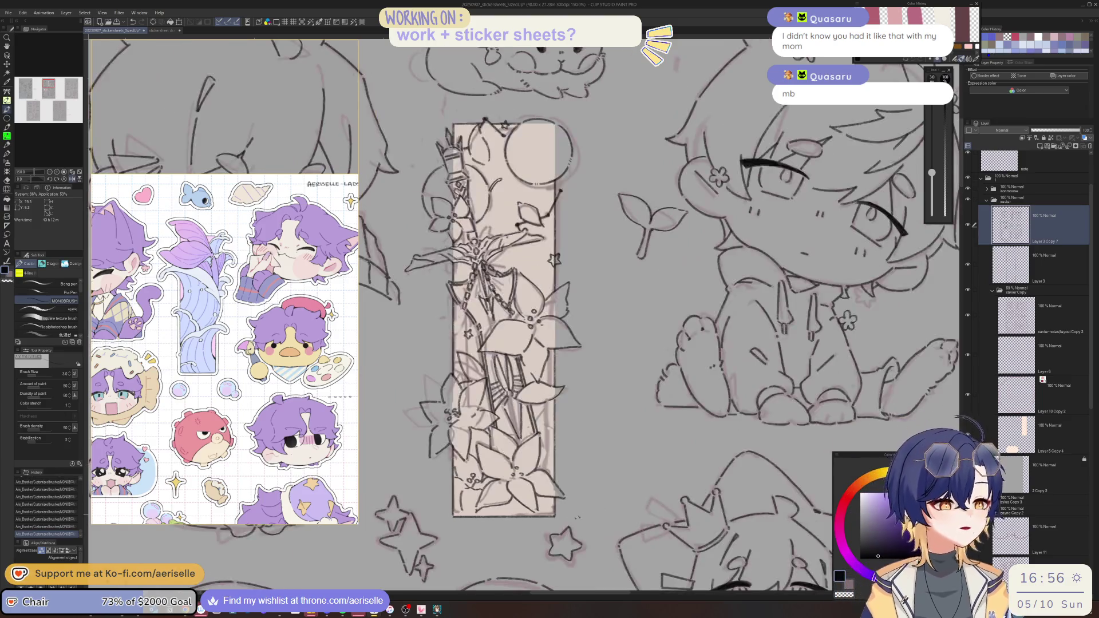
drag(550, 309, 603, 318)
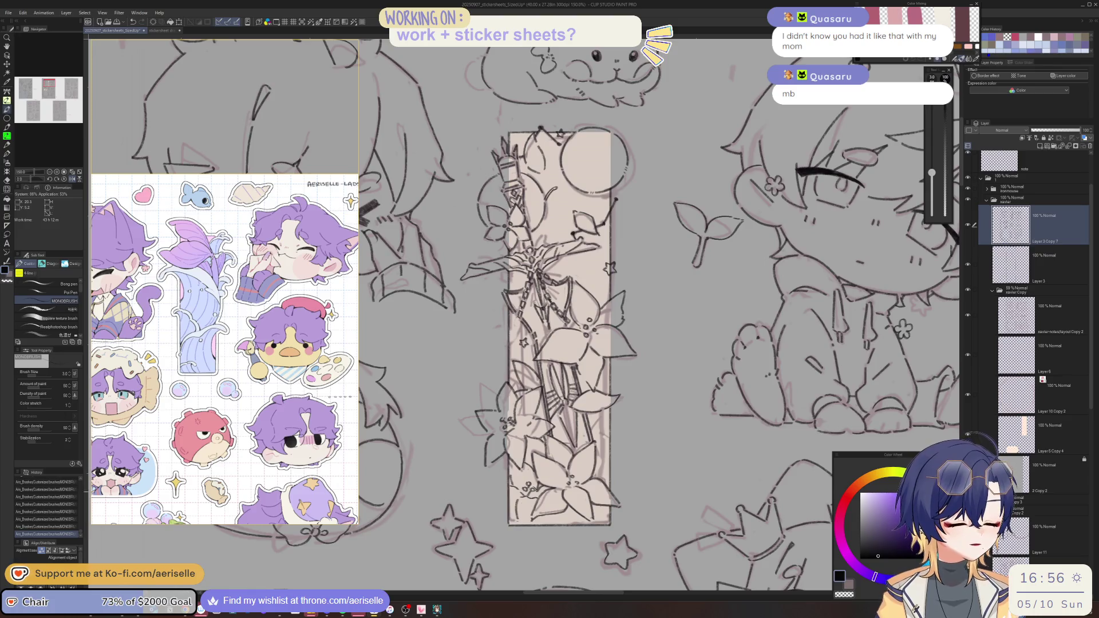
key(minus)
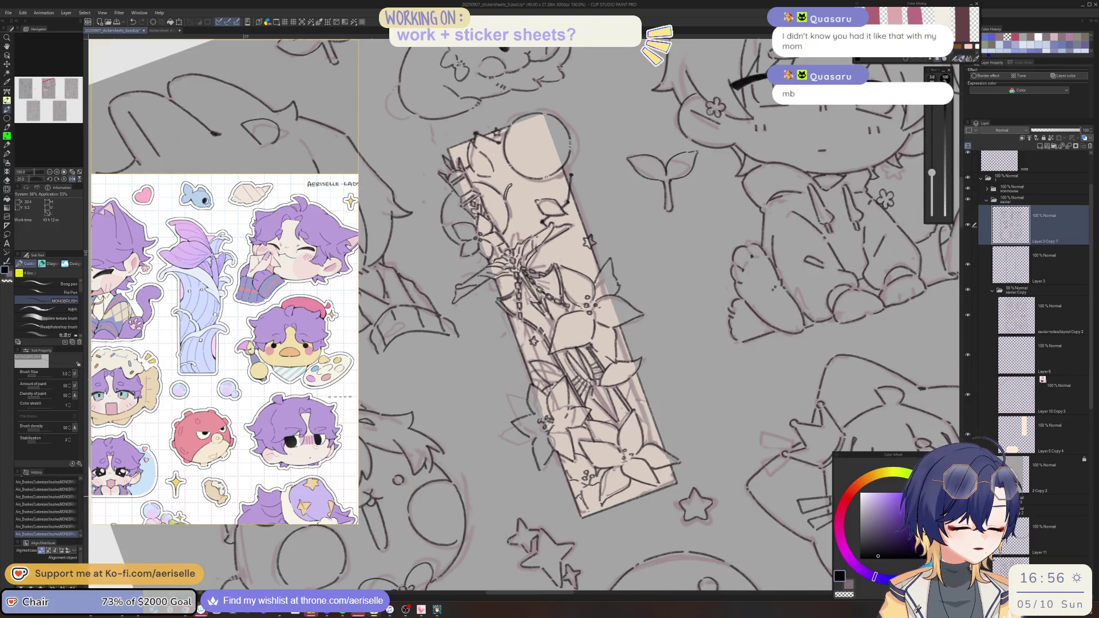
key(asciicircum)
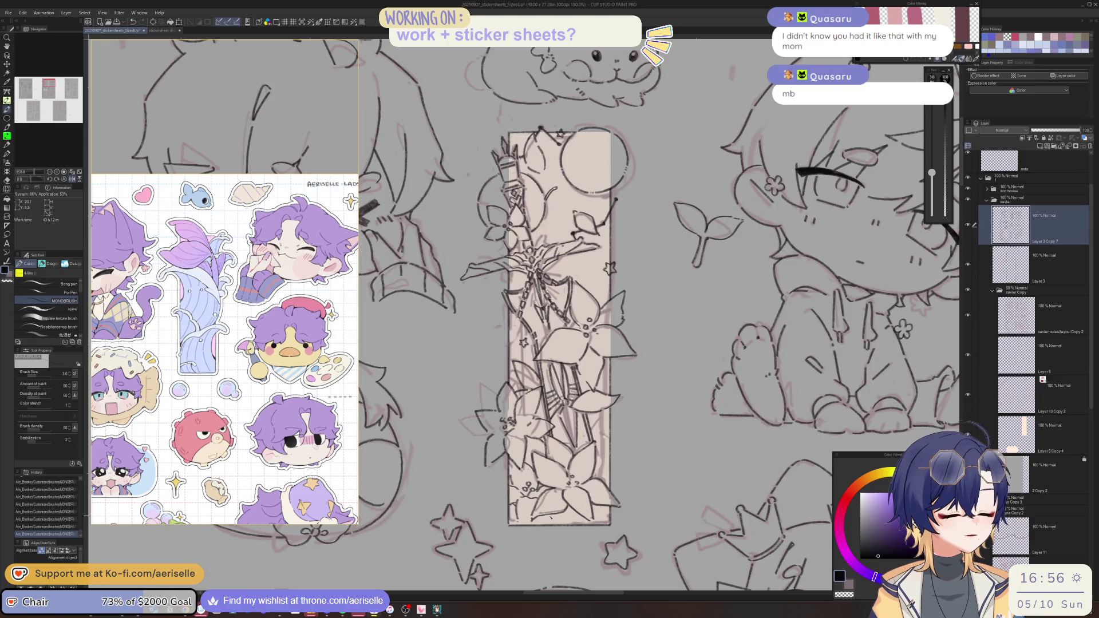
- Replace an undone stroke near the strip's bottom with a tiny star among the upper lilies
mouse_move(544, 509)
mouse_down()
mouse_move(556, 527)
mouse_move(575, 527)
mouse_up()
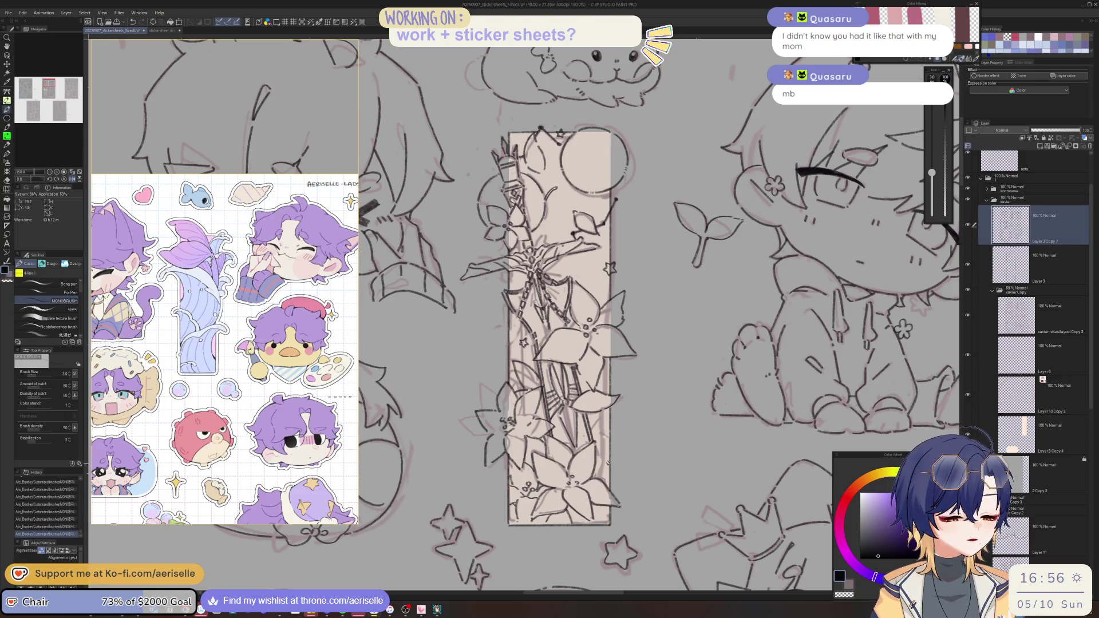
key(ctrl+z)
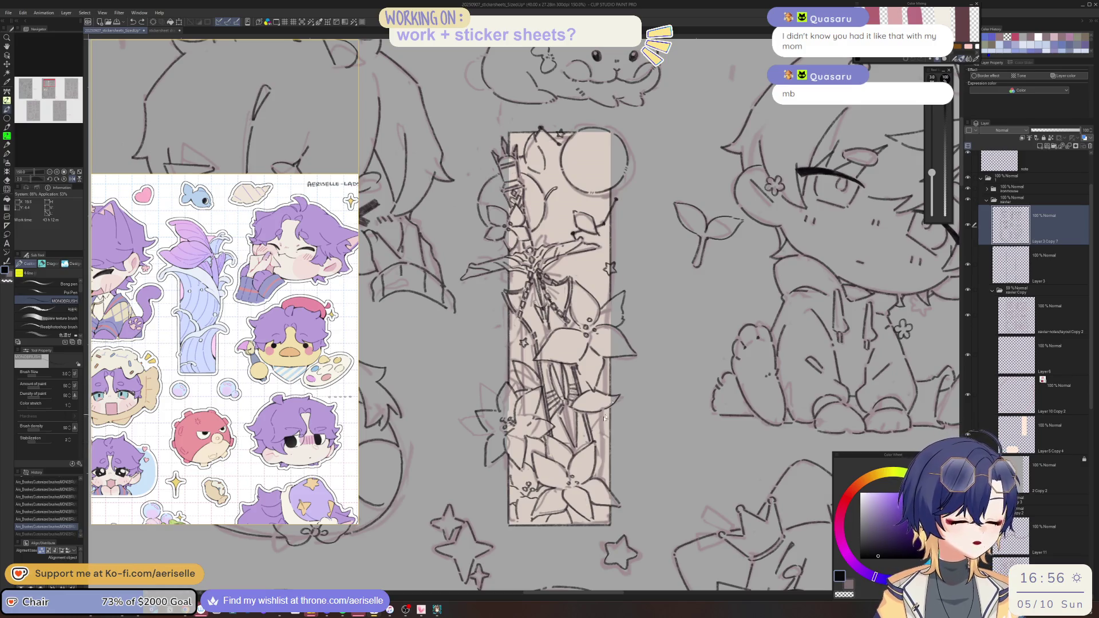
drag(594, 439, 612, 422)
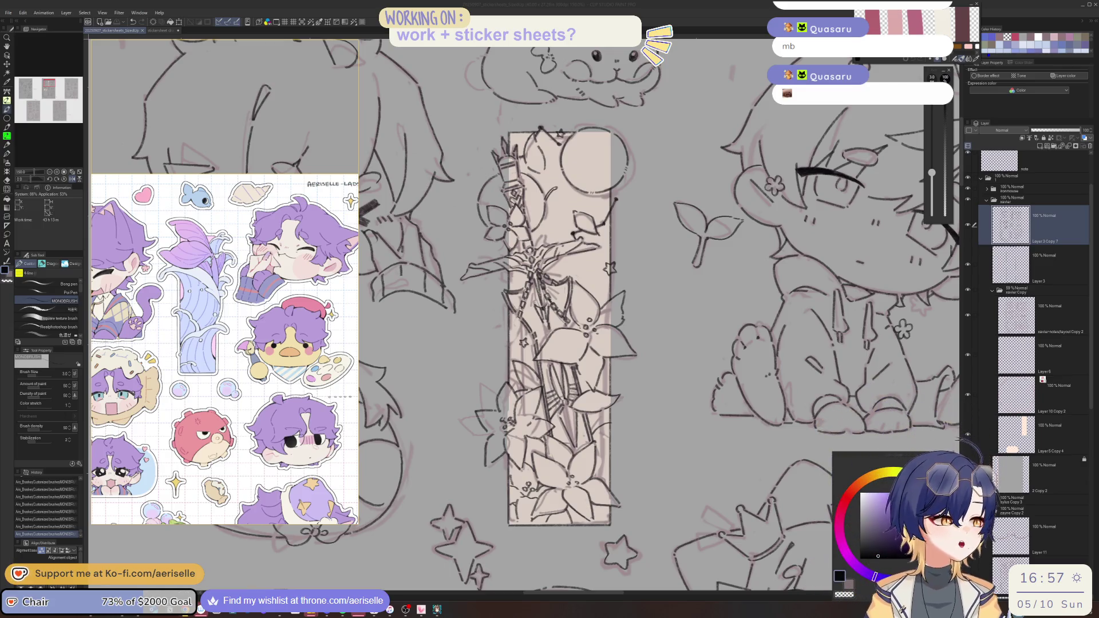
key(ctrl+minus)
key(ctrl+minus)
key(ctrl+minus)
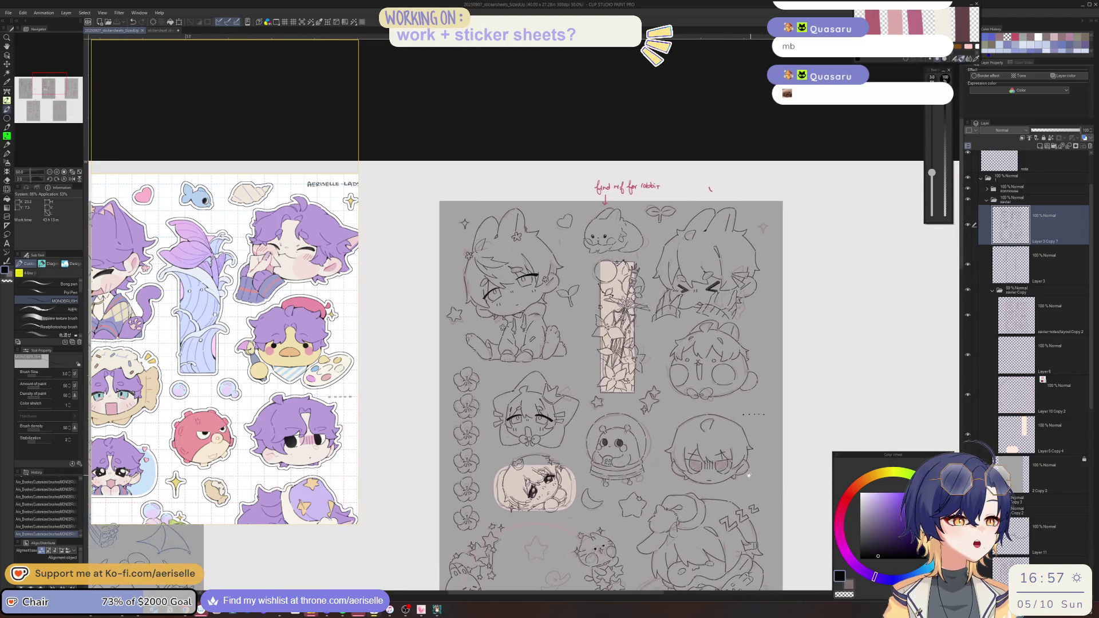
- Shift the sheet up and zoom out to reveal the neighbouring sketch pages
mouse_move(746, 460)
mouse_down()
mouse_move(738, 503)
mouse_move(738, 394)
mouse_move(725, 386)
mouse_up()
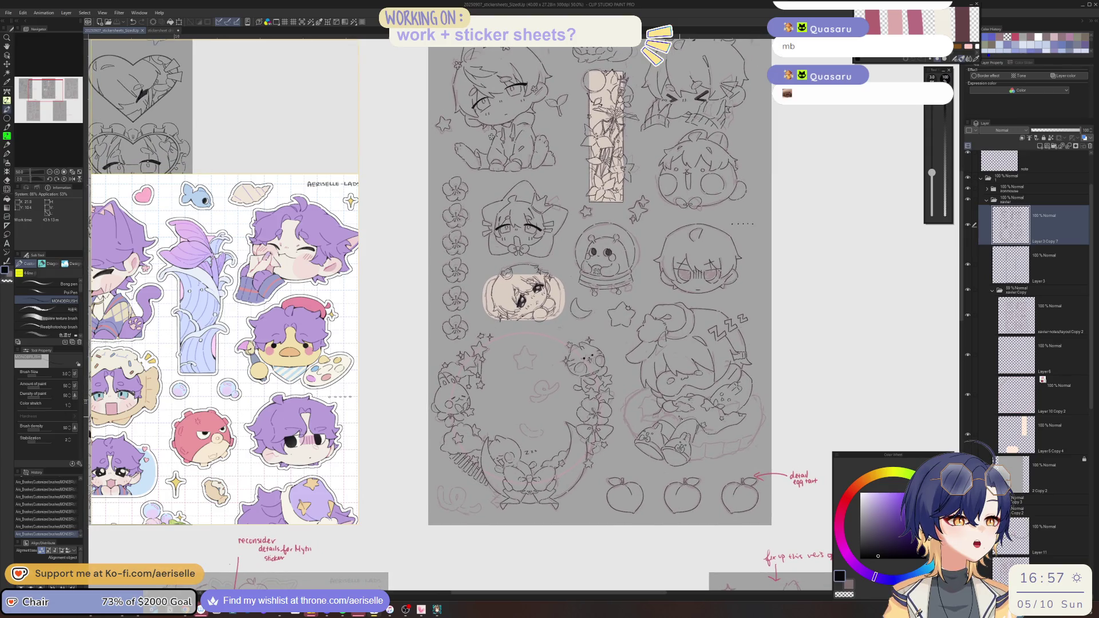
key(ctrl+minus)
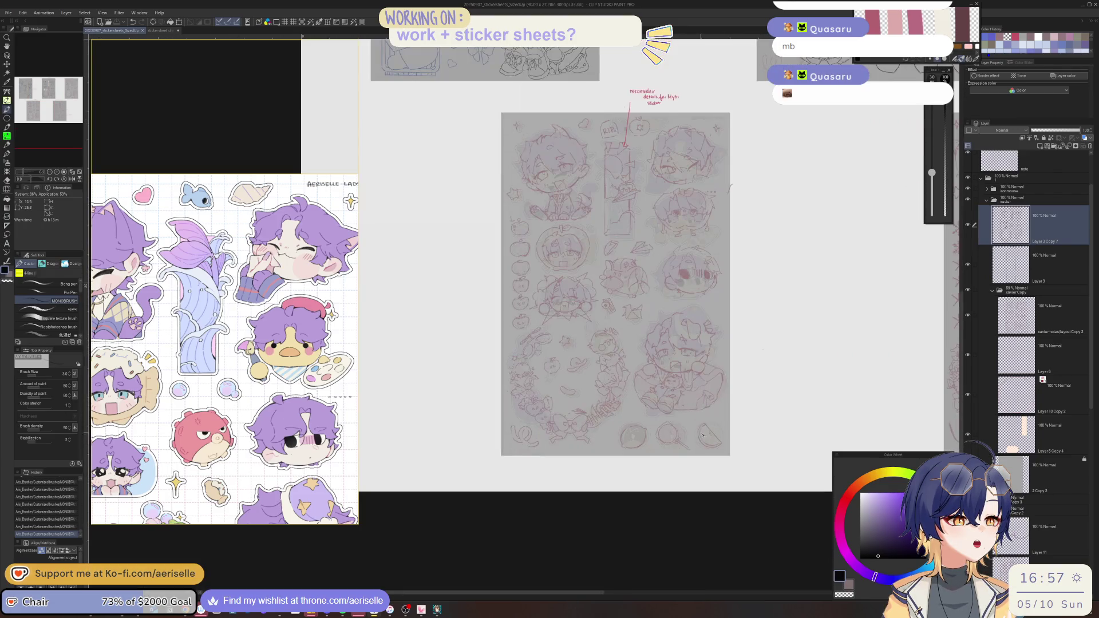
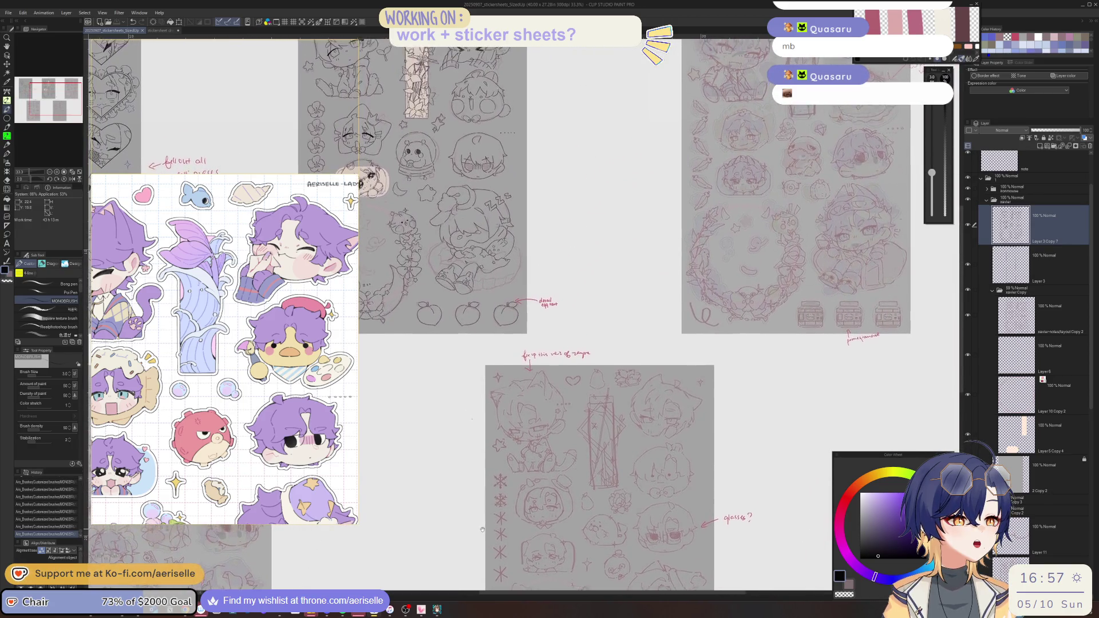
- Zoom to 200% on the middle sheet and ink the first curved strokes over the pink sketch
drag(506, 491, 508, 505)
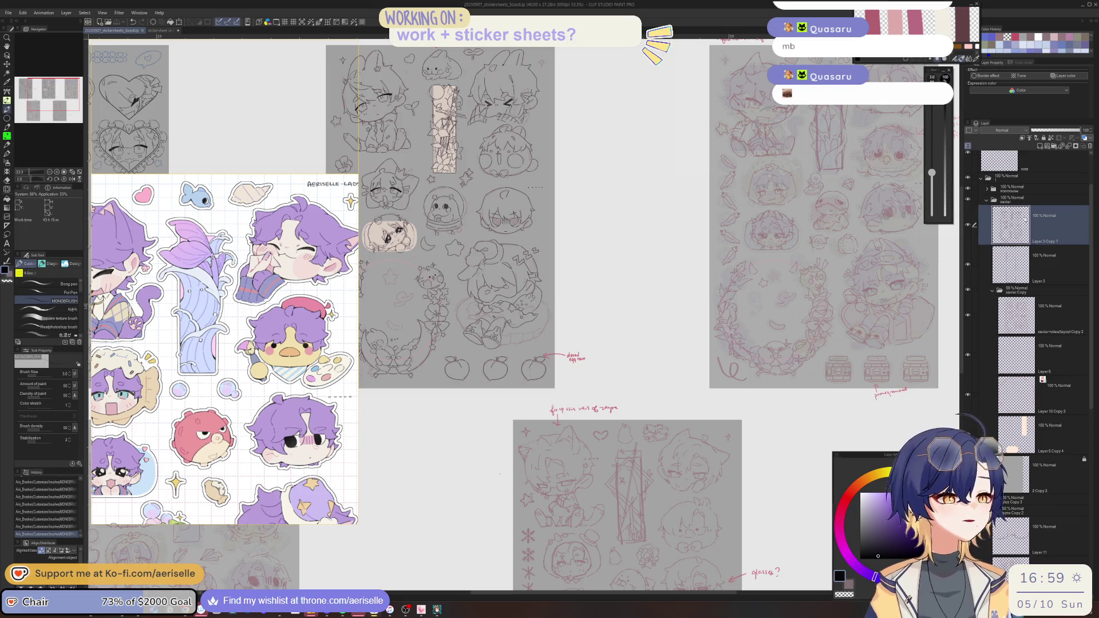
scroll(500, 234, up, 1)
mouse_move(525, 382)
mouse_down()
mouse_move(592, 523)
mouse_move(706, 523)
mouse_move(706, 498)
mouse_up()
scroll(534, 402, up, 4)
mouse_move(522, 401)
mouse_down()
mouse_move(515, 429)
mouse_move(532, 444)
mouse_move(555, 420)
mouse_move(448, 404)
mouse_up()
drag(394, 344, 412, 403)
mouse_move(412, 403)
mouse_down()
mouse_move(399, 373)
mouse_move(413, 389)
mouse_move(453, 361)
mouse_move(552, 389)
mouse_up()
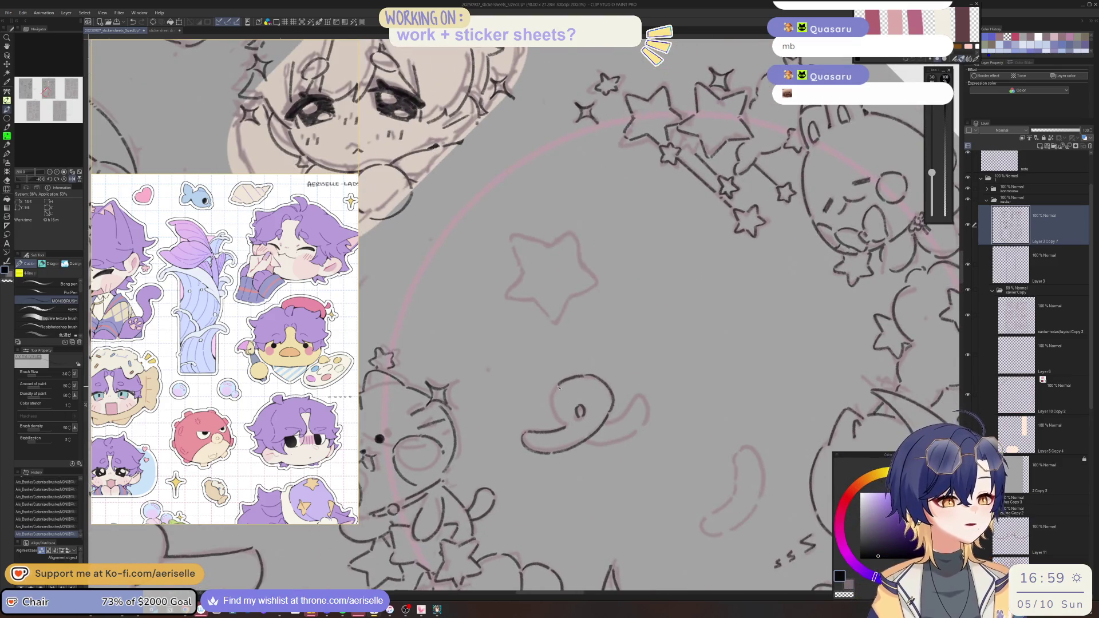
key(asciicircum)
key(asciicircum)
key(asciicircum)
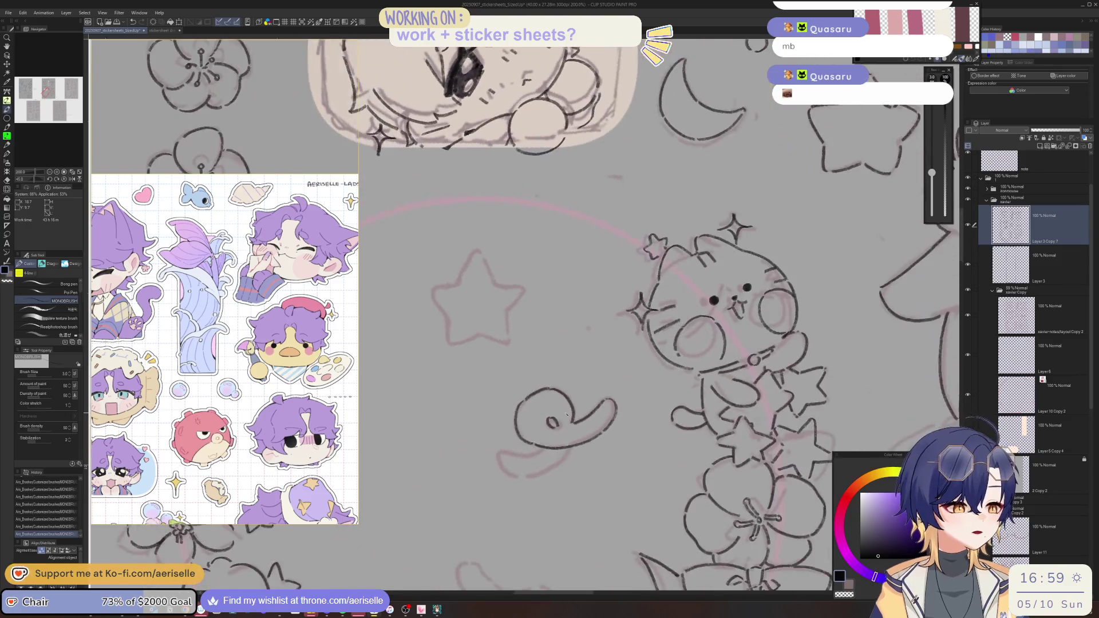
key(asciicircum)
key(asciicircum)
drag(430, 423, 456, 464)
key(asciicircum)
key(asciicircum)
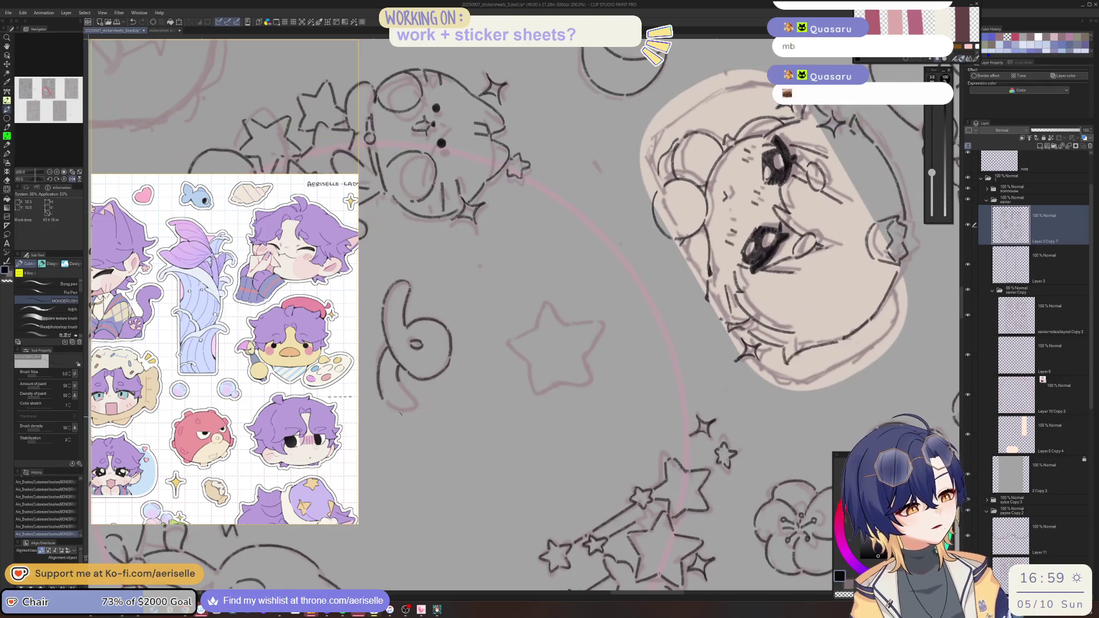
drag(404, 409, 408, 399)
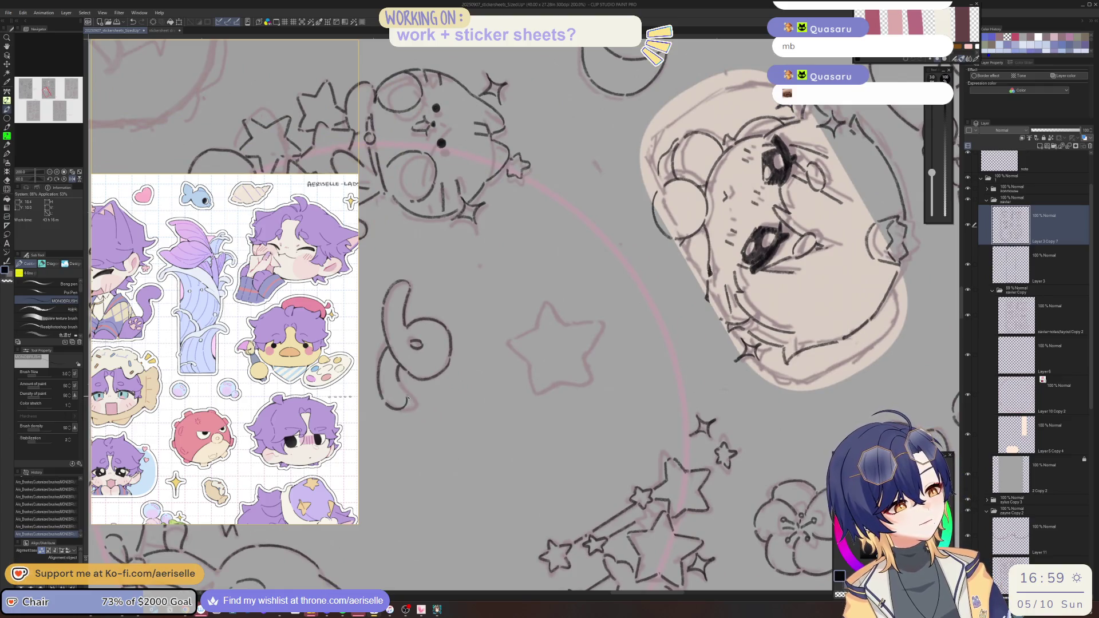
- Ink down the sketch curve, undoing and redrawing the strokes on its right side
key(ctrl+alt+0)
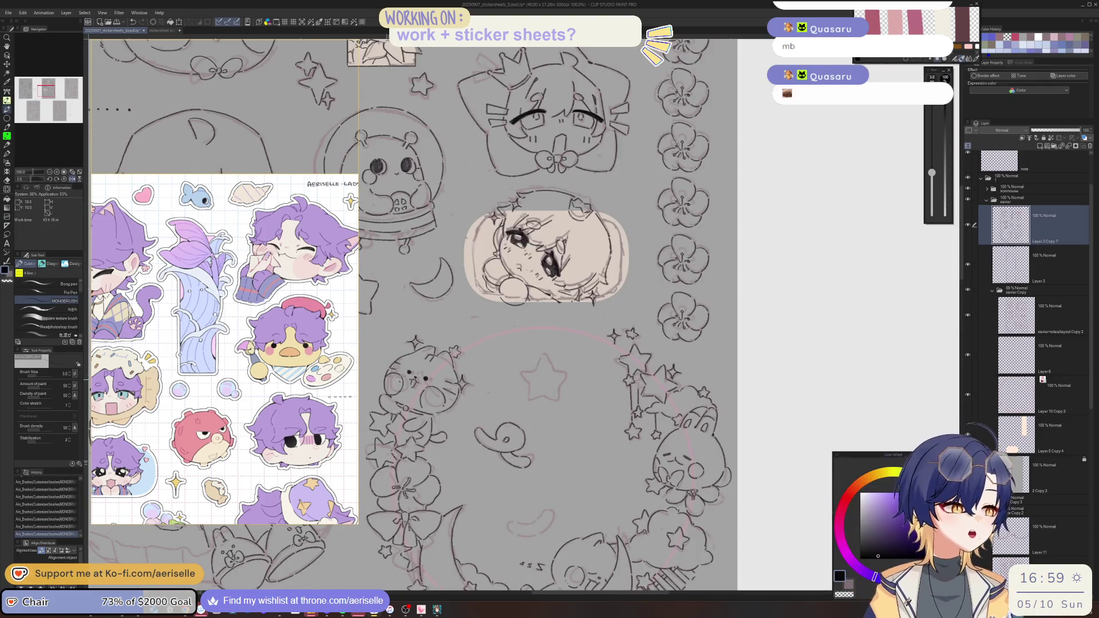
key(asciicircum)
key(asciicircum)
key(ctrl+plus)
mouse_move(457, 369)
mouse_down()
mouse_move(453, 422)
mouse_move(466, 435)
mouse_up()
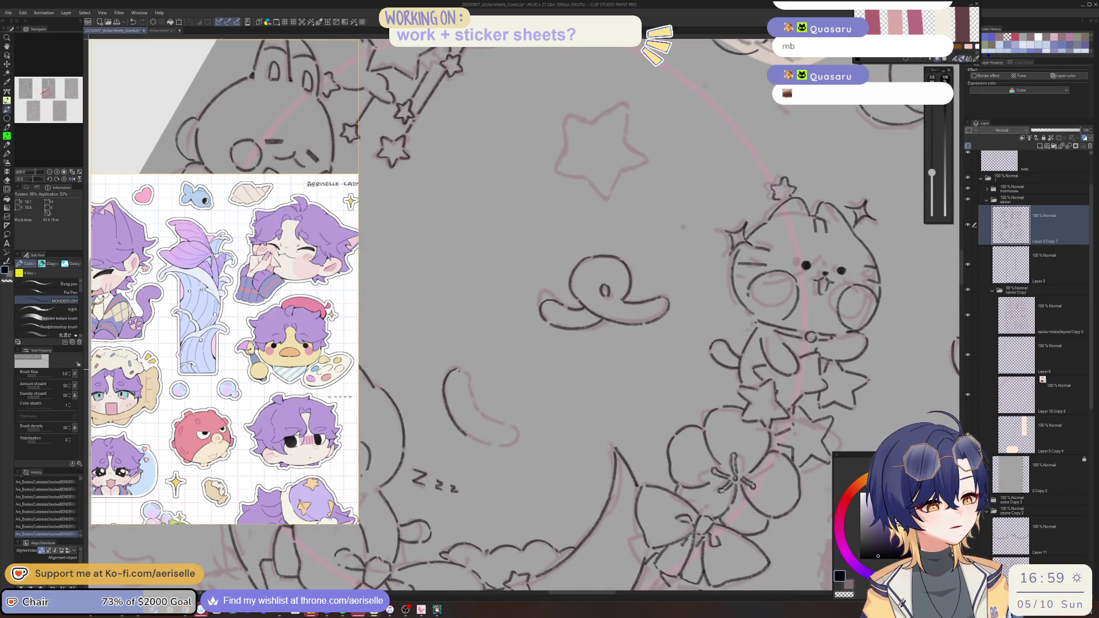
drag(470, 382, 483, 419)
key(asciicircum)
key(asciicircum)
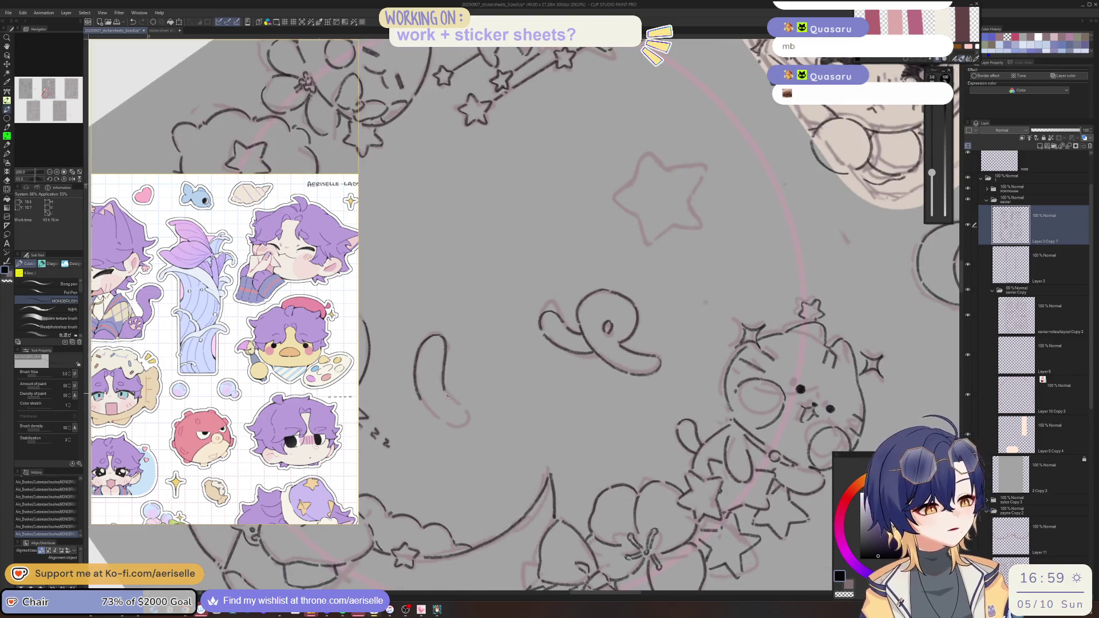
key(ctrl+z)
key(ctrl+z)
mouse_move(446, 341)
mouse_down()
mouse_move(451, 402)
mouse_move(416, 395)
mouse_move(447, 410)
mouse_up()
key(asciicircum)
key(ctrl+z)
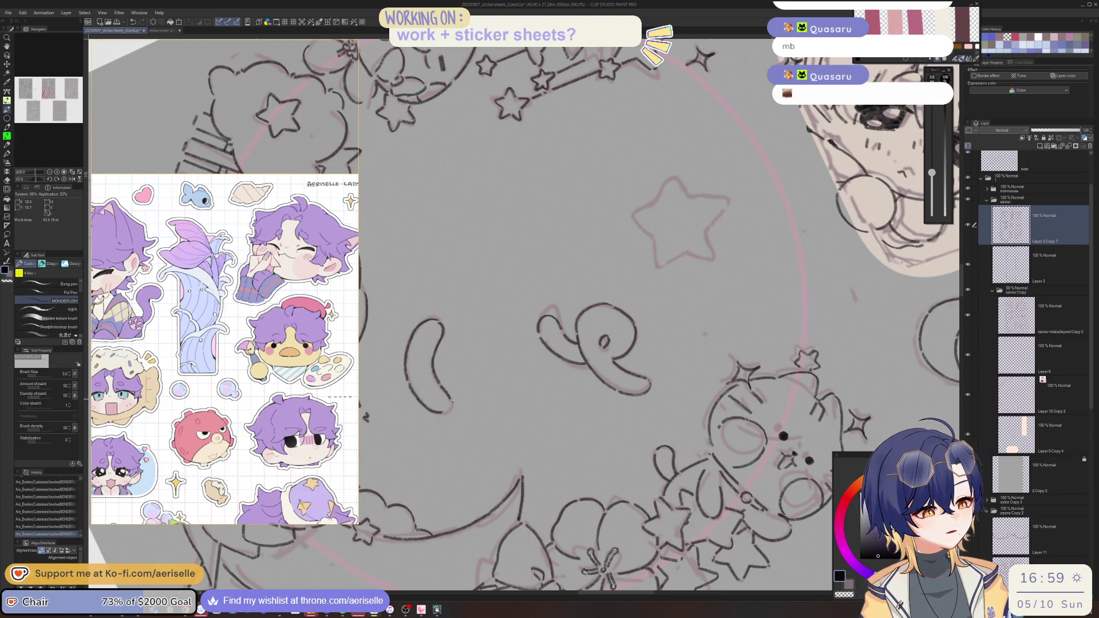
- Ink short strokes near the star, including its lower-left edge
scroll(445, 395, down, 1)
mouse_move(444, 395)
mouse_down()
mouse_move(535, 437)
mouse_move(617, 387)
mouse_up()
scroll(401, 207, up, 1)
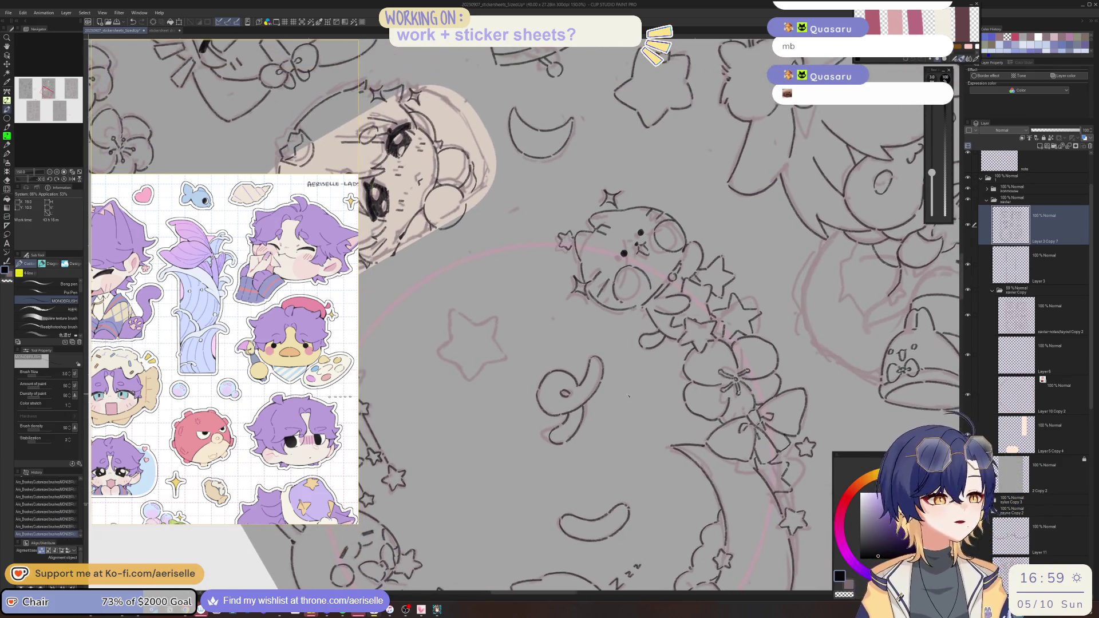
drag(452, 311, 451, 325)
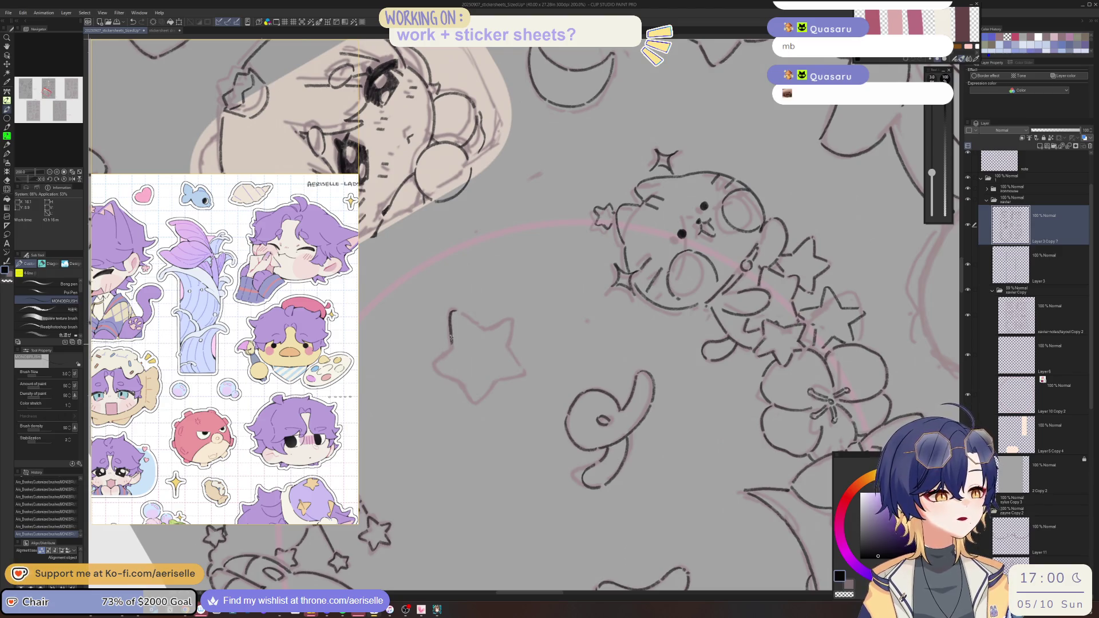
key(-)
drag(576, 277, 566, 303)
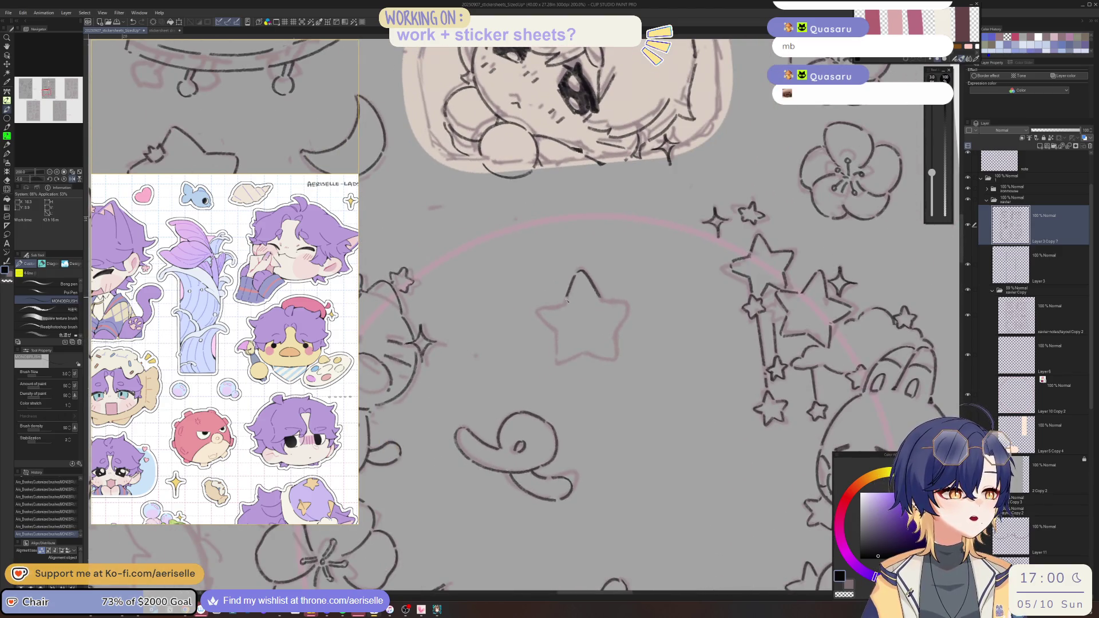
key(-)
key(-)
key(-)
- Rotate the canvas about 95 degrees and pan it to a new angle around the star
key(-)
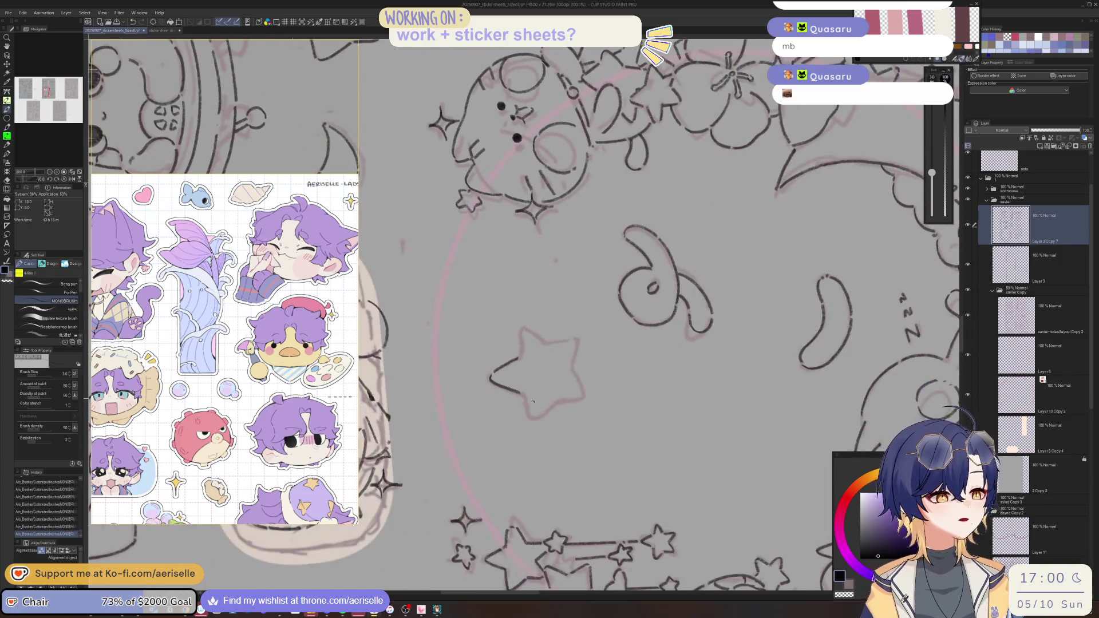
drag(524, 395, 529, 413)
key(-)
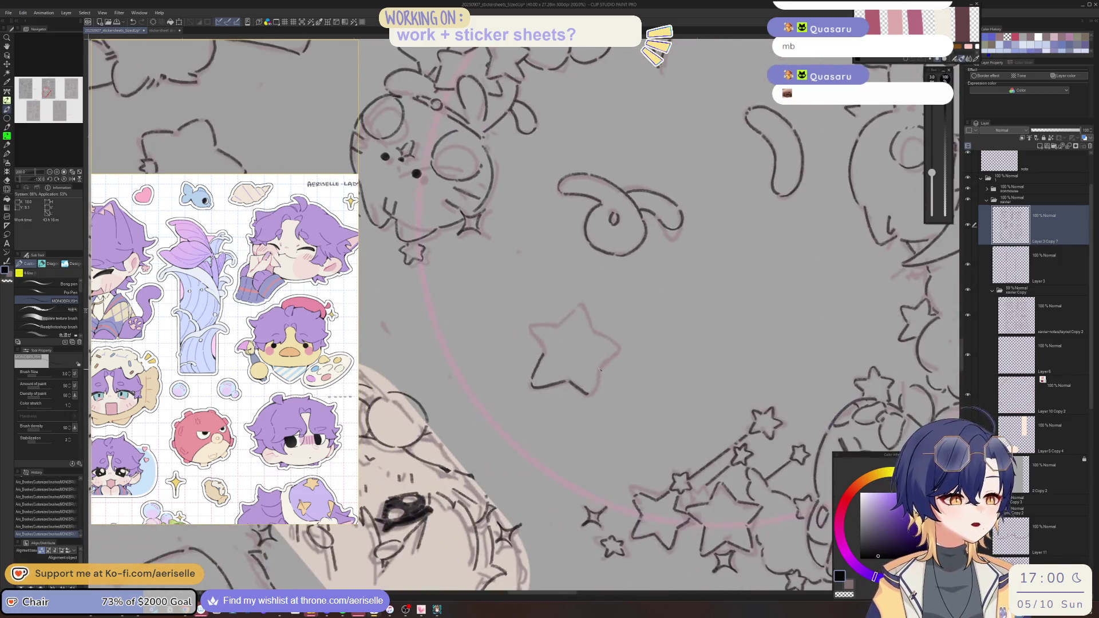
key(^)
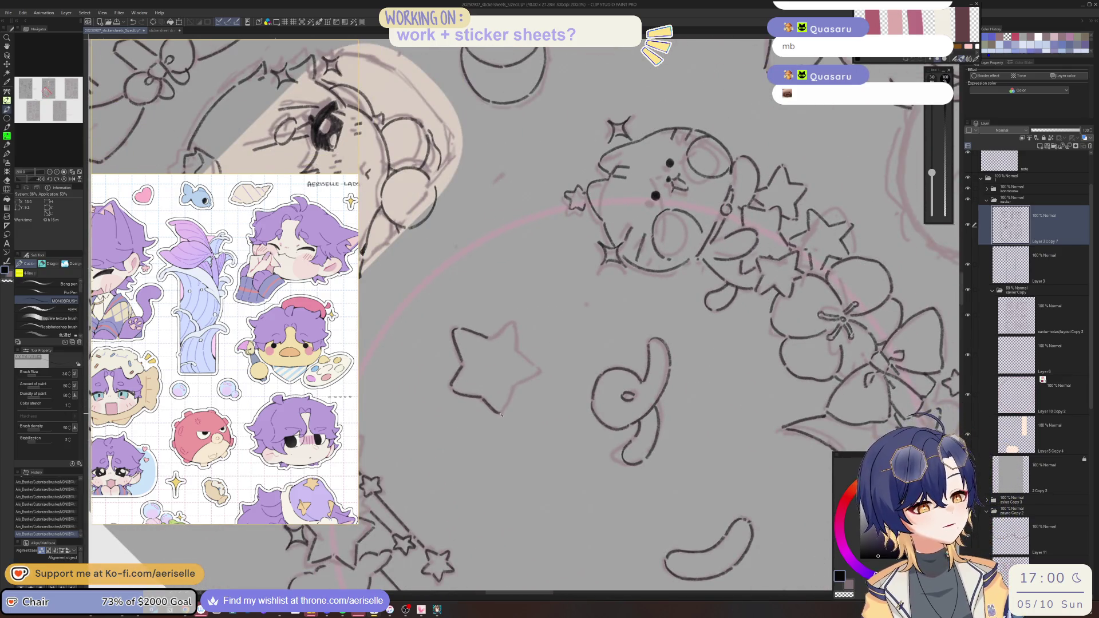
key(-)
mouse_move(554, 403)
mouse_down()
mouse_move(493, 377)
mouse_move(458, 344)
mouse_up()
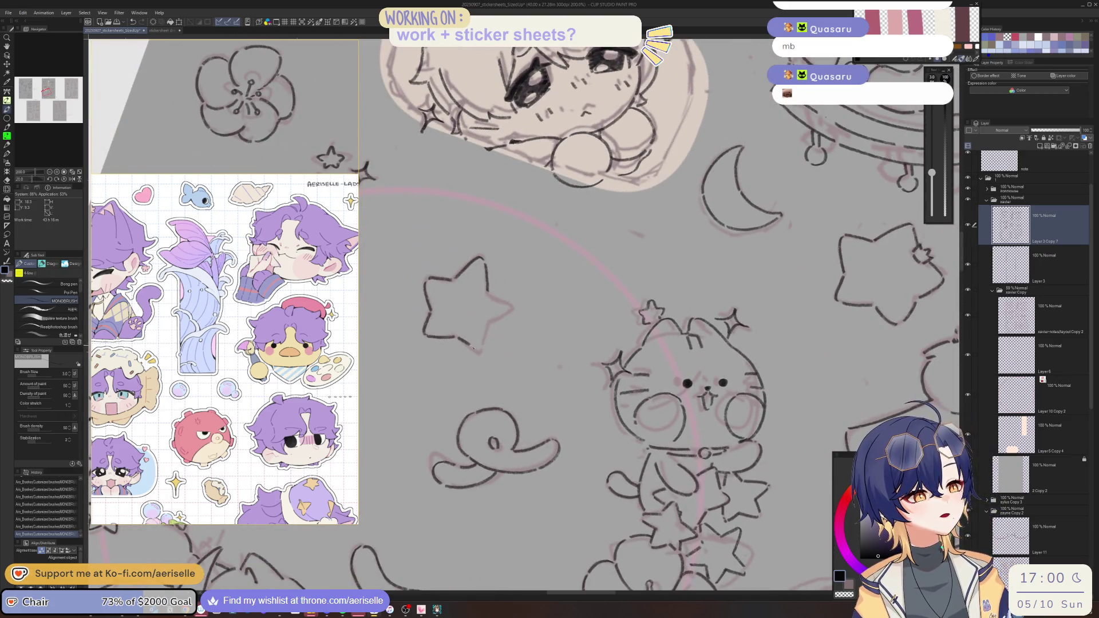
key(^)
mouse_move(502, 354)
mouse_down()
mouse_move(491, 308)
mouse_move(513, 291)
mouse_move(501, 284)
mouse_up()
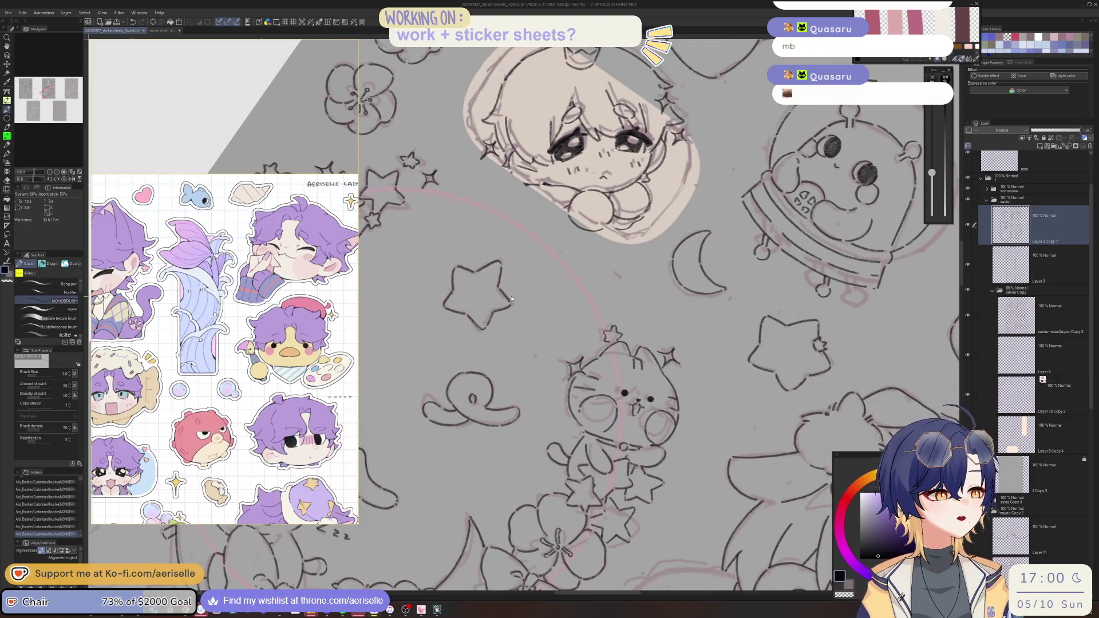
- Ink short strokes inside the star, undoing and redrawing the ones that went wrong
scroll(225, 283, down, 5)
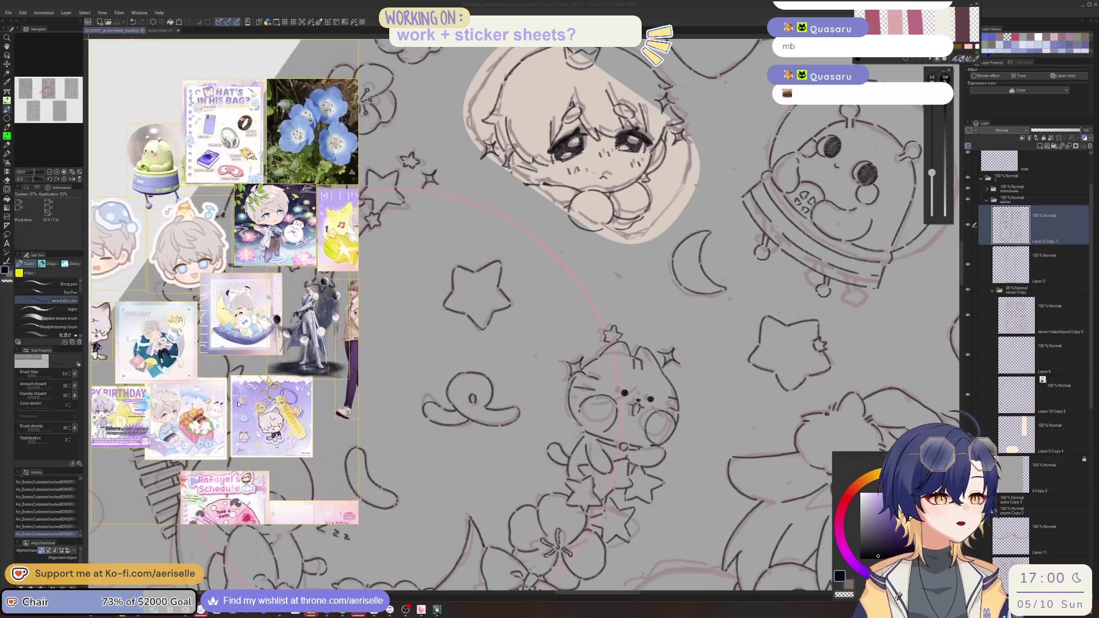
scroll(148, 435, down, 3)
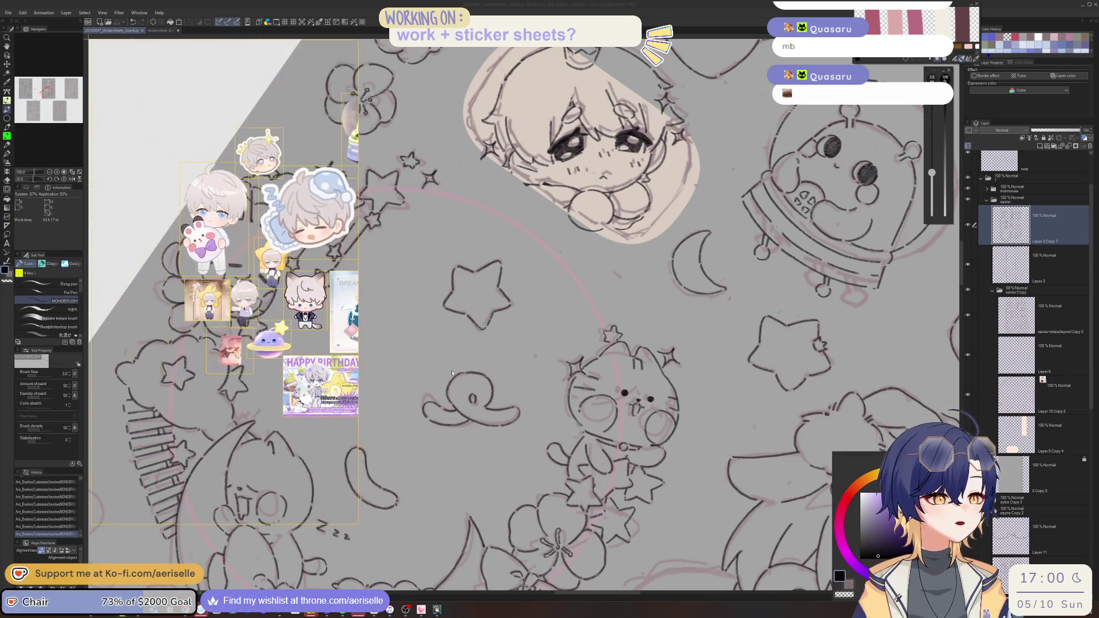
scroll(148, 435, up, 3)
scroll(148, 435, up, 3)
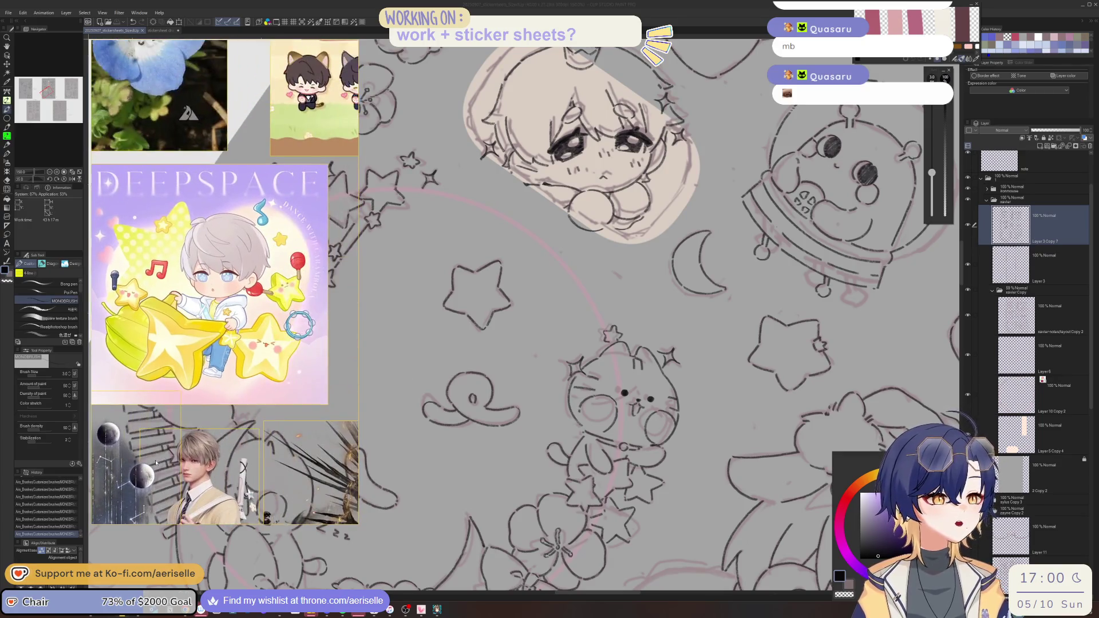
mouse_move(633, 298)
mouse_down()
mouse_move(639, 378)
mouse_move(571, 336)
mouse_up()
scroll(570, 336, up, 1)
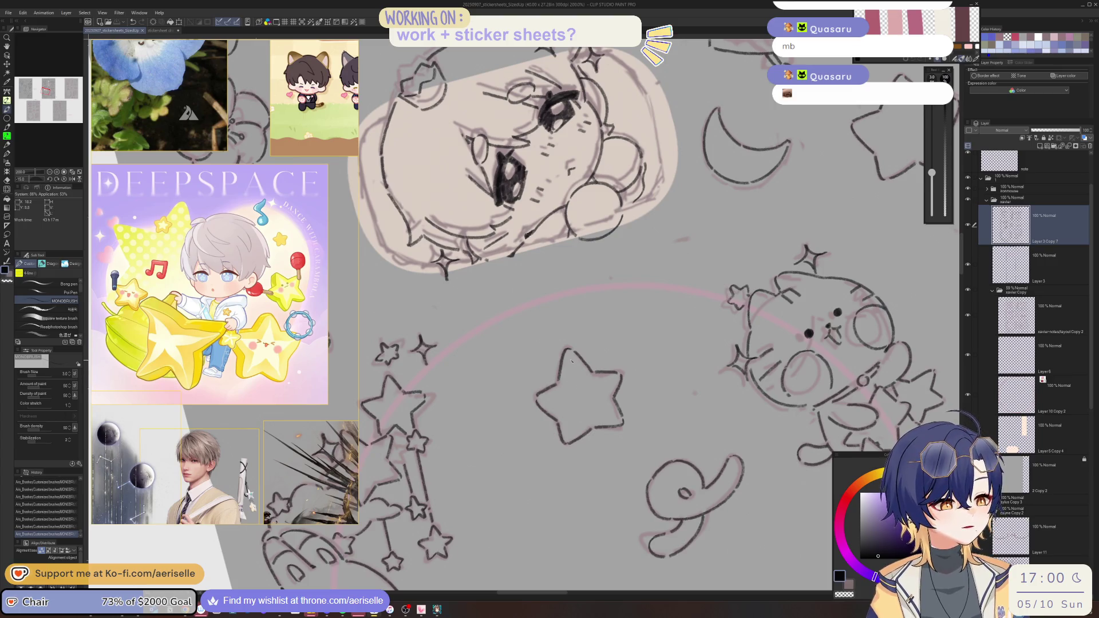
drag(570, 365, 571, 384)
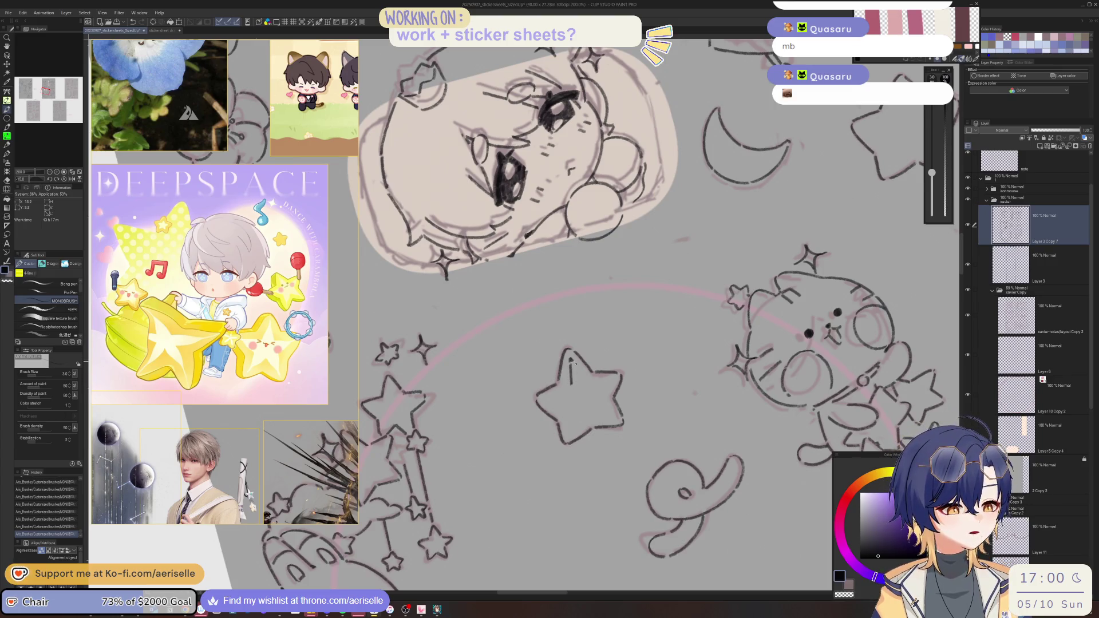
key(minus)
key(minus)
key(minus)
key(ctrl+z)
key(ctrl+z)
key(ctrl+z)
key(ctrl+z)
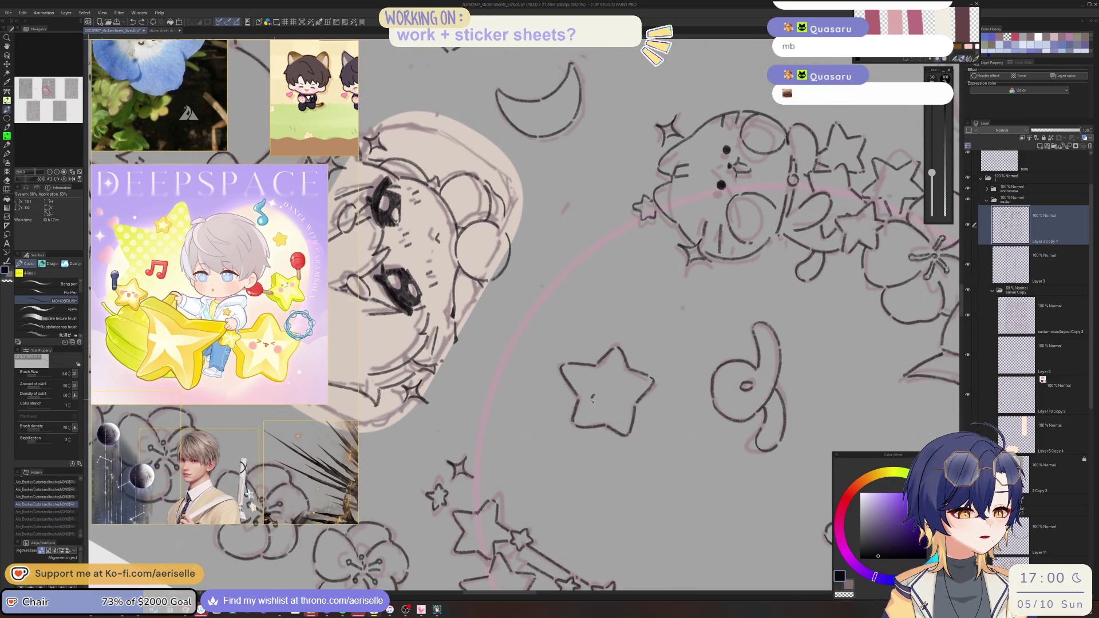
drag(592, 418, 605, 408)
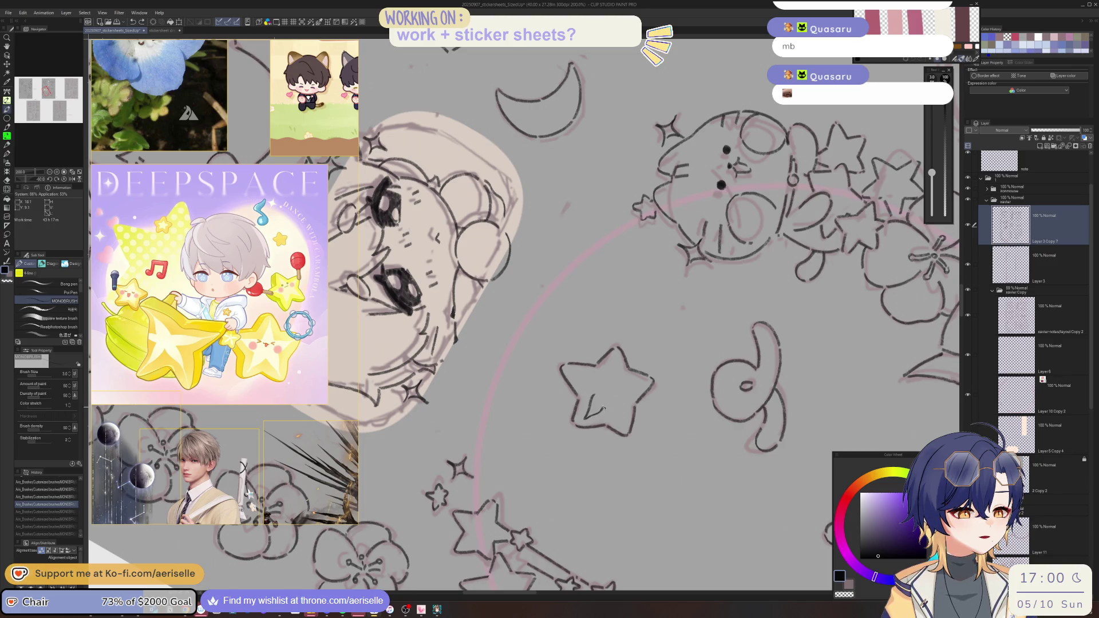
key(asciicircum)
key(ctrl+z)
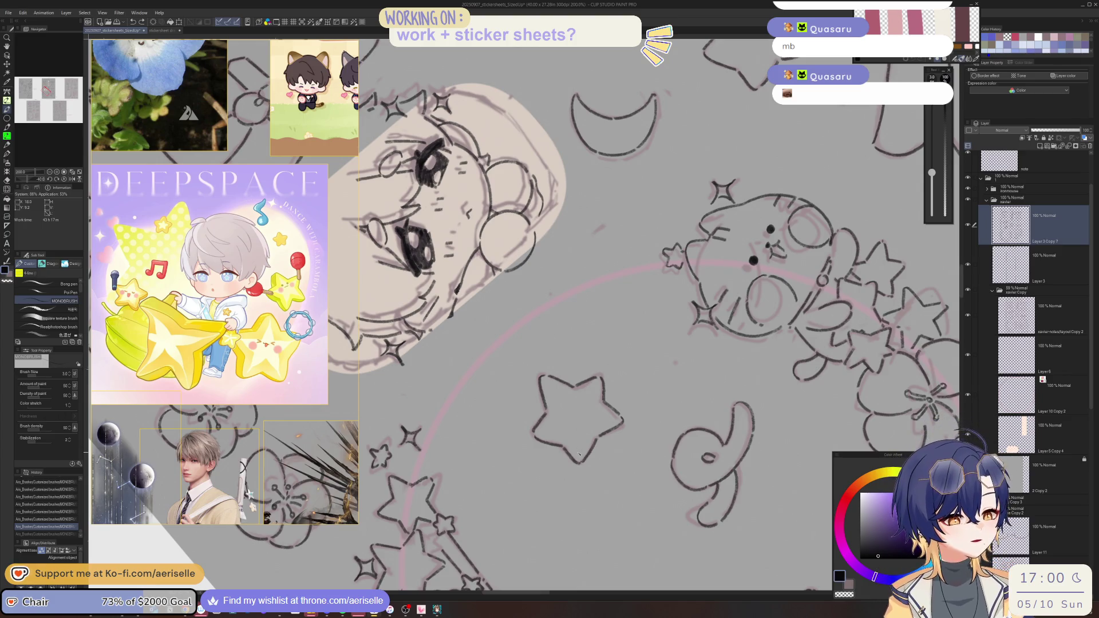
drag(579, 448, 581, 459)
- Rotate the view about 90 degrees clockwise and ink strokes in the star's lower-left leg
key(minus)
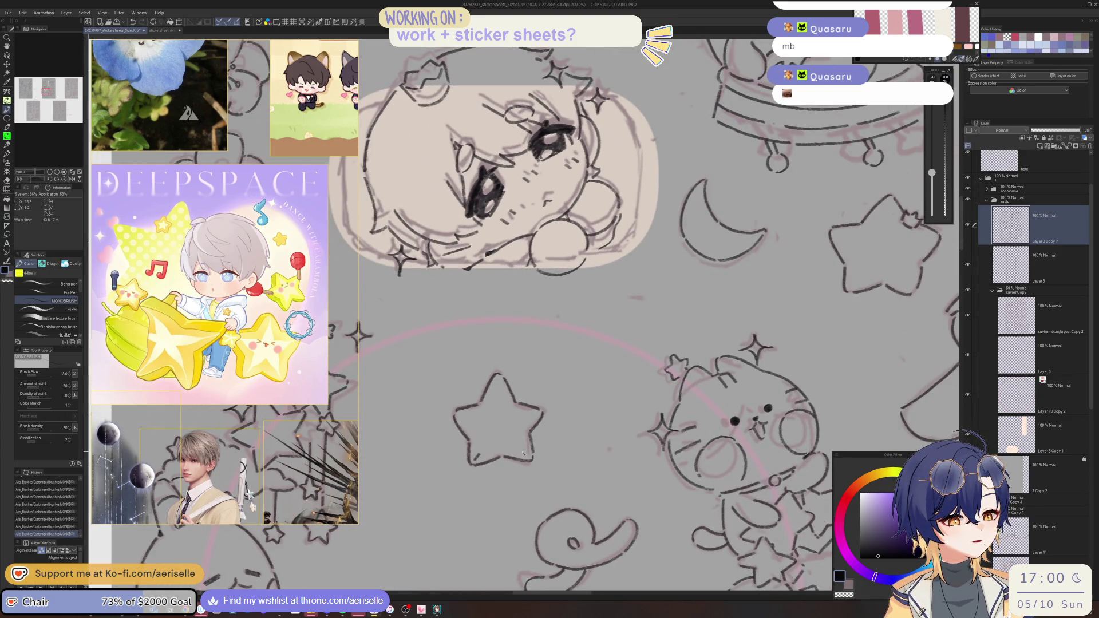
key(asciicircum)
key(asciicircum)
key(asciicircum)
key(asciicircum)
key(asciicircum)
key(asciicircum)
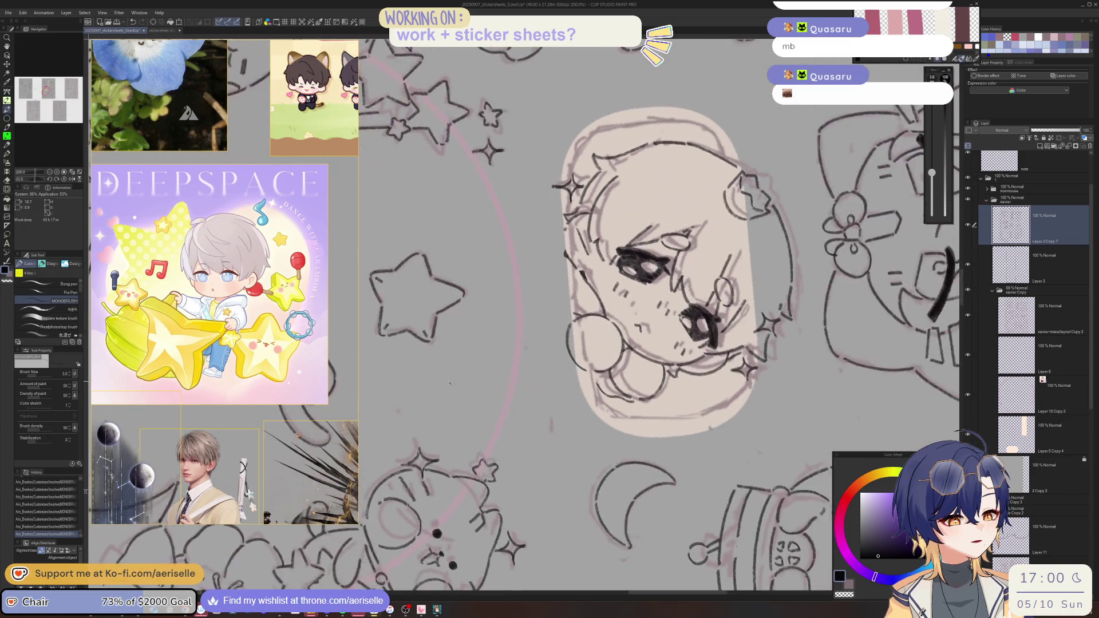
key(asciicircum)
key(asciicircum)
key(asciicircum)
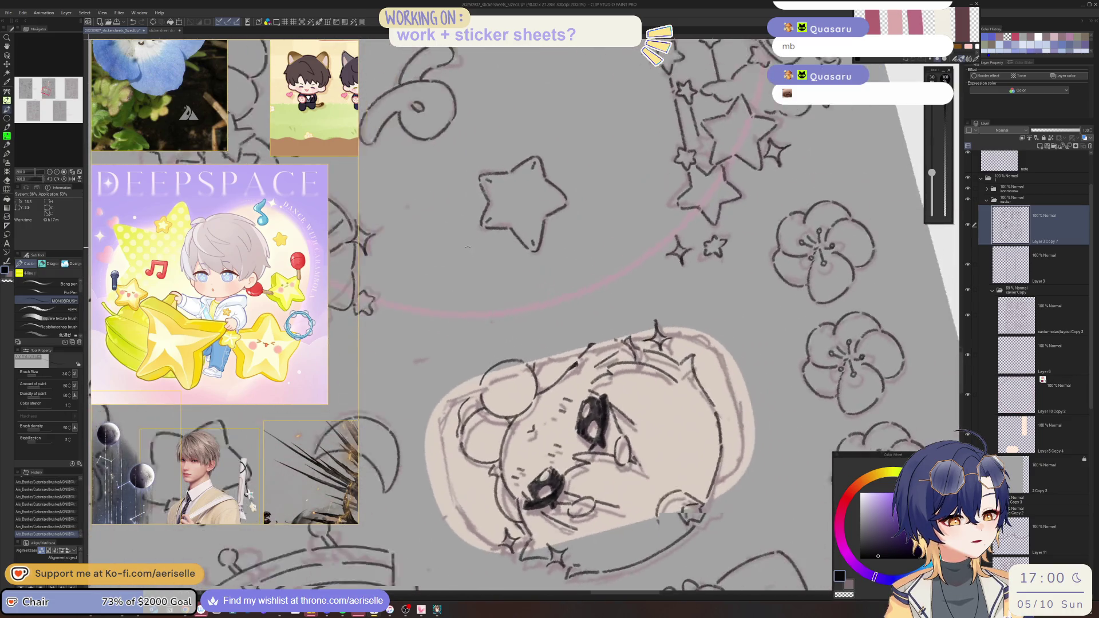
key(asciicircum)
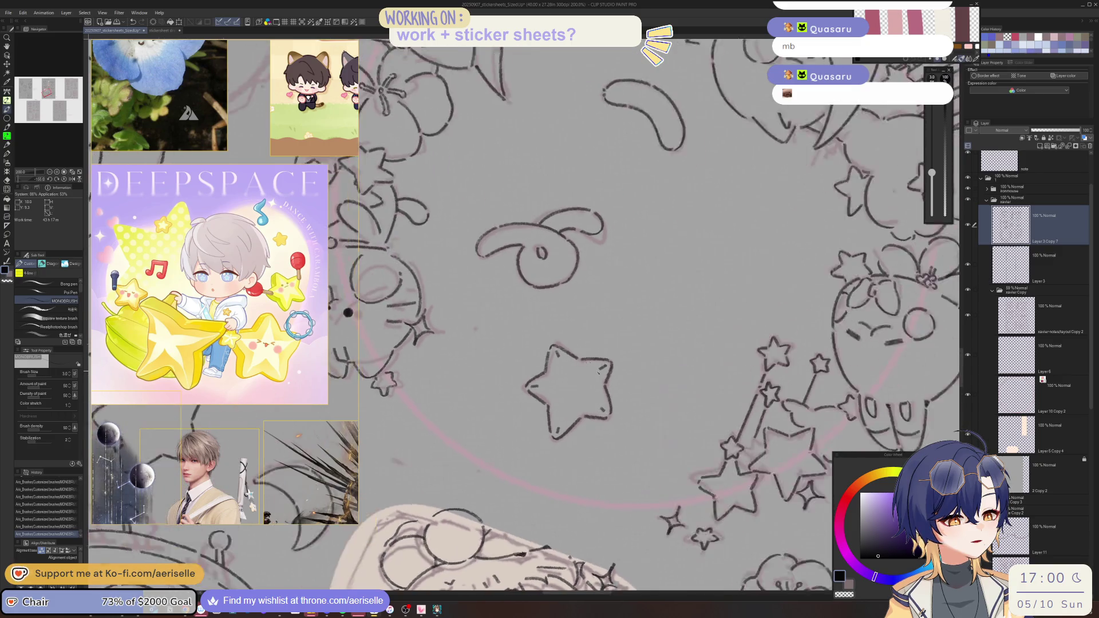
drag(575, 394, 580, 423)
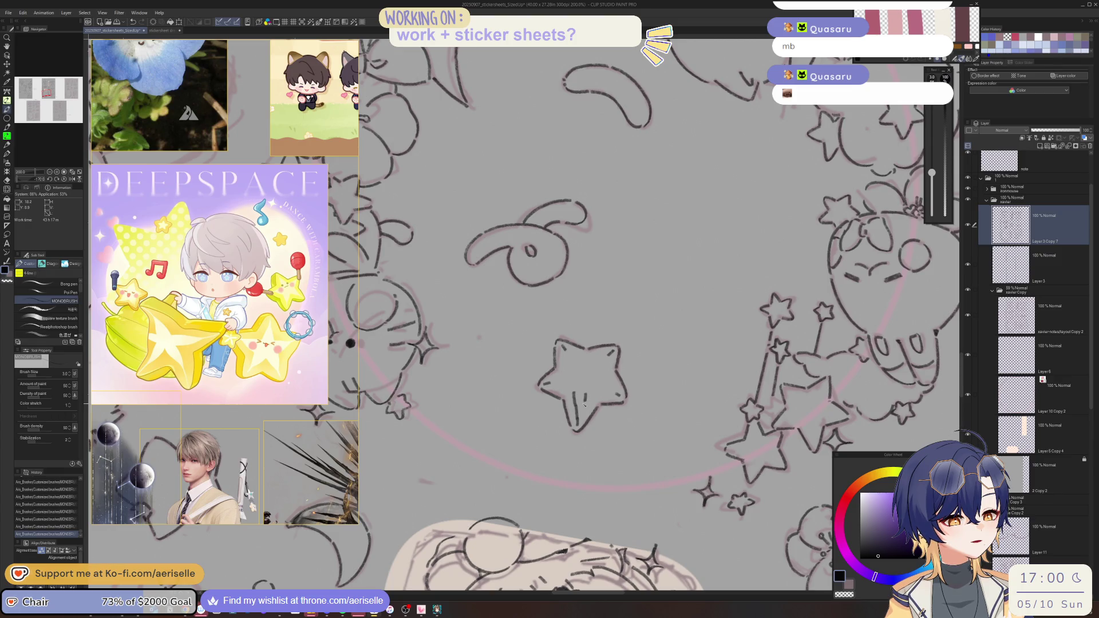
key(asciicircum)
key(asciicircum)
key(asciicircum)
drag(492, 408, 498, 422)
- Erase the small mark on the star, return to MONOBRUSH, and zoom out to 66.7%
mouse_move(505, 419)
mouse_down()
mouse_move(440, 348)
mouse_move(453, 325)
mouse_up()
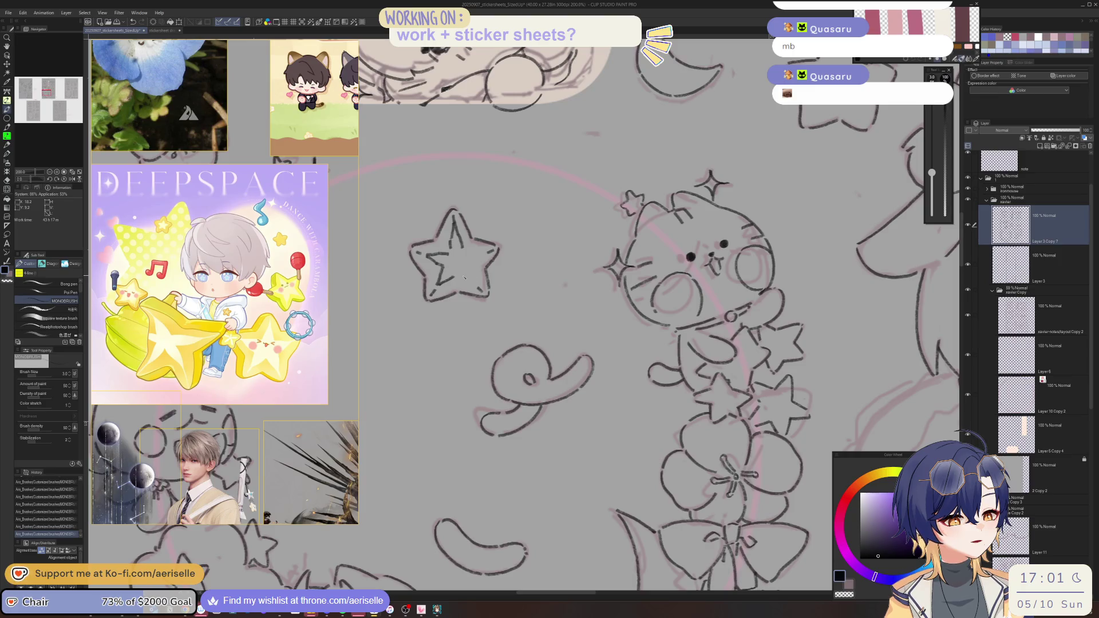
mouse_move(471, 272)
mouse_down()
mouse_move(509, 240)
mouse_move(578, 241)
mouse_move(549, 442)
mouse_up()
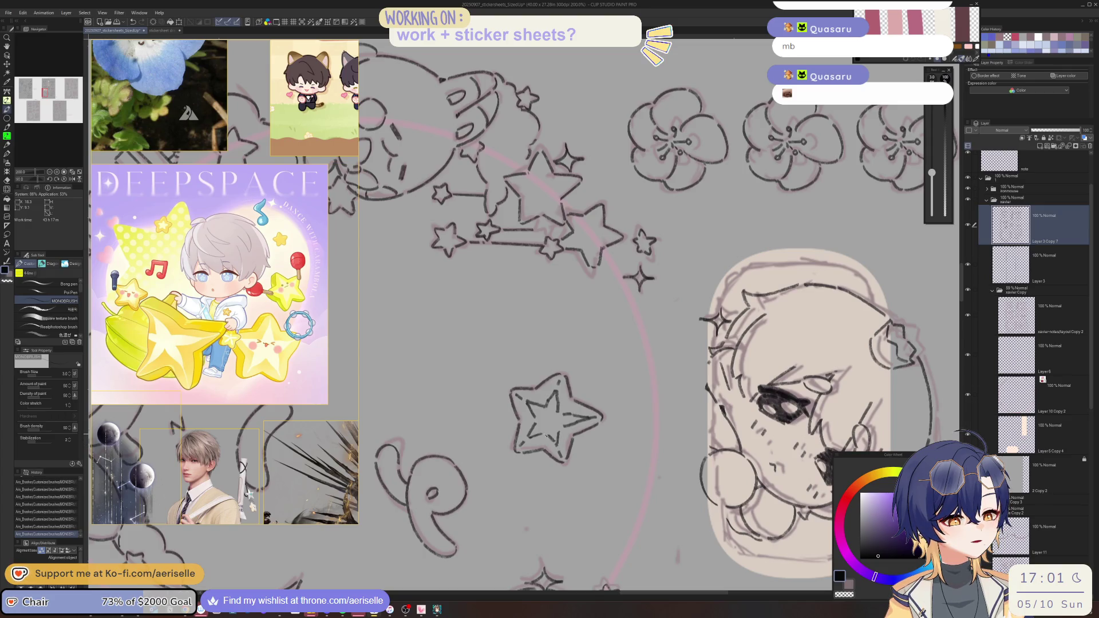
mouse_move(563, 430)
mouse_down()
mouse_move(504, 355)
mouse_move(566, 442)
mouse_move(602, 430)
mouse_up()
key(e)
key(p)
key(ctrl+minus)
key(ctrl+minus)
key(ctrl+minus)
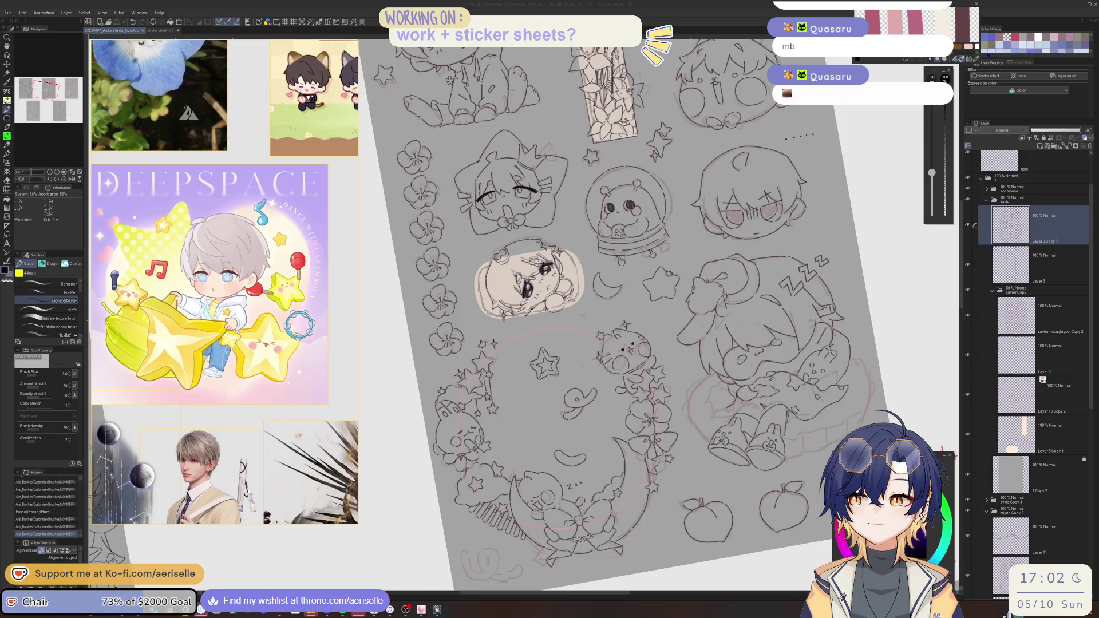
mouse_move(491, 610)
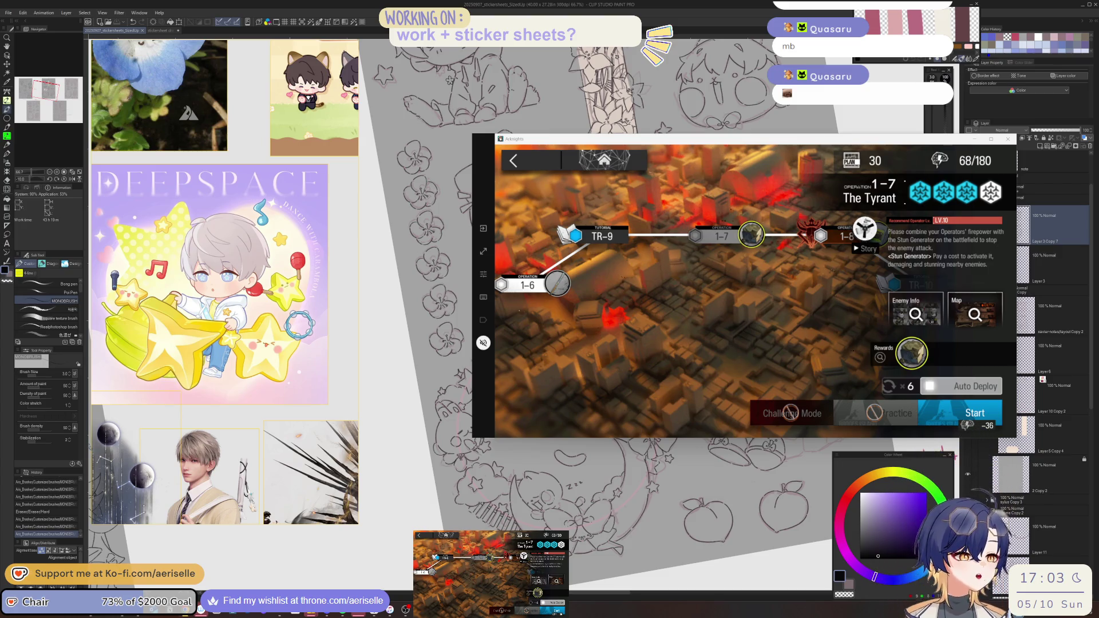
click(973, 413)
click(931, 395)
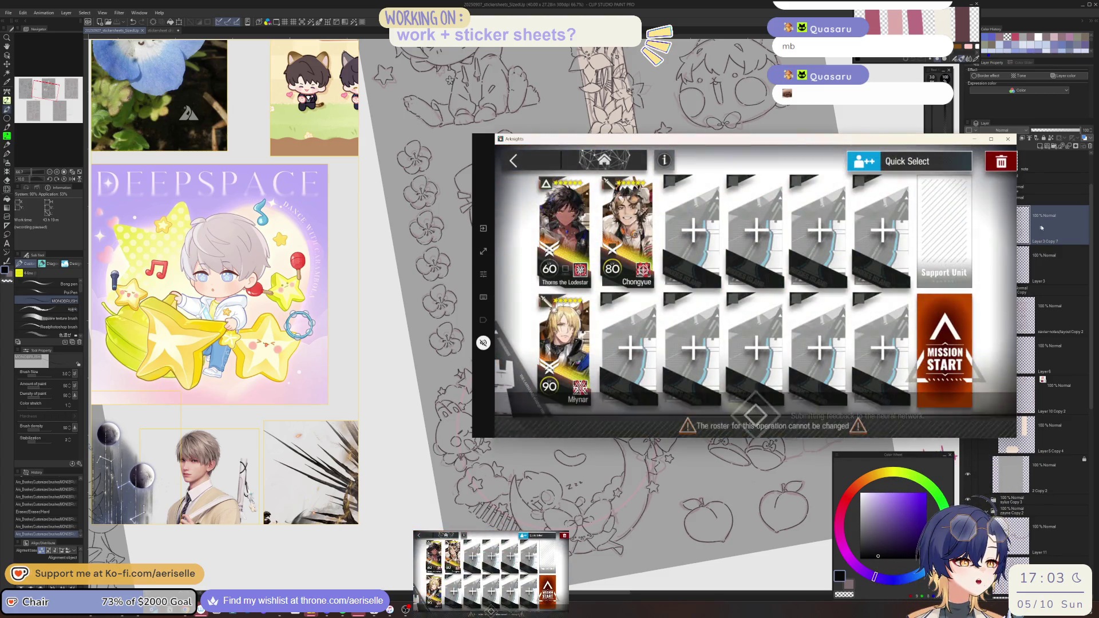
click(974, 139)
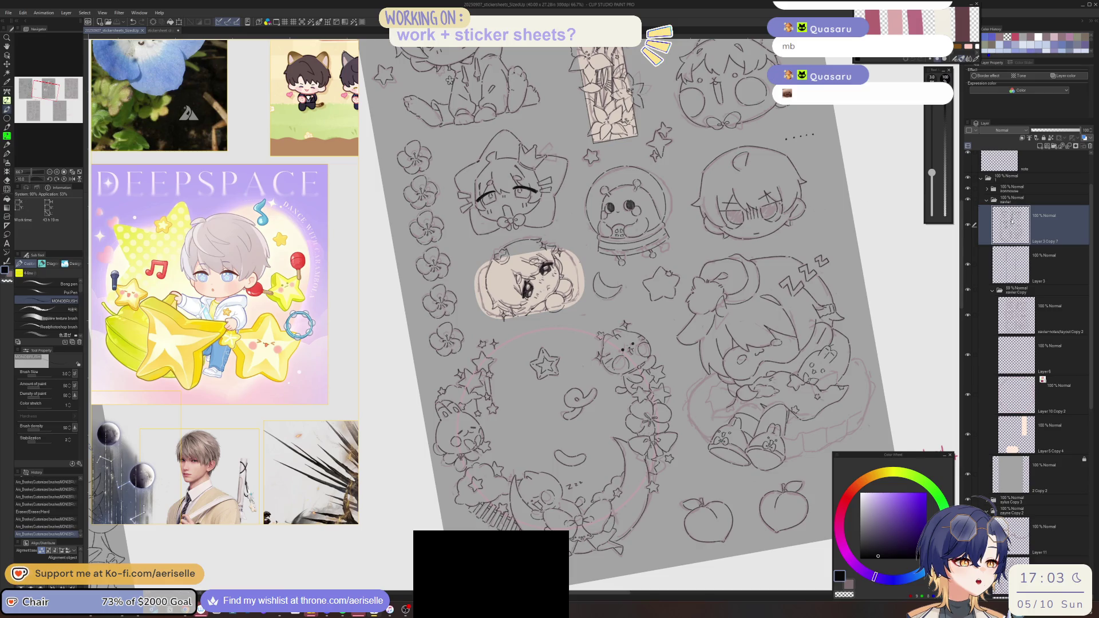
- Zoom in on the wreath star and erase two stray marks beside it
drag(636, 287, 713, 297)
mouse_move(734, 410)
mouse_down()
mouse_move(766, 408)
mouse_move(771, 361)
mouse_up()
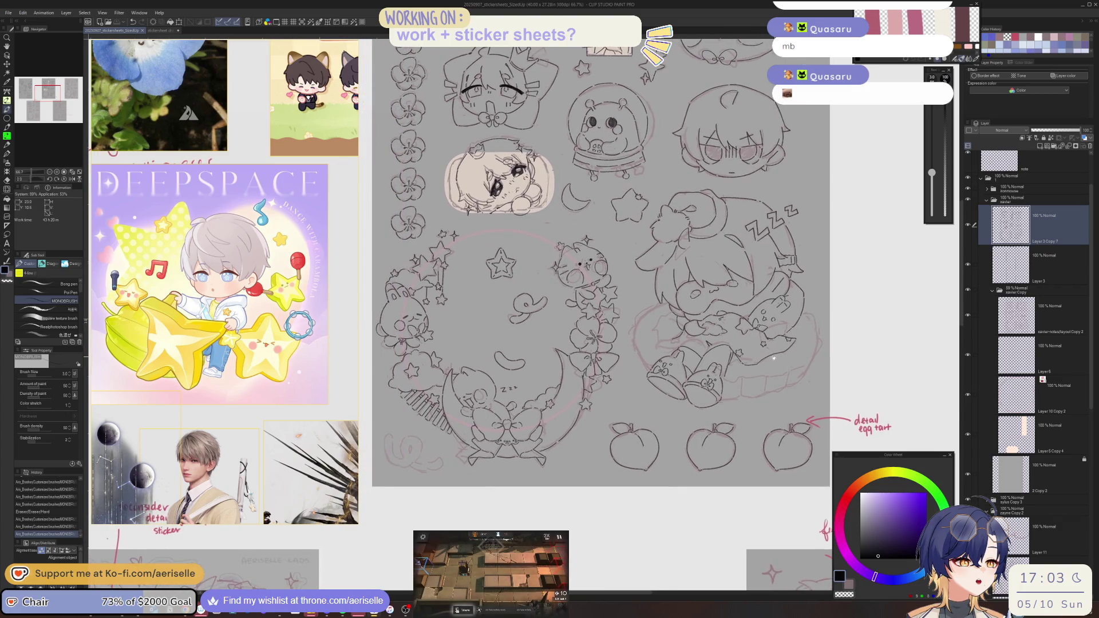
scroll(490, 197, up, 4)
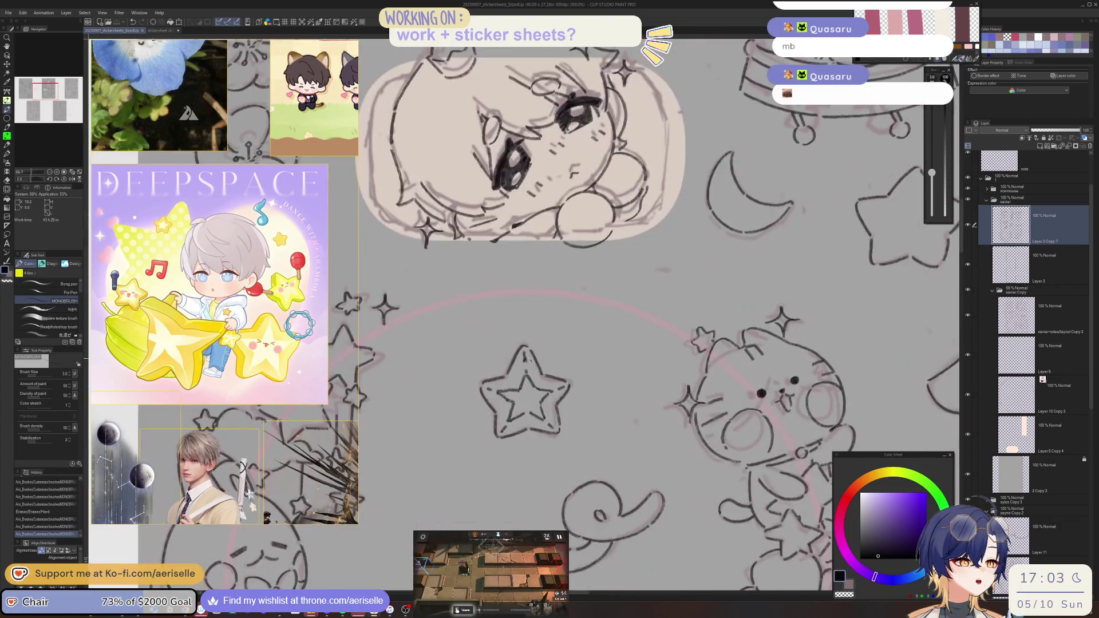
key(e)
click(525, 367)
click(529, 370)
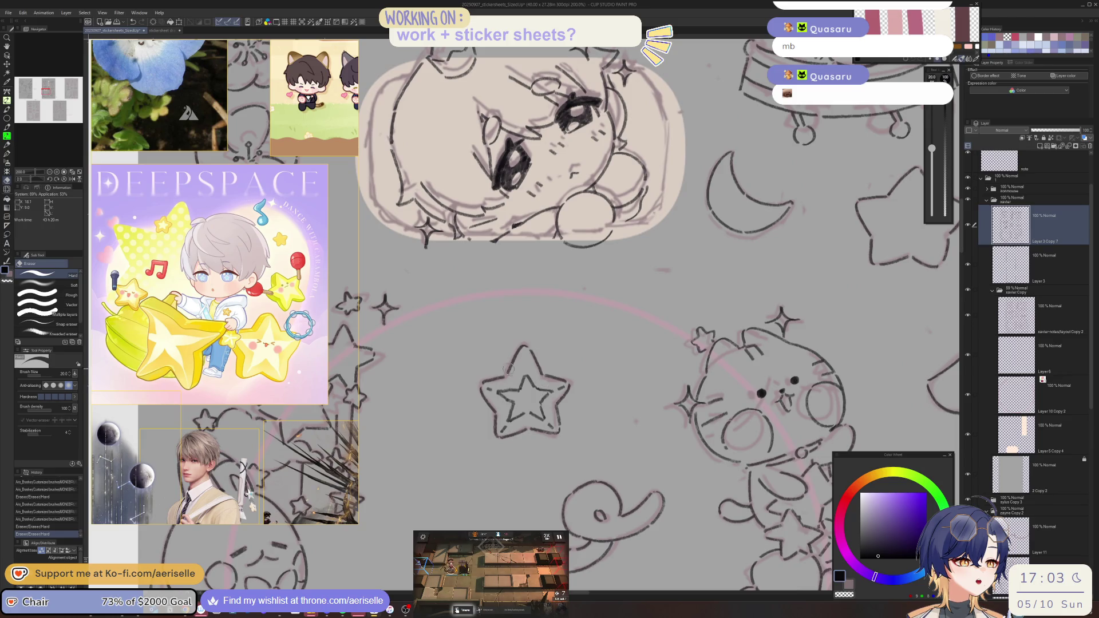
- Lasso the star's top tip, move it into place, and deselect
key(m)
mouse_move(508, 370)
mouse_down()
mouse_move(549, 365)
mouse_move(525, 371)
mouse_up()
key(k)
key(ctrl+d)
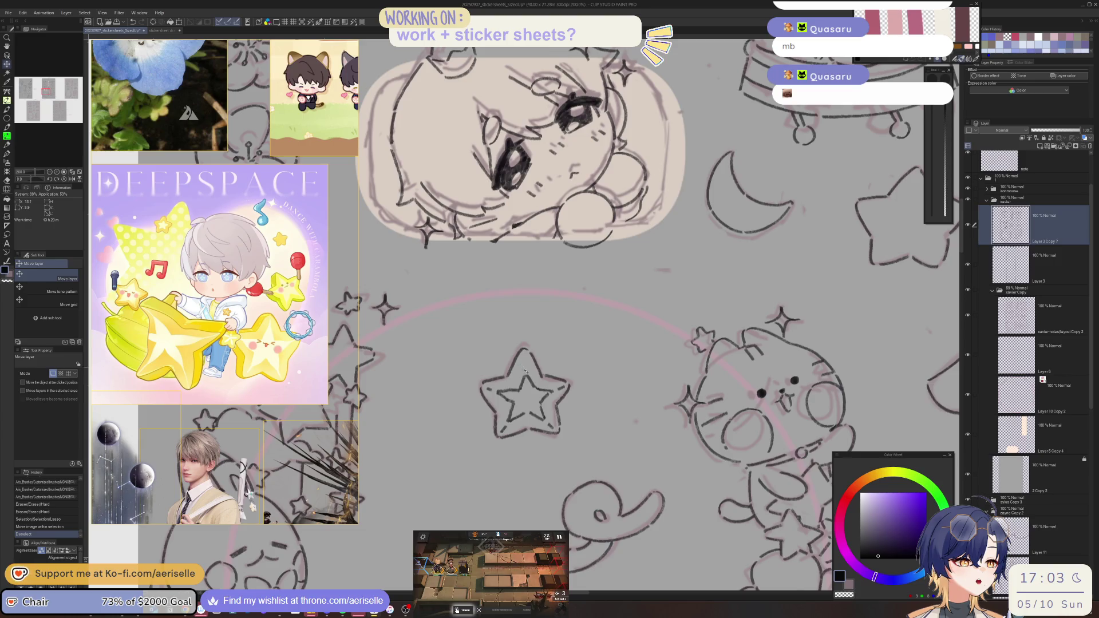
- Lasso the star tip again and reshape it with Liquify at brush sizes 120 and 40
key(m)
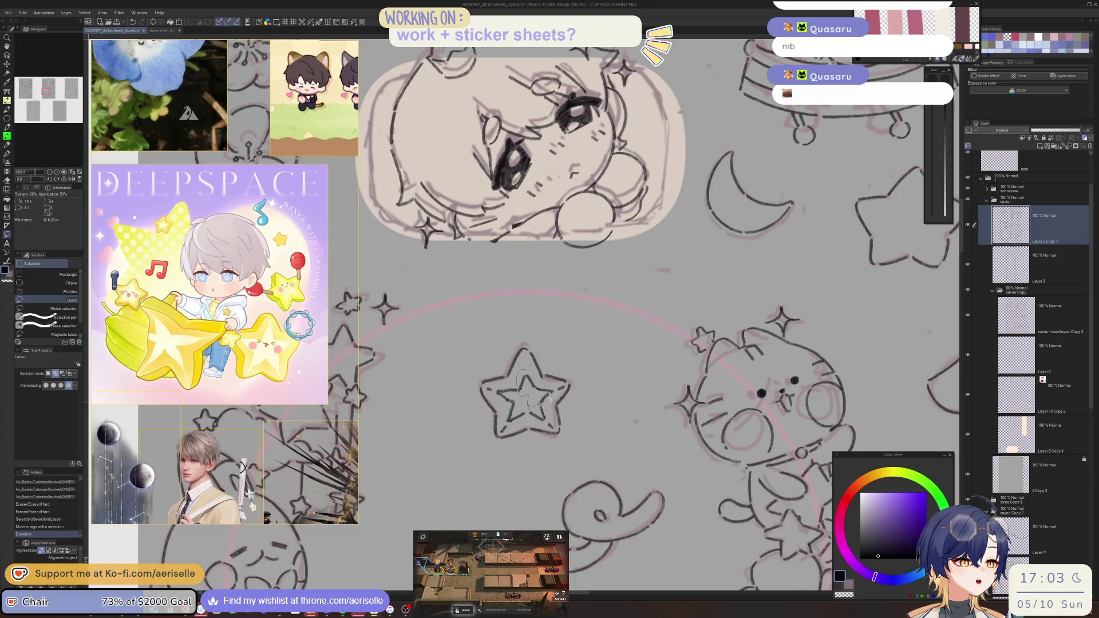
drag(548, 369, 547, 371)
key(j)
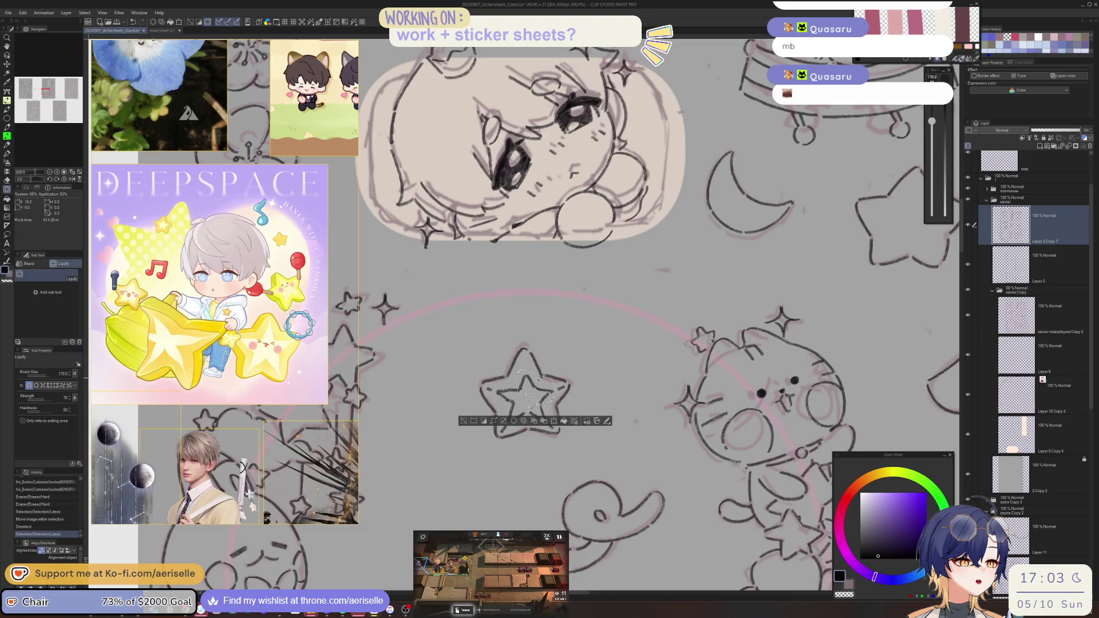
key(bracketleft)
key(bracketleft)
drag(535, 389, 533, 387)
key(bracketleft)
key(bracketleft)
key(bracketleft)
key(ctrl+d)
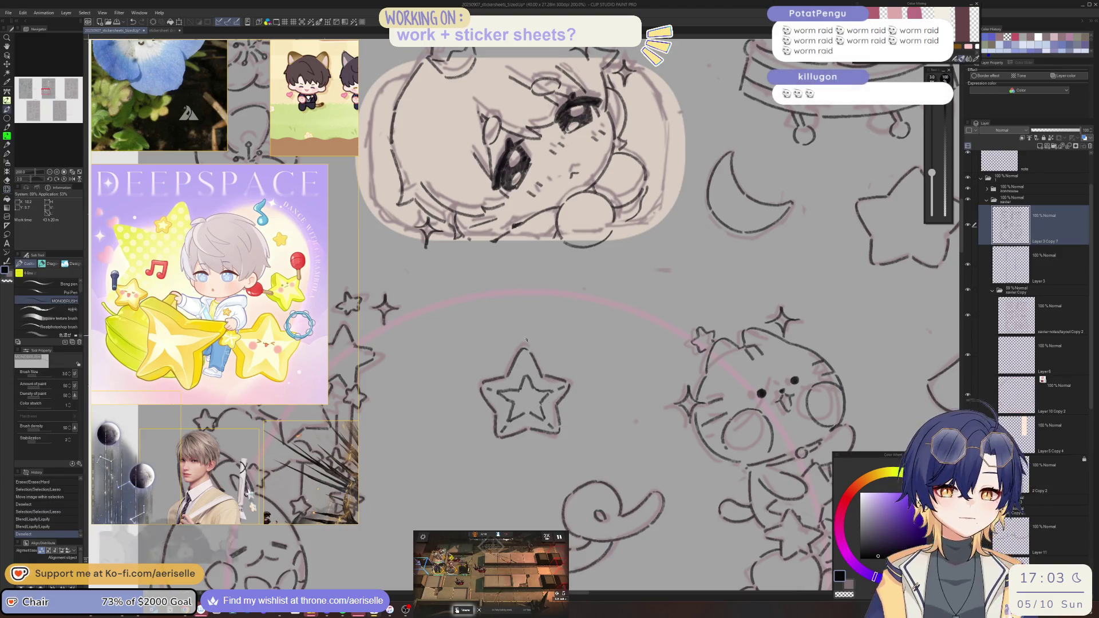
- Touch up the star's top and top-right tip with the pen and eraser
key(p)
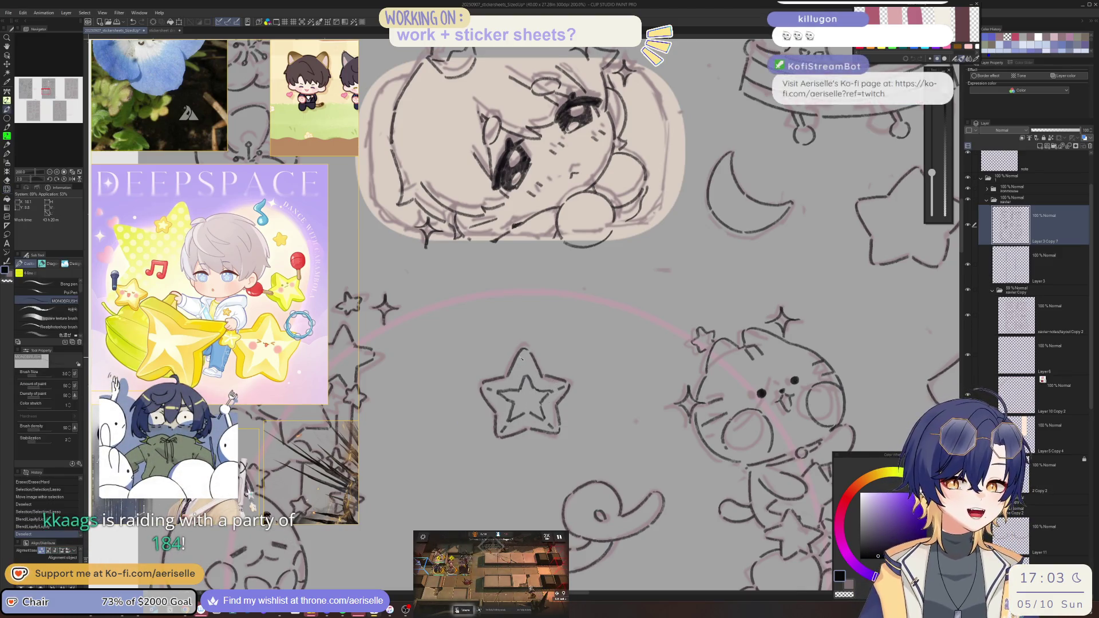
drag(522, 356, 567, 392)
key(e)
key(p)
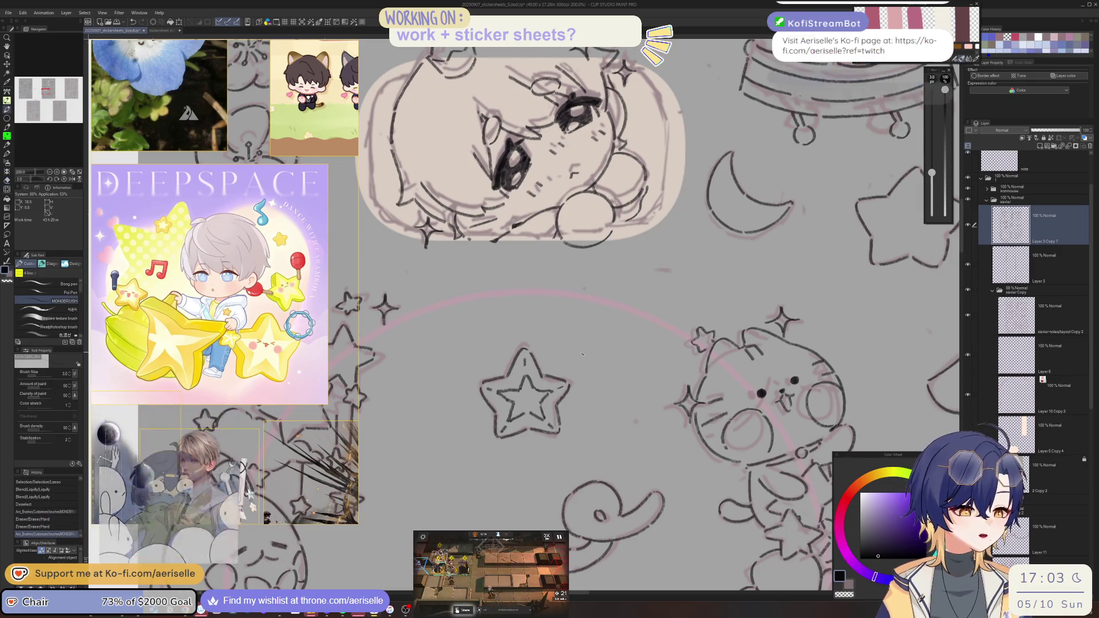
drag(593, 348, 595, 352)
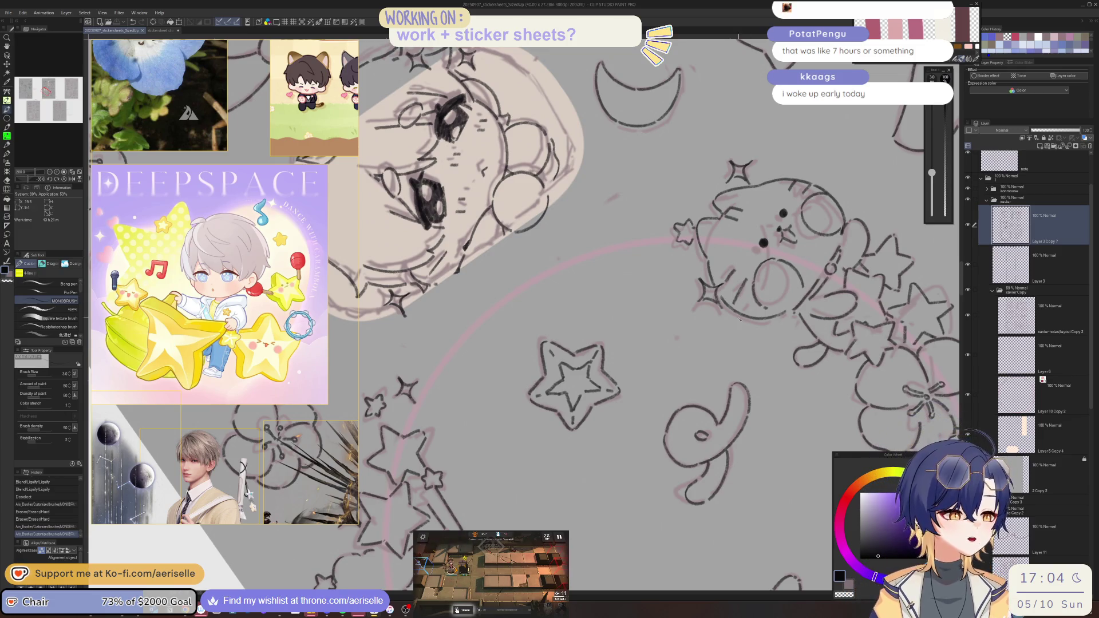
- At 400%, erase one line of the star outline and redraw it with MONOBRUSH
key(minus)
scroll(604, 365, up, 2)
key(e)
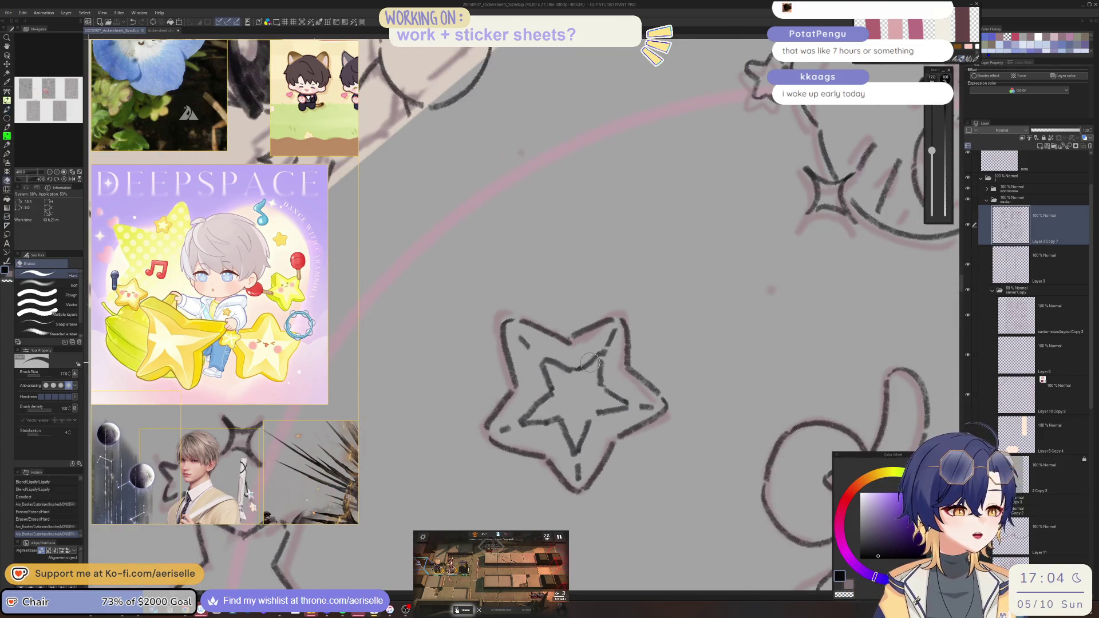
drag(595, 353, 578, 375)
key(minus)
key(p)
drag(600, 294, 606, 309)
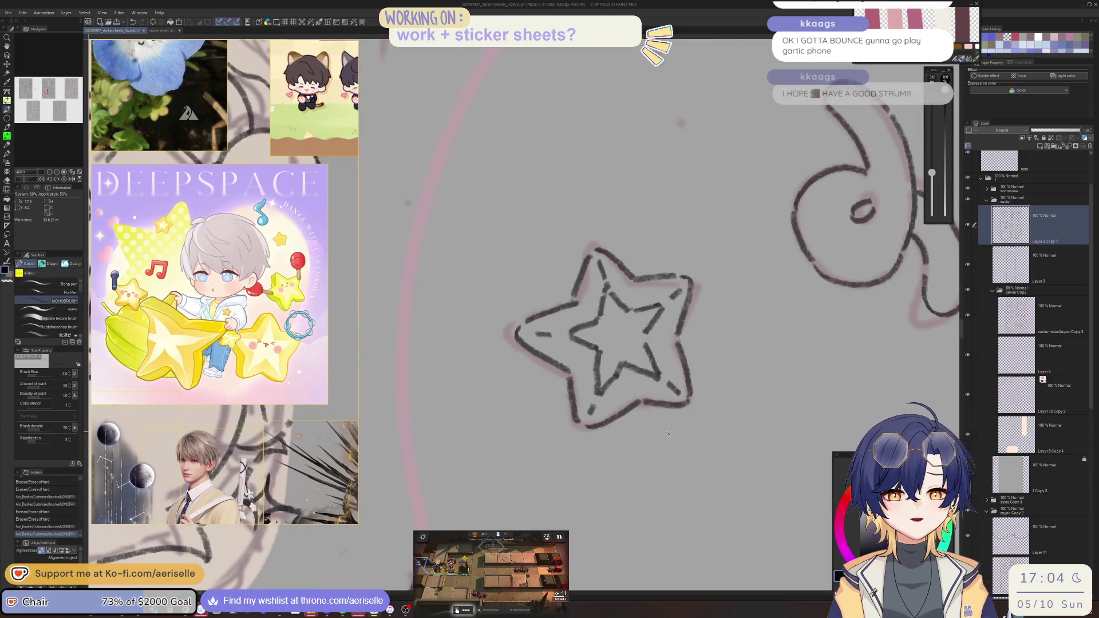
- Reset the canvas rotation to upright and zoom out to 100%
key(ctrl+at)
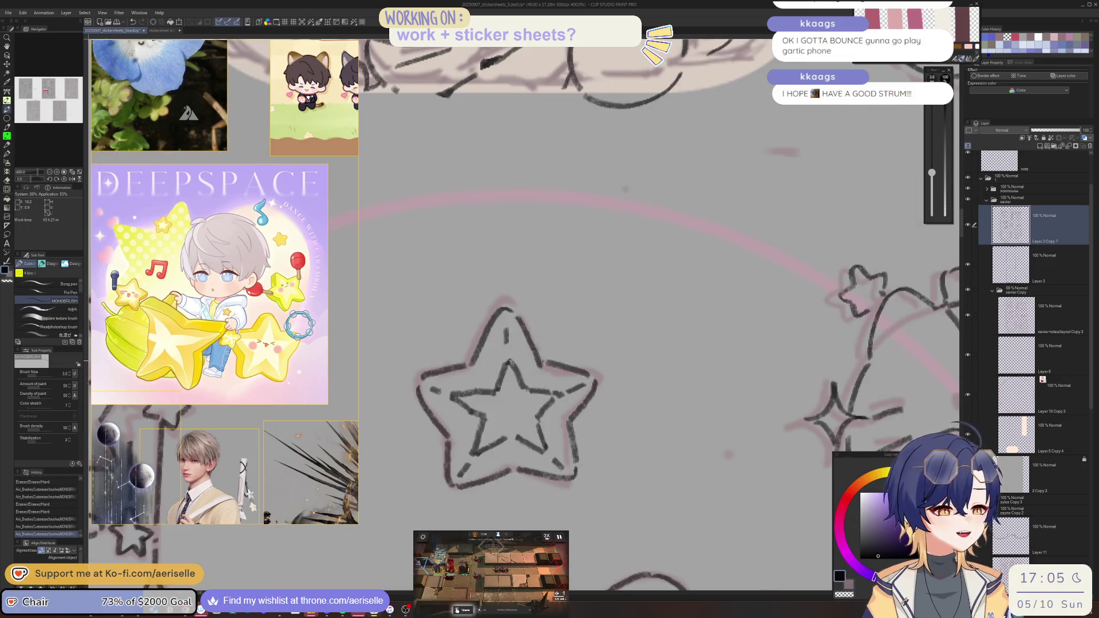
key(ctrl+minus)
key(minus)
key(minus)
key(minus)
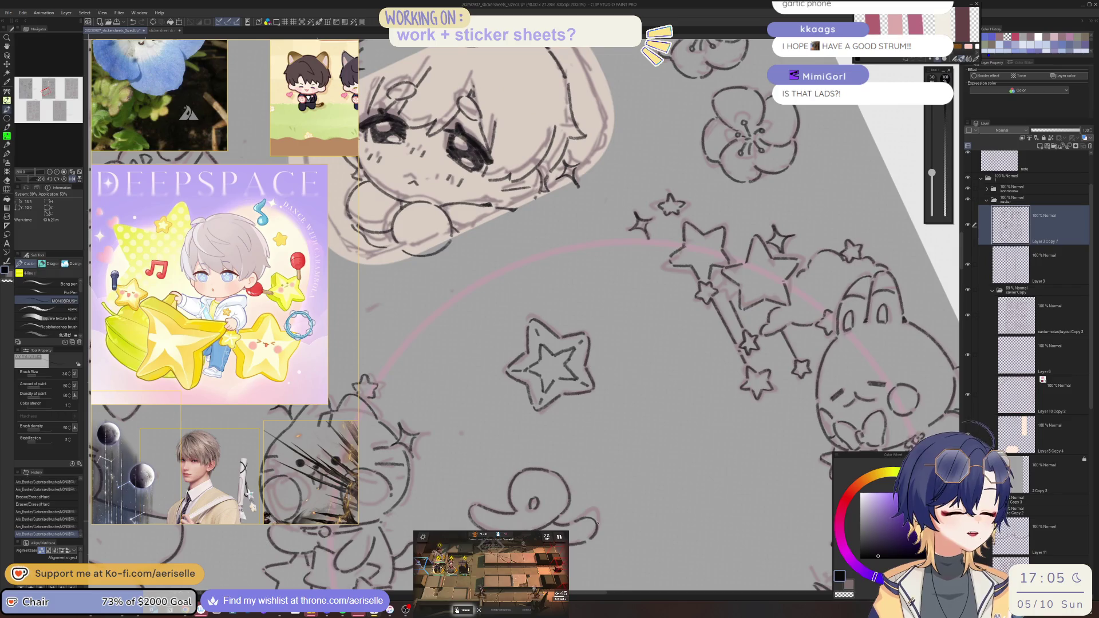
key(ctrl+shift+r)
mouse_move(598, 515)
mouse_down()
mouse_move(551, 491)
mouse_move(543, 465)
mouse_move(606, 444)
mouse_move(598, 456)
mouse_move(597, 440)
mouse_up()
scroll(541, 469, up, 3)
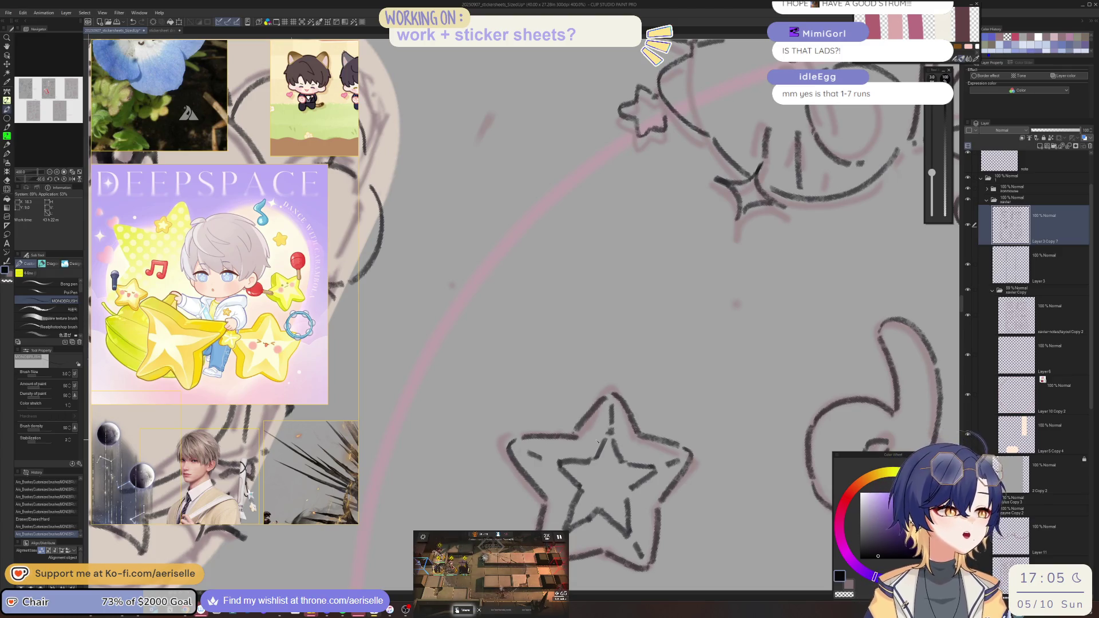
key(ctrl+@)
scroll(619, 475, down, 4)
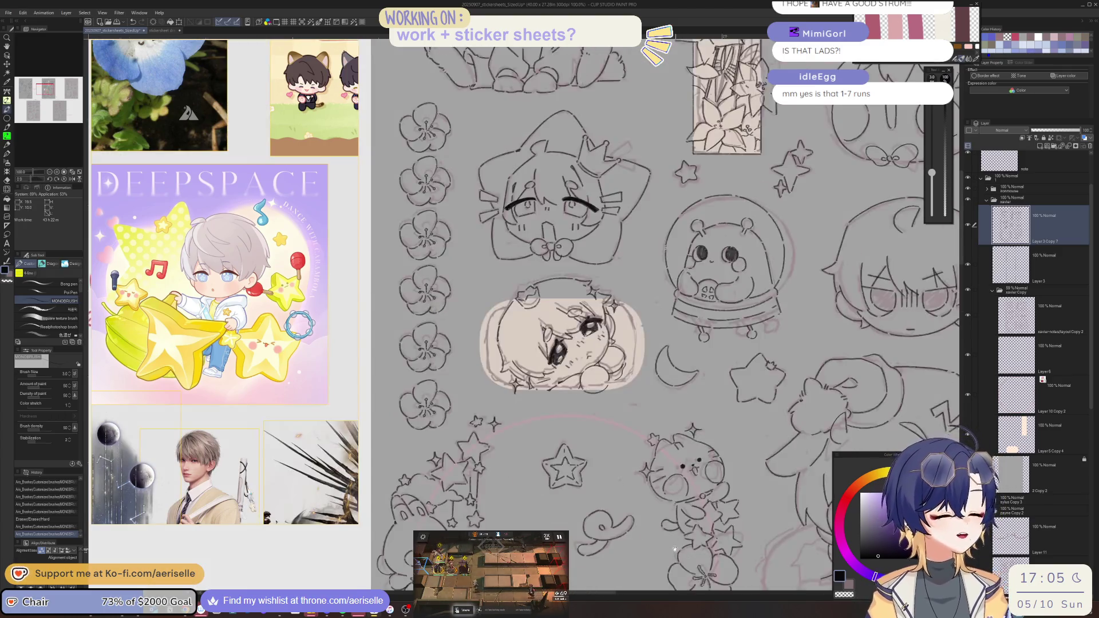
- Flip the canvas horizontally and back, then restore and minimize the Arknights window
scroll(679, 535, down, 2)
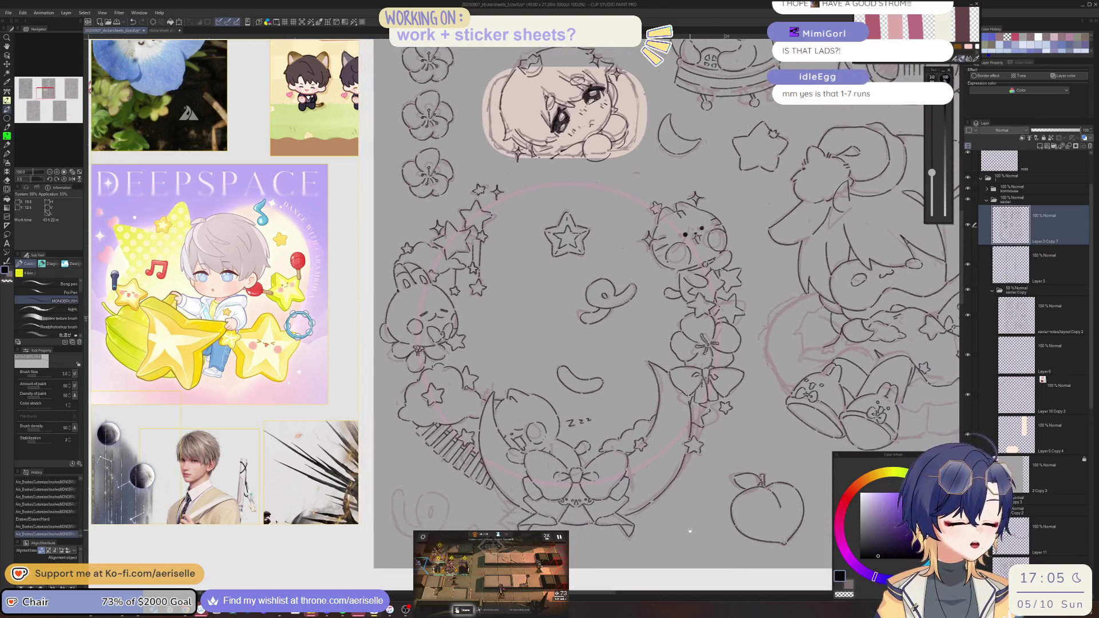
scroll(564, 332, up, 3)
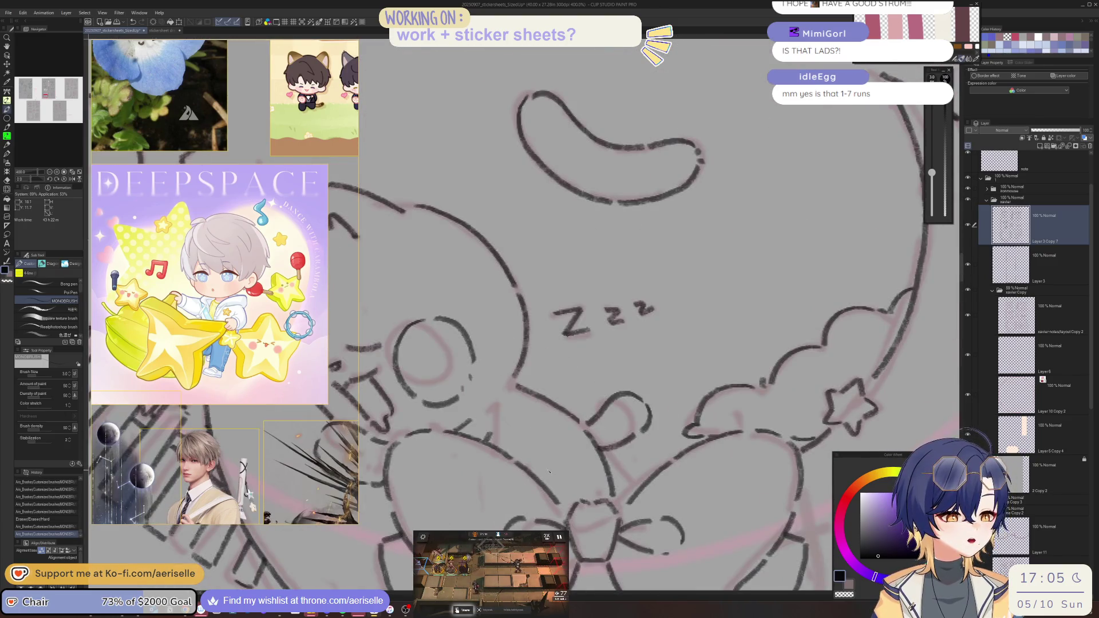
scroll(564, 332, down, 3)
key(h)
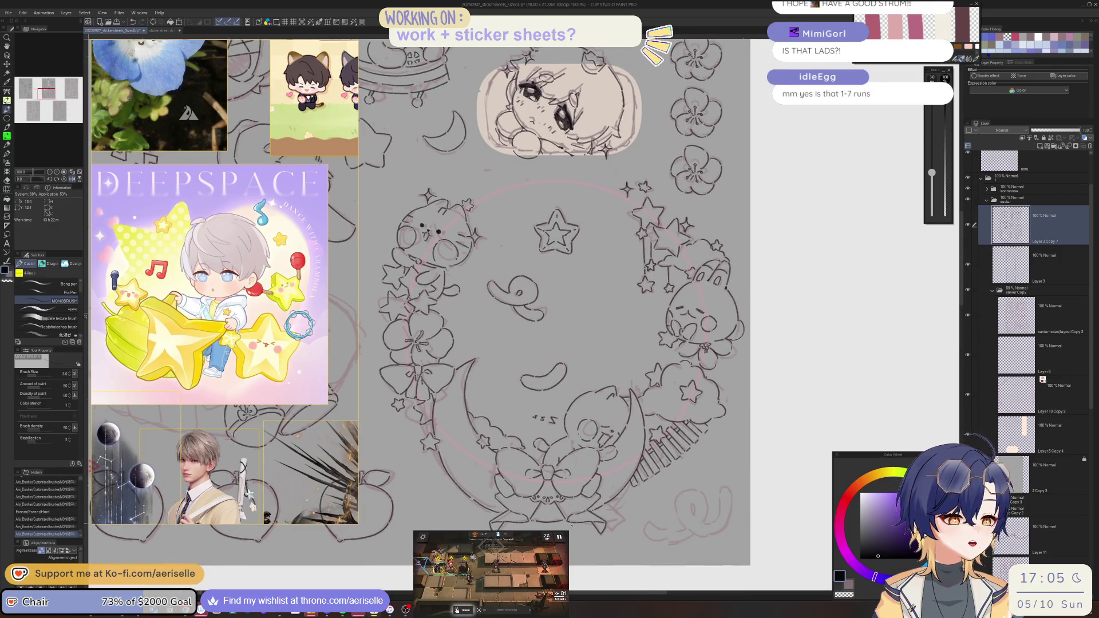
key(h)
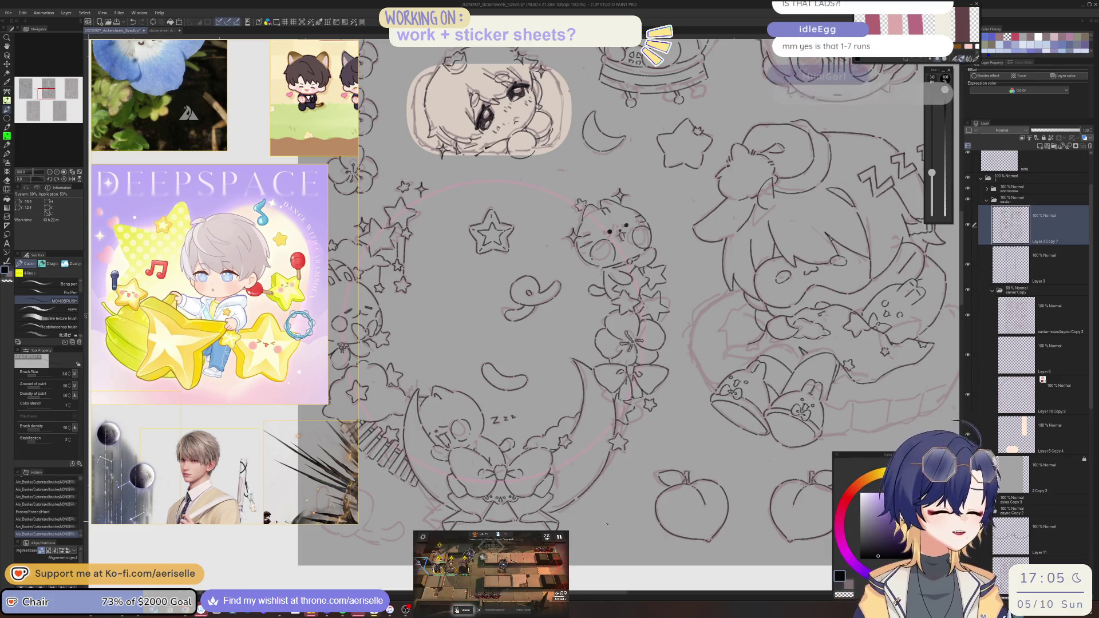
click(436, 606)
click(436, 606)
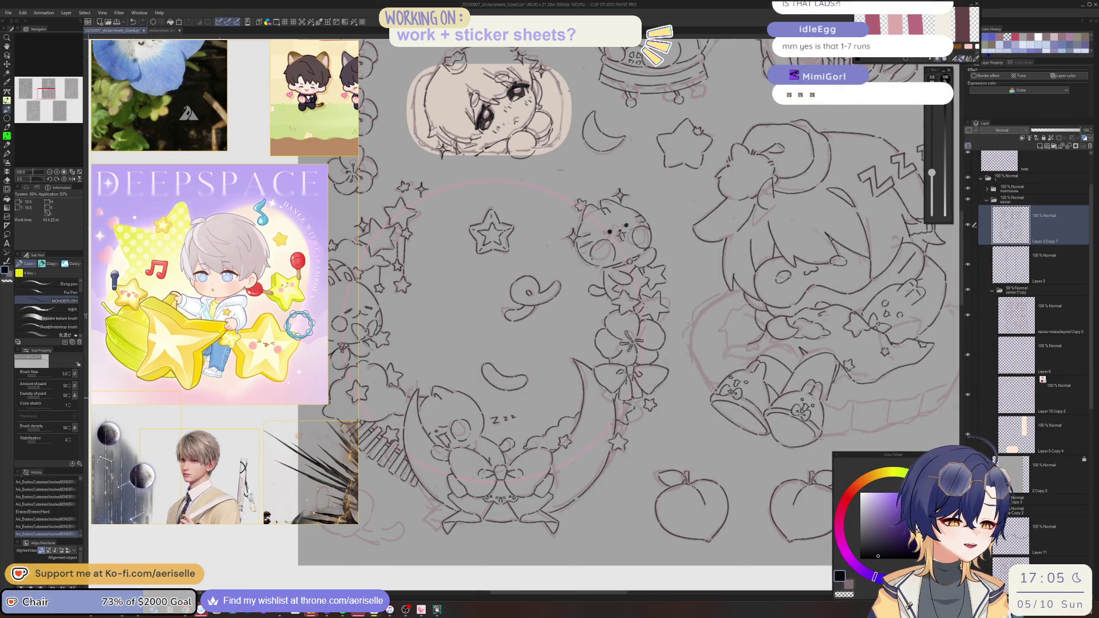
- Pan toward the lower sketches, flip the canvas horizontally again, and pan the mirrored sheet
mouse_move(680, 466)
mouse_down()
mouse_move(594, 471)
mouse_move(583, 523)
mouse_move(601, 544)
mouse_move(675, 566)
mouse_move(627, 491)
mouse_move(561, 584)
mouse_up()
drag(580, 497, 644, 396)
scroll(643, 396, down, 5)
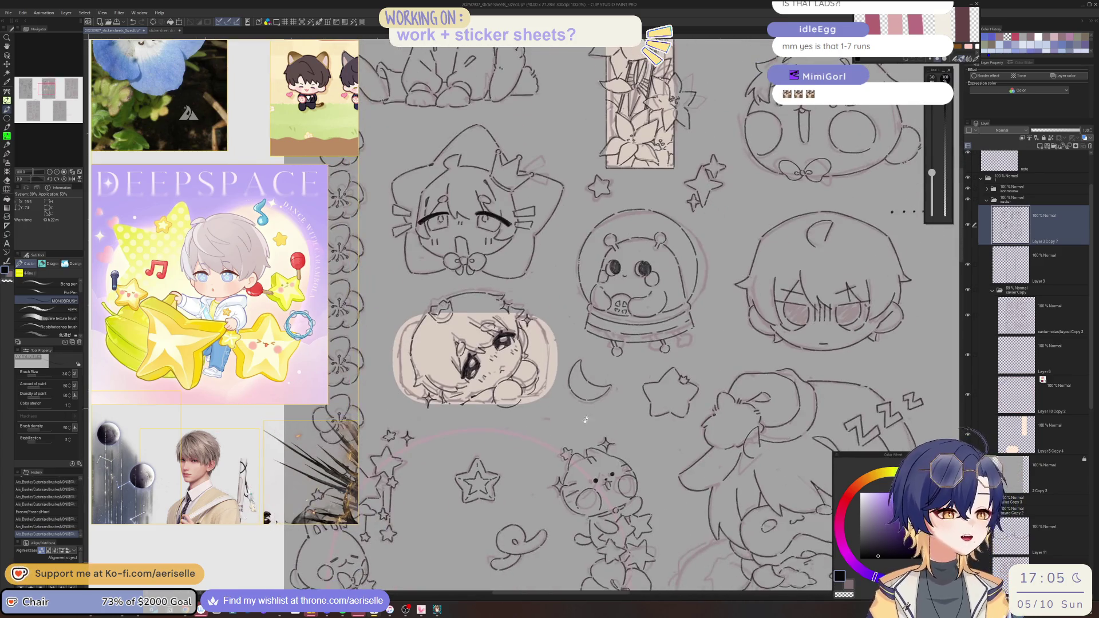
scroll(635, 446, down, 2)
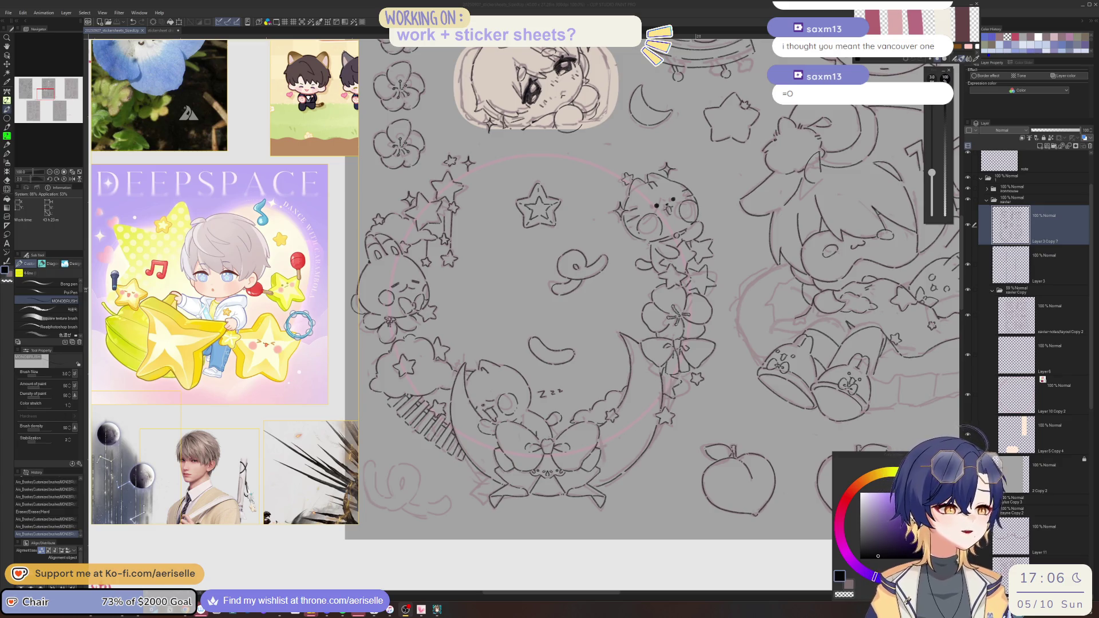
click(787, 293)
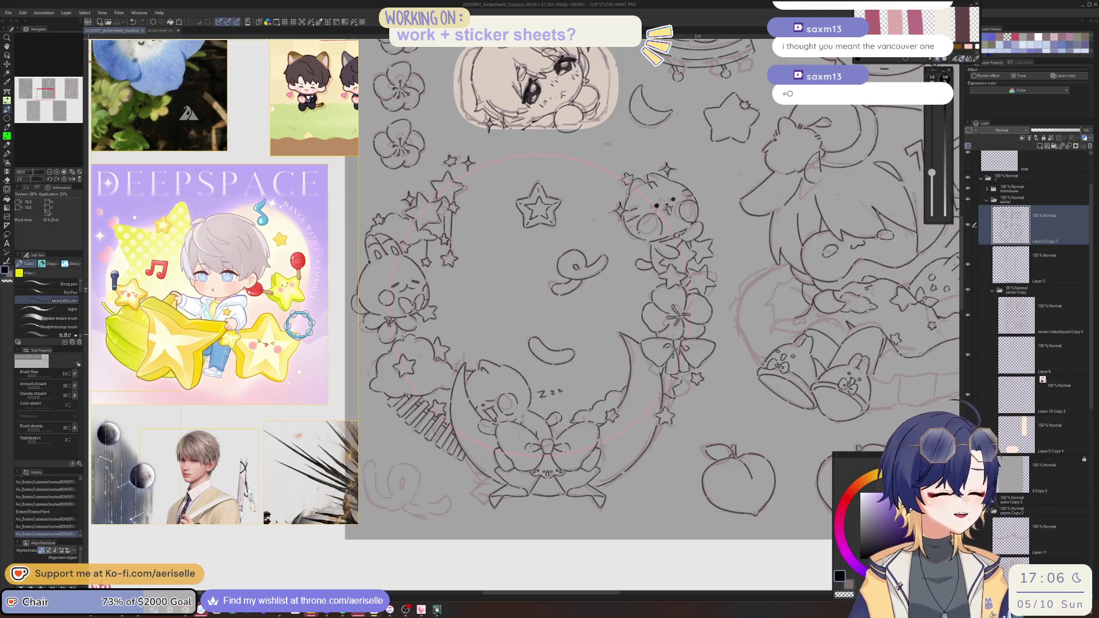
key(h)
mouse_move(541, 558)
mouse_down()
mouse_move(750, 489)
mouse_move(610, 529)
mouse_up()
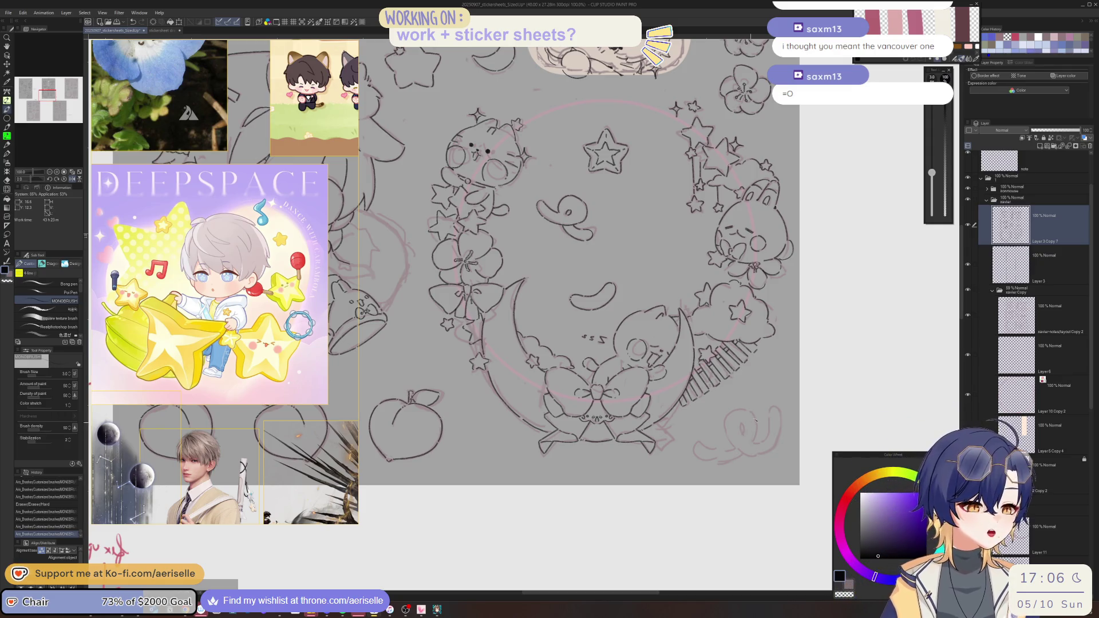
- Ink the curl's loop and outer curves over the peach sketch, rotating the canvas between strokes
drag(630, 258, 466, 257)
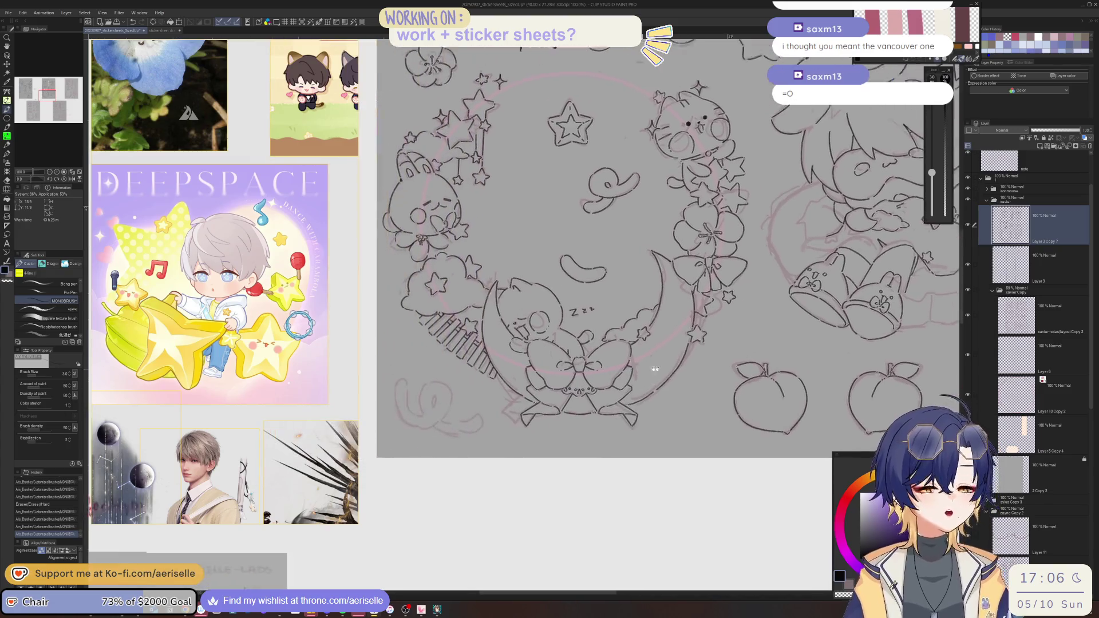
scroll(490, 394, up, 3)
scroll(494, 404, up, 2)
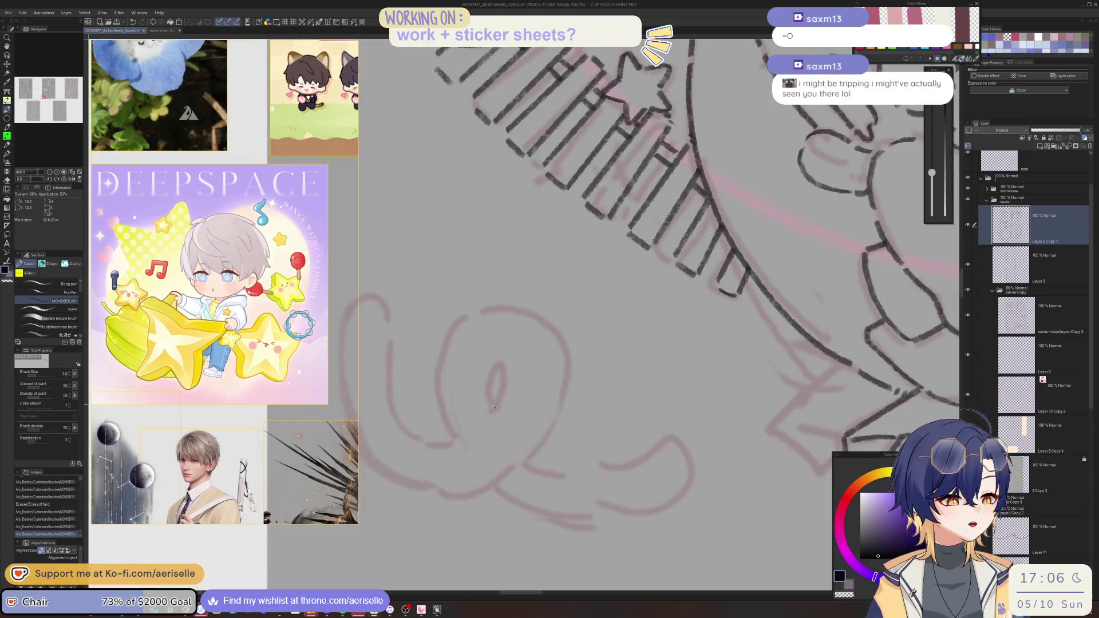
mouse_move(487, 394)
mouse_down()
mouse_move(501, 352)
mouse_move(516, 357)
mouse_move(511, 386)
mouse_up()
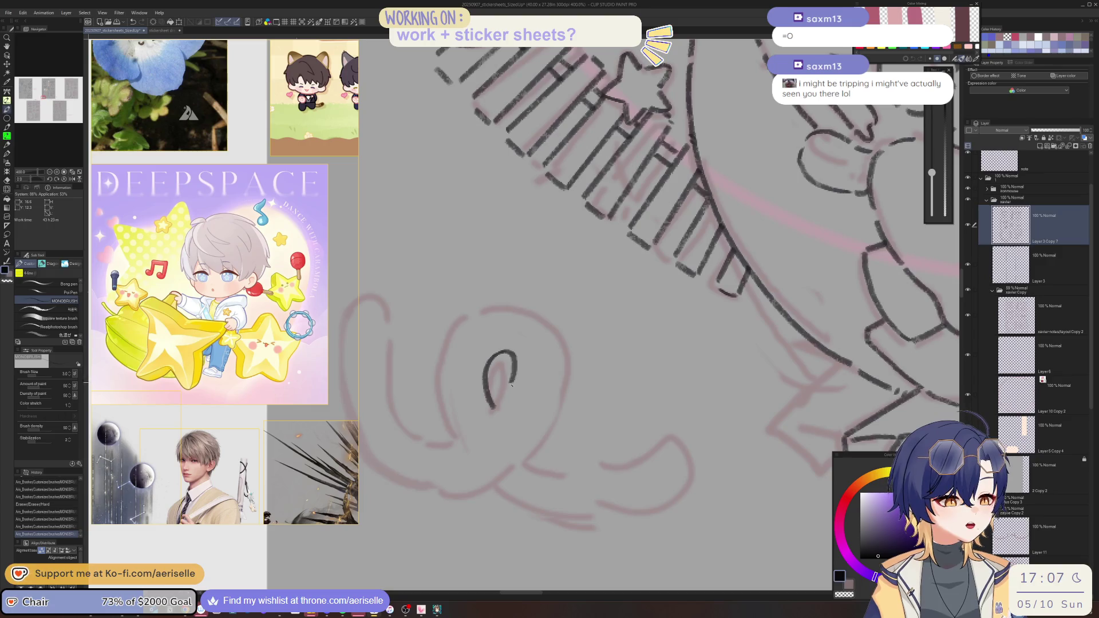
key(minus)
mouse_move(510, 316)
mouse_down()
mouse_move(490, 334)
mouse_move(484, 396)
mouse_move(495, 427)
mouse_up()
key(minus)
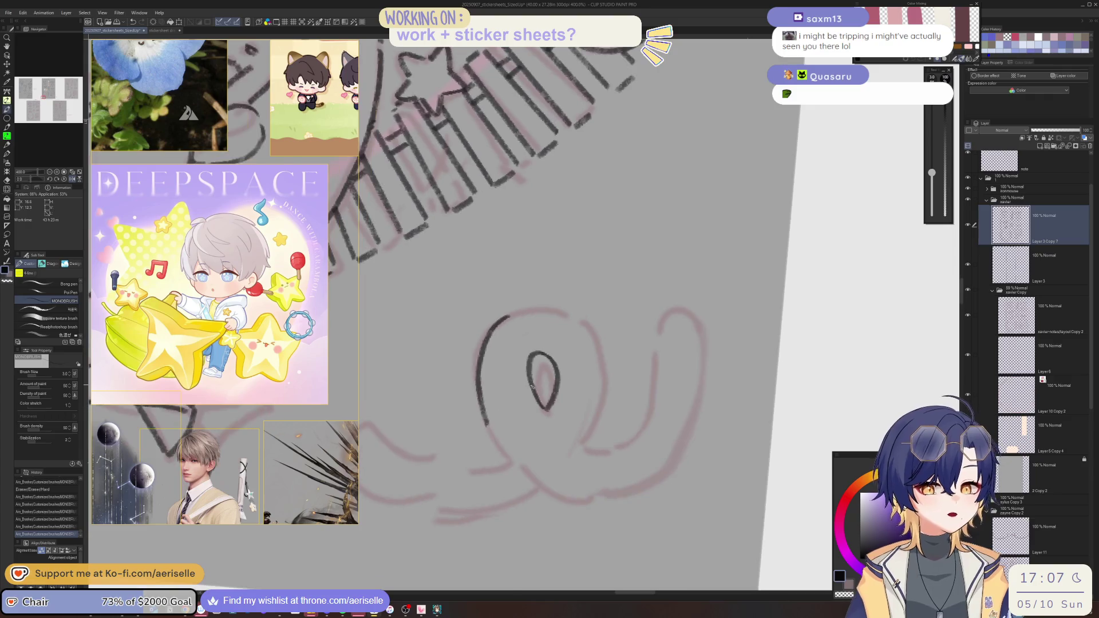
key(minus)
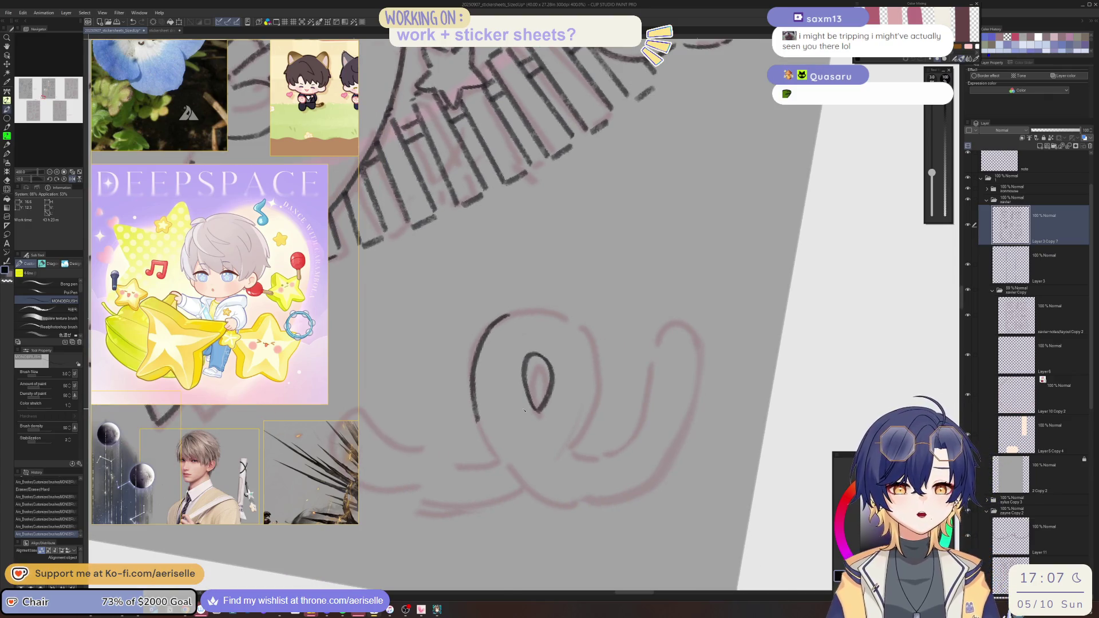
key(minus)
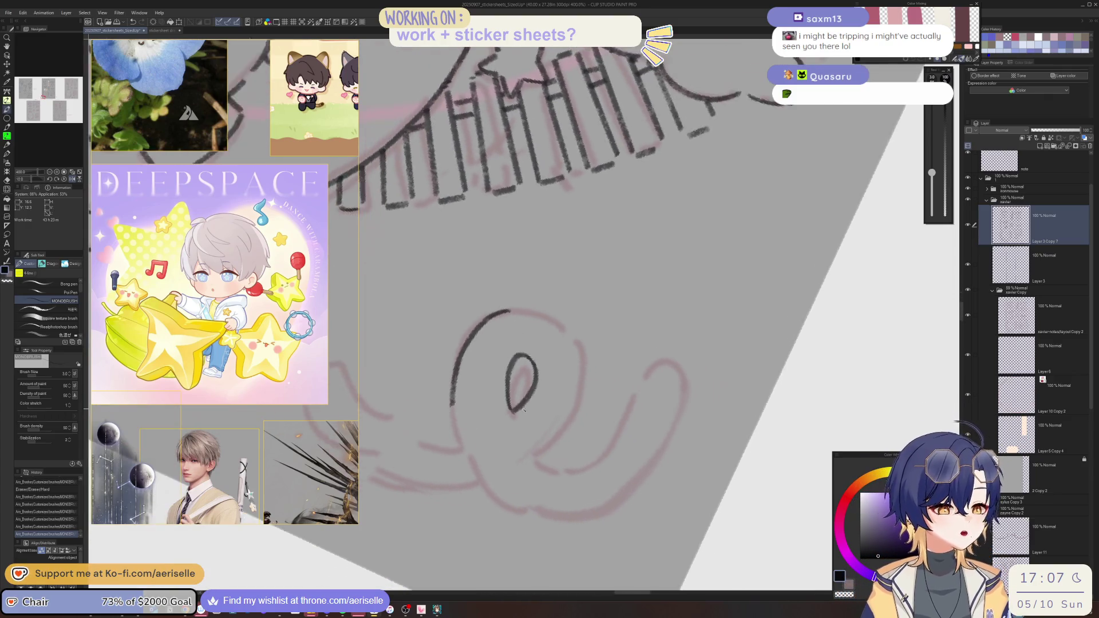
drag(436, 399, 474, 496)
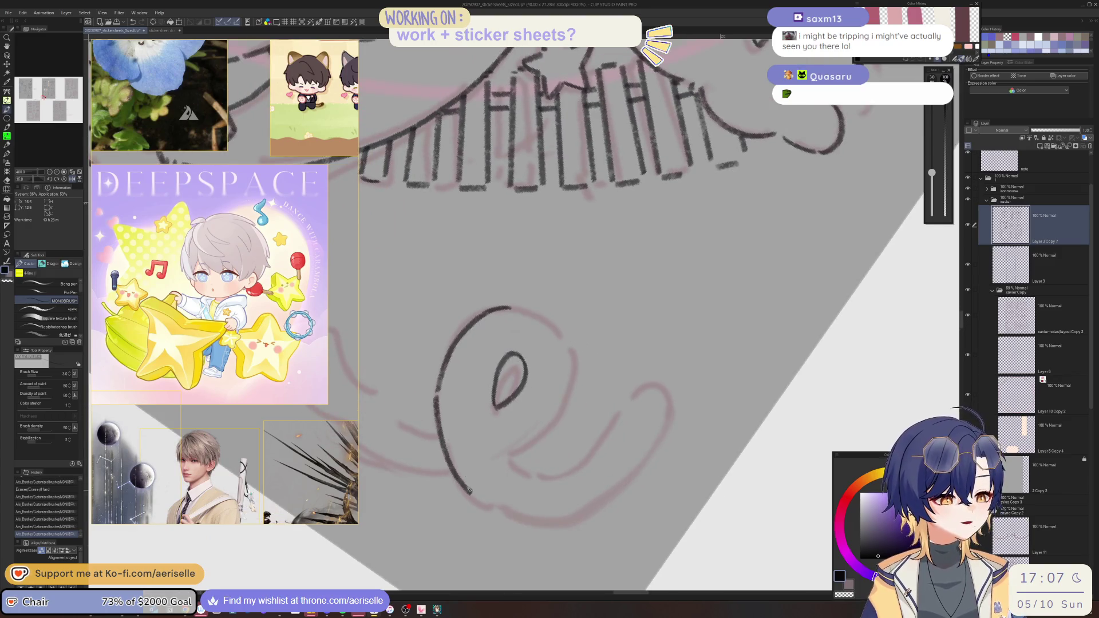
key(minus)
key(minus)
key(minus)
key(minus)
key(minus)
key(minus)
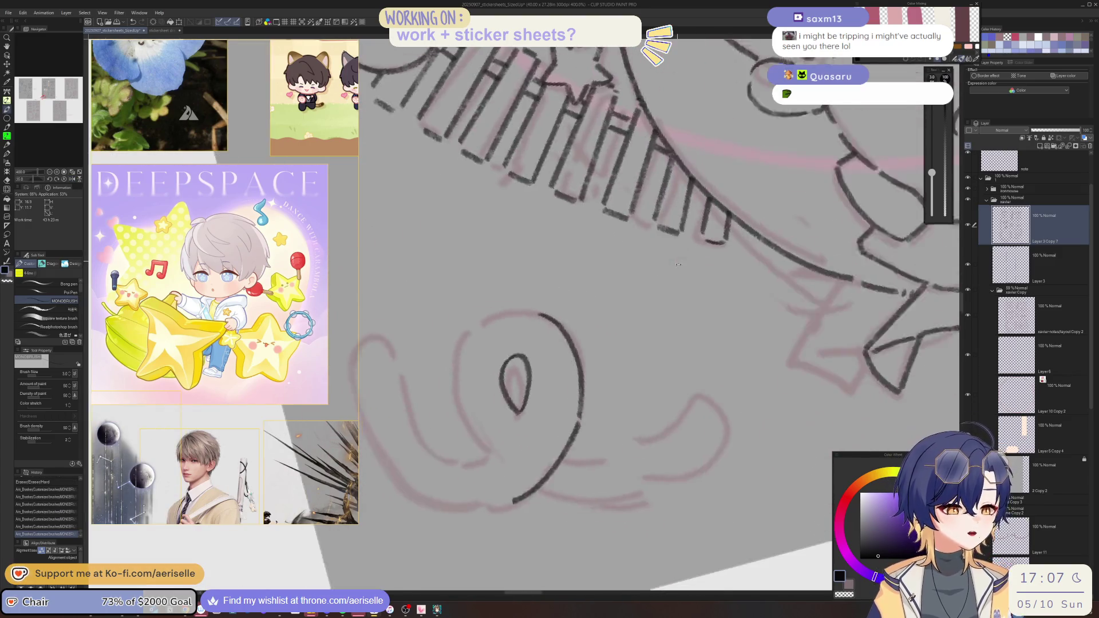
mouse_move(531, 309)
mouse_down()
mouse_move(507, 319)
mouse_move(462, 408)
mouse_move(489, 446)
mouse_up()
key(equal)
key(equal)
key(equal)
key(equal)
key(equal)
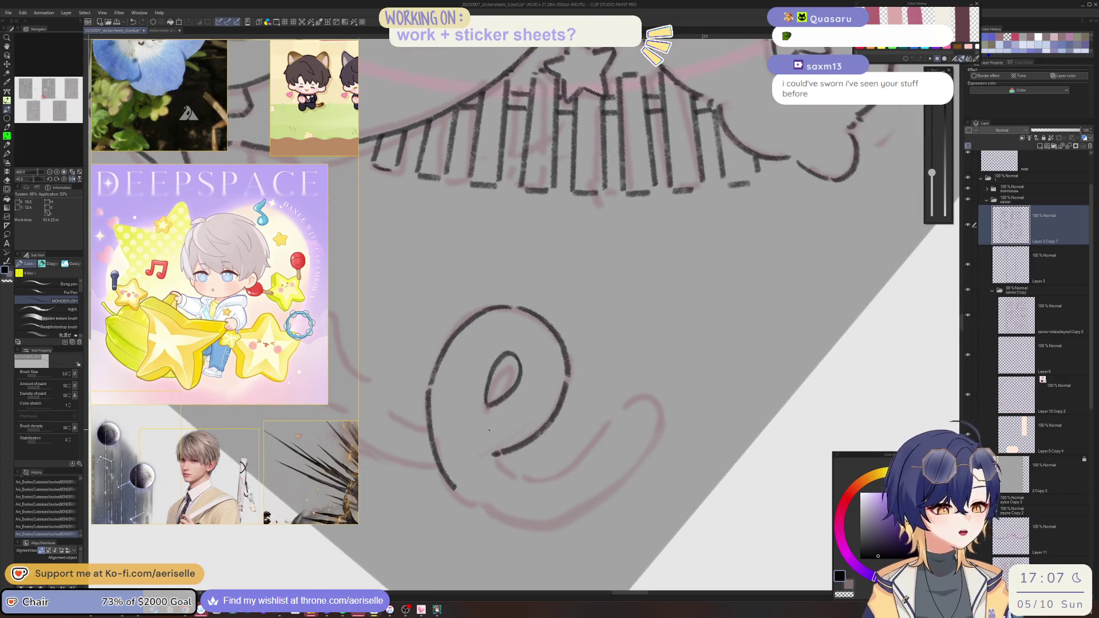
key(equal)
key(equal)
key(equal)
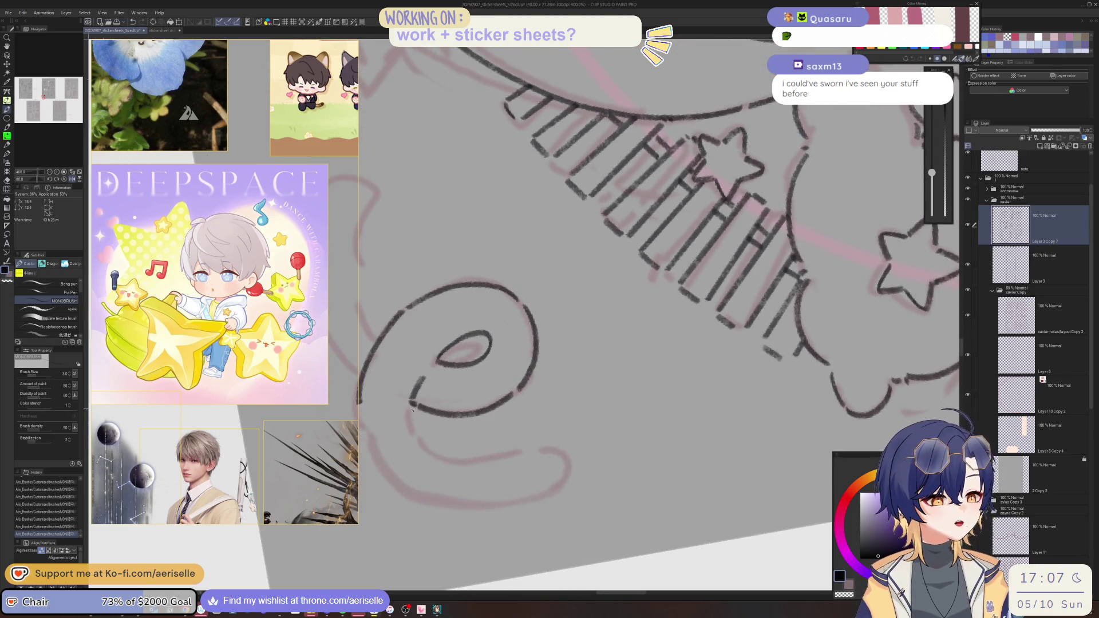
key(equal)
key(equal)
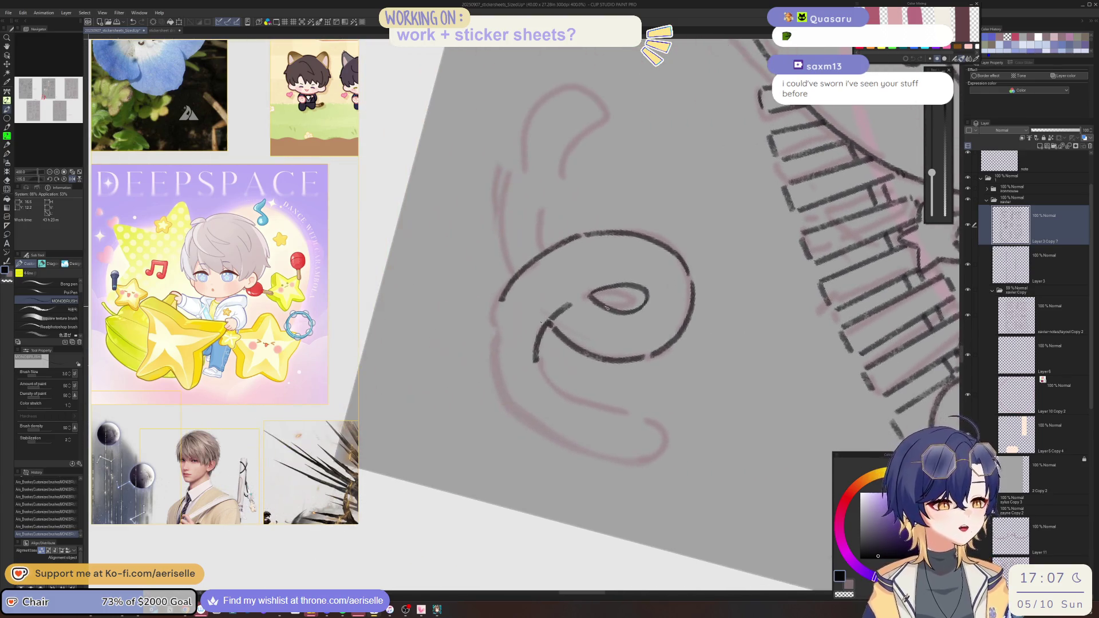
- Extend the curl's left stroke and the swirl, trimming the curve end and undoing a stray hook
mouse_move(499, 309)
mouse_down()
mouse_move(492, 342)
mouse_move(507, 403)
mouse_up()
key(ctrl+z)
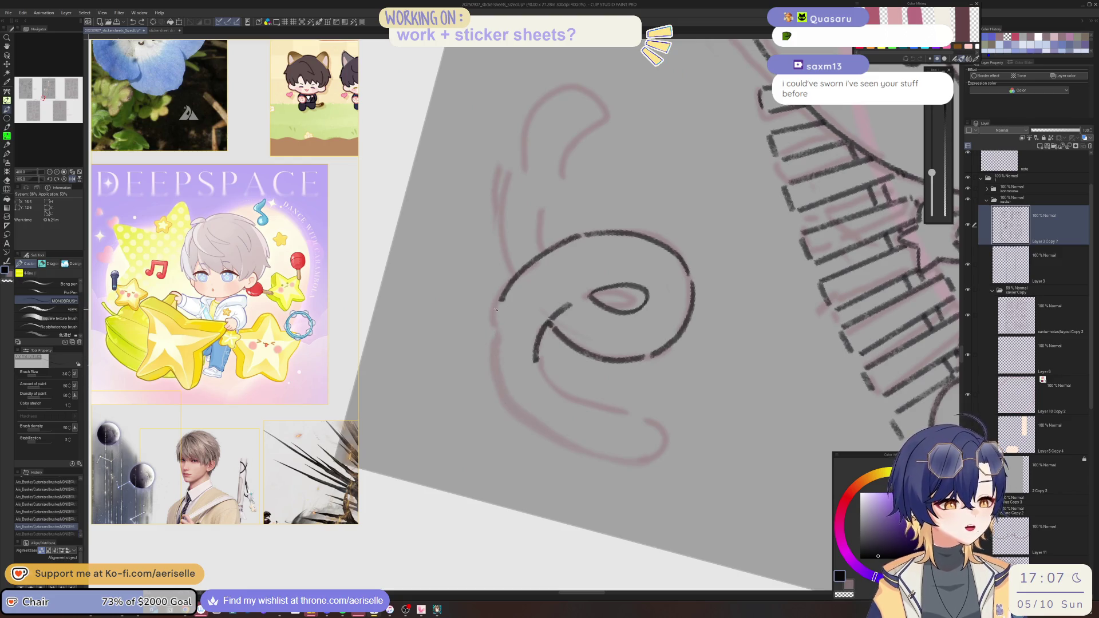
drag(491, 330, 506, 403)
mouse_move(607, 390)
mouse_down()
mouse_move(569, 374)
mouse_move(557, 312)
mouse_move(558, 324)
mouse_move(422, 393)
mouse_move(478, 436)
mouse_up()
mouse_move(464, 362)
mouse_down()
mouse_move(490, 389)
mouse_move(550, 401)
mouse_move(607, 366)
mouse_move(628, 313)
mouse_move(580, 364)
mouse_move(505, 336)
mouse_up()
key(e)
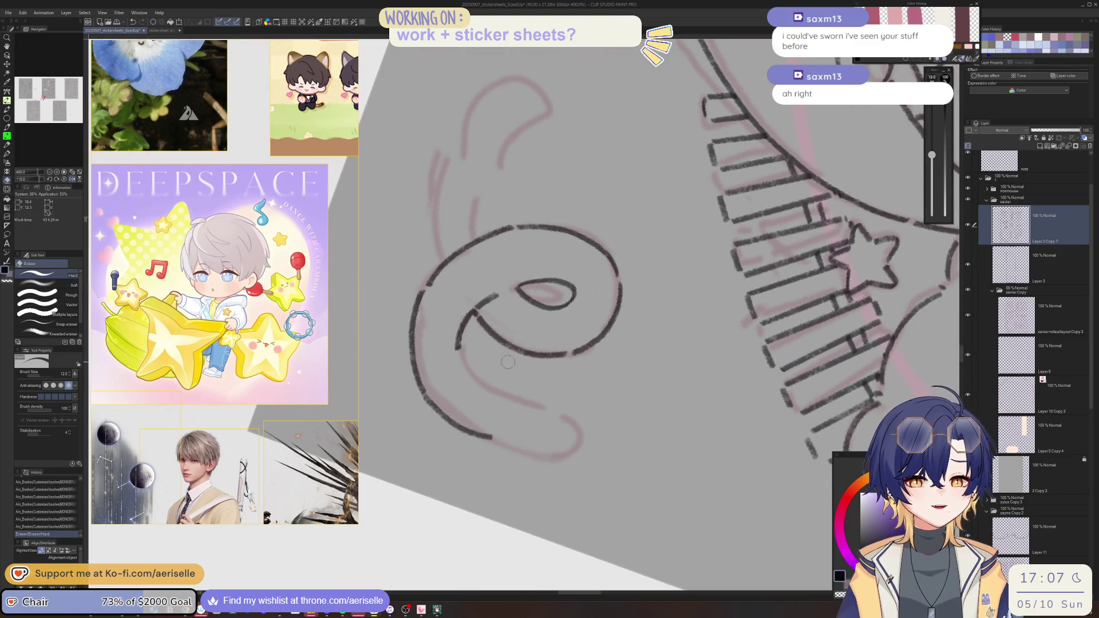
key(p)
mouse_move(459, 356)
mouse_down()
mouse_move(479, 379)
mouse_move(604, 351)
mouse_up()
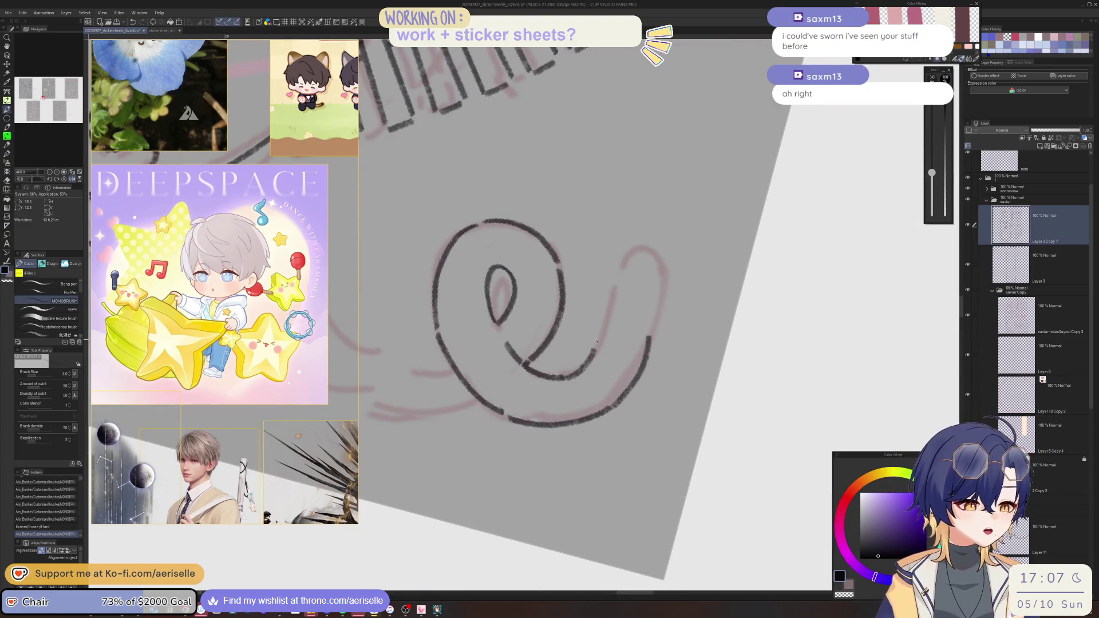
mouse_move(625, 314)
mouse_down()
mouse_move(639, 313)
mouse_move(651, 341)
mouse_move(579, 349)
mouse_move(544, 380)
mouse_move(532, 358)
mouse_up()
key(ctrl+z)
- Add a long stroke up the spiral's side and a final small touch to finish the swirl
key(ctrl+minus)
scroll(441, 346, up, 5)
mouse_move(494, 428)
mouse_down()
mouse_move(471, 401)
mouse_move(461, 221)
mouse_move(554, 138)
mouse_move(615, 171)
mouse_move(523, 295)
mouse_move(518, 353)
mouse_move(535, 369)
mouse_up()
scroll(534, 344, down, 8)
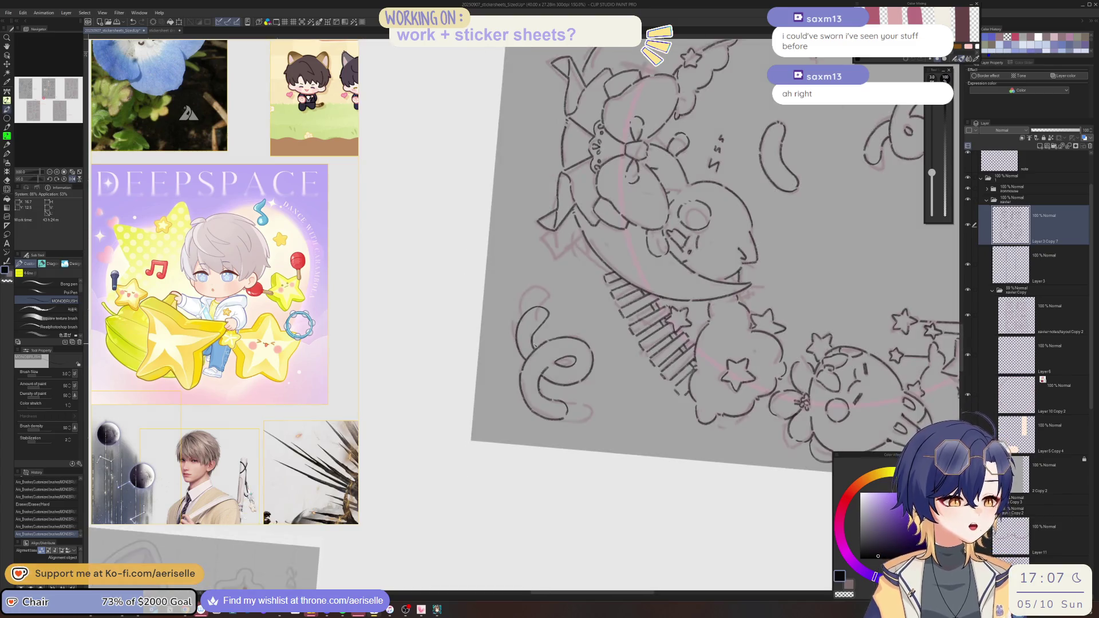
scroll(538, 257, up, 4)
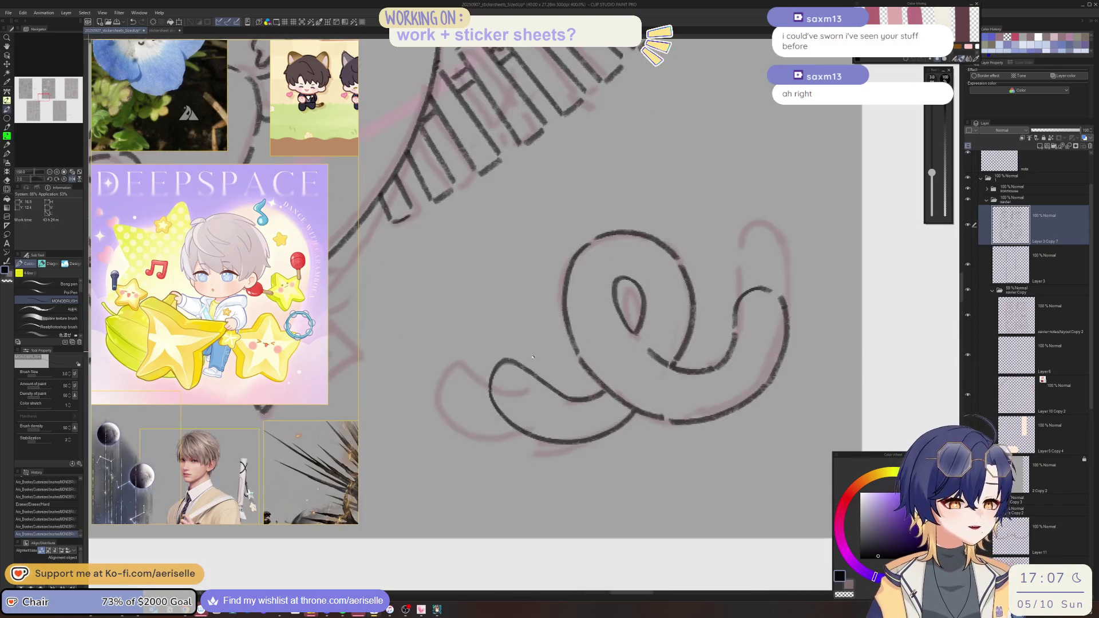
key(e)
key(p)
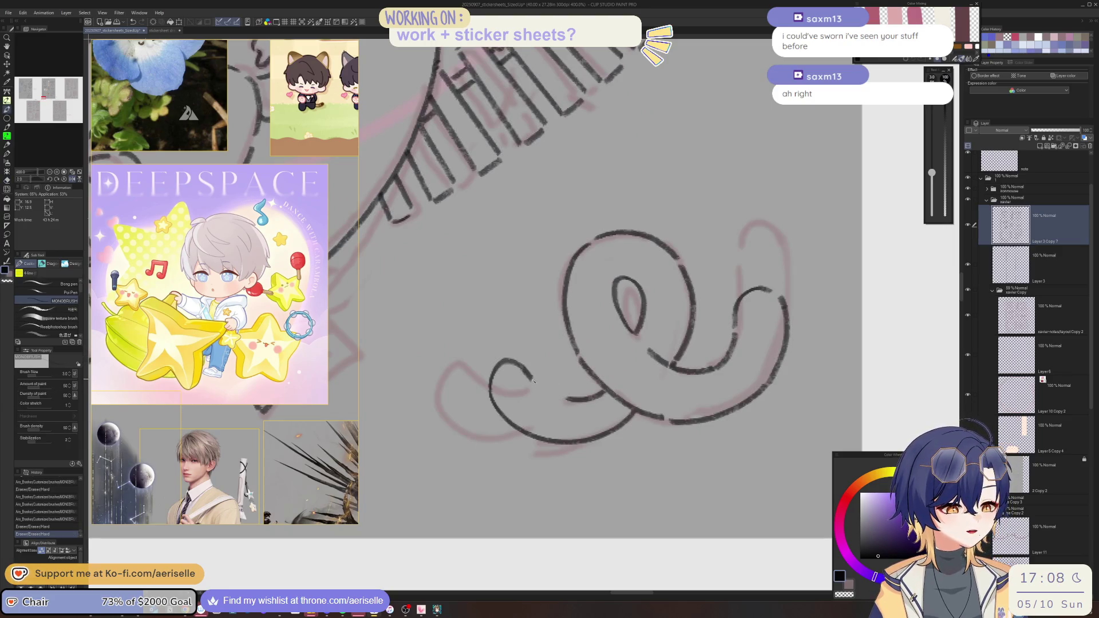
click(560, 400)
scroll(561, 399, down, 4)
drag(723, 442, 685, 411)
scroll(687, 412, down, 3)
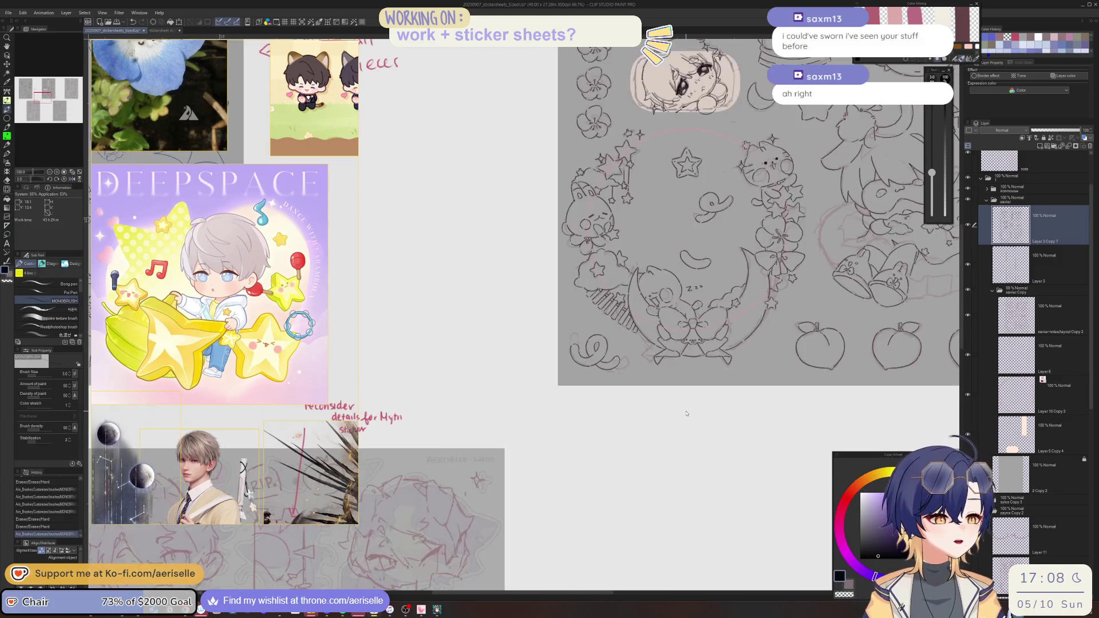
- Mirror the canvas view horizontally and sketch the outer rectangle with its closed top inner box
mouse_move(710, 428)
mouse_down()
mouse_move(667, 495)
mouse_move(668, 426)
mouse_move(562, 422)
mouse_up()
key(h)
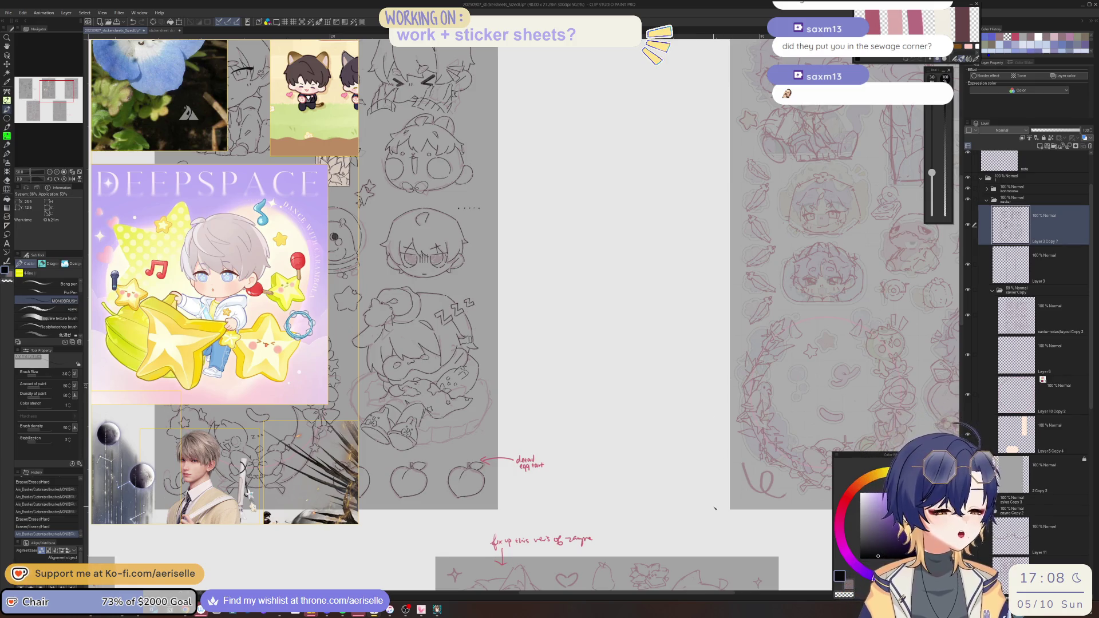
scroll(546, 255, up, 1)
mouse_move(519, 238)
mouse_down()
mouse_move(520, 379)
mouse_move(579, 403)
mouse_move(765, 406)
mouse_move(765, 237)
mouse_move(522, 239)
mouse_up()
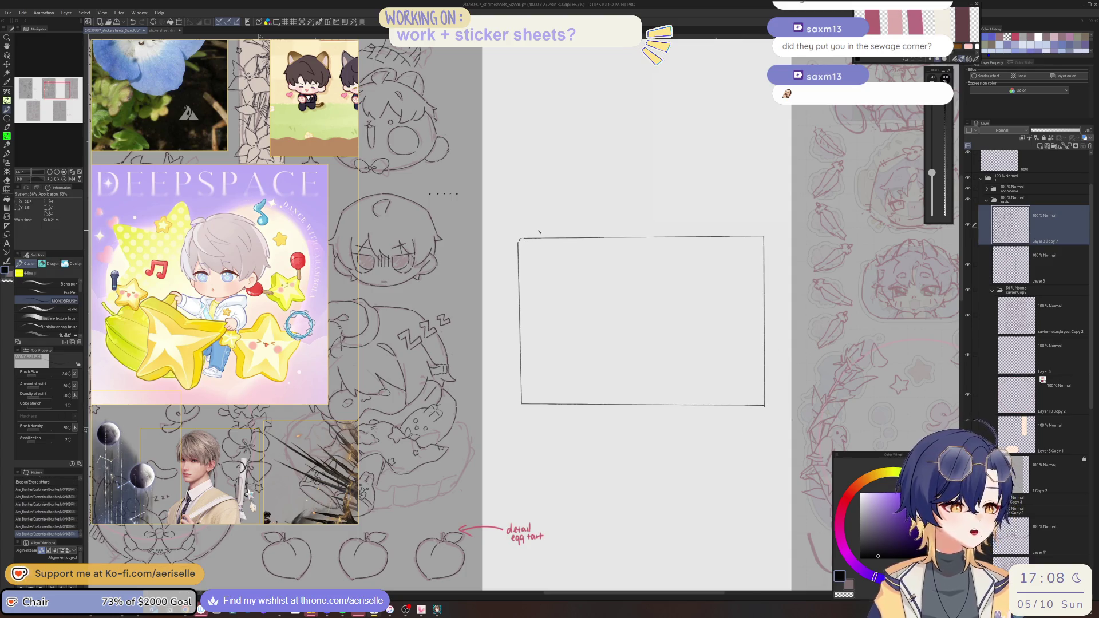
scroll(526, 262, up, 2)
scroll(526, 262, down, 2)
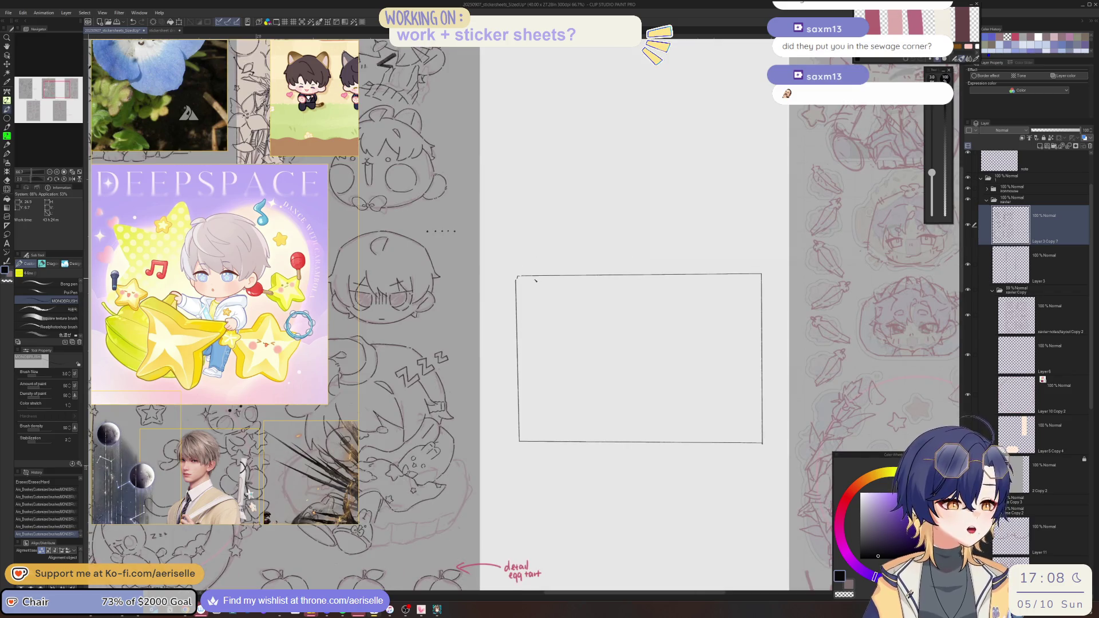
drag(679, 326, 679, 277)
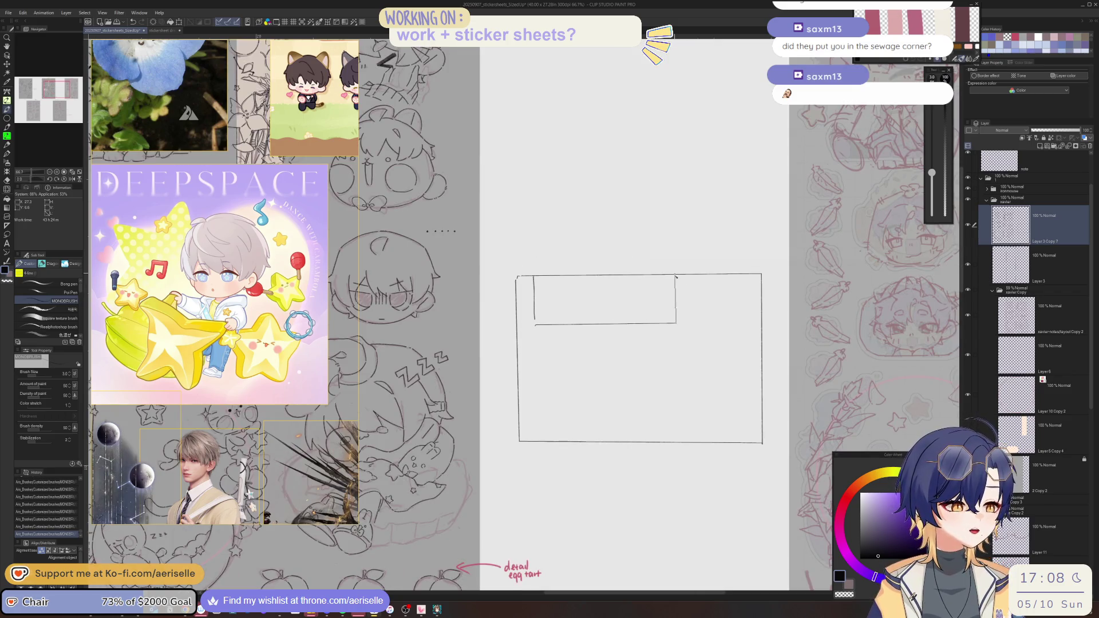
drag(689, 380, 604, 328)
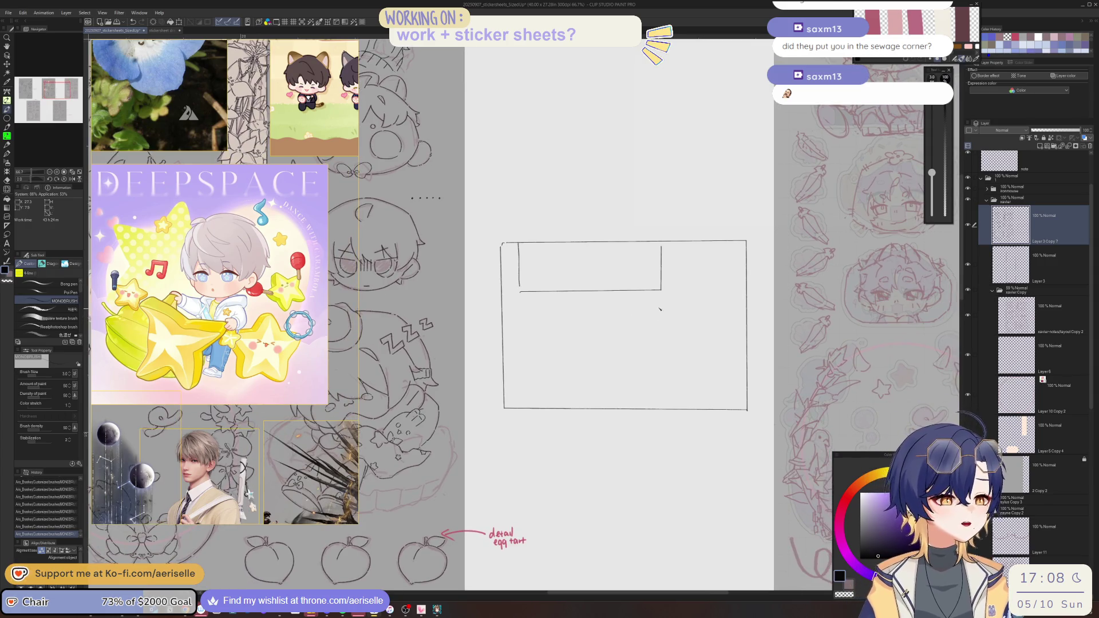
mouse_move(507, 301)
mouse_down()
mouse_move(599, 299)
mouse_move(597, 390)
mouse_move(514, 388)
mouse_up()
key(ctrl+z)
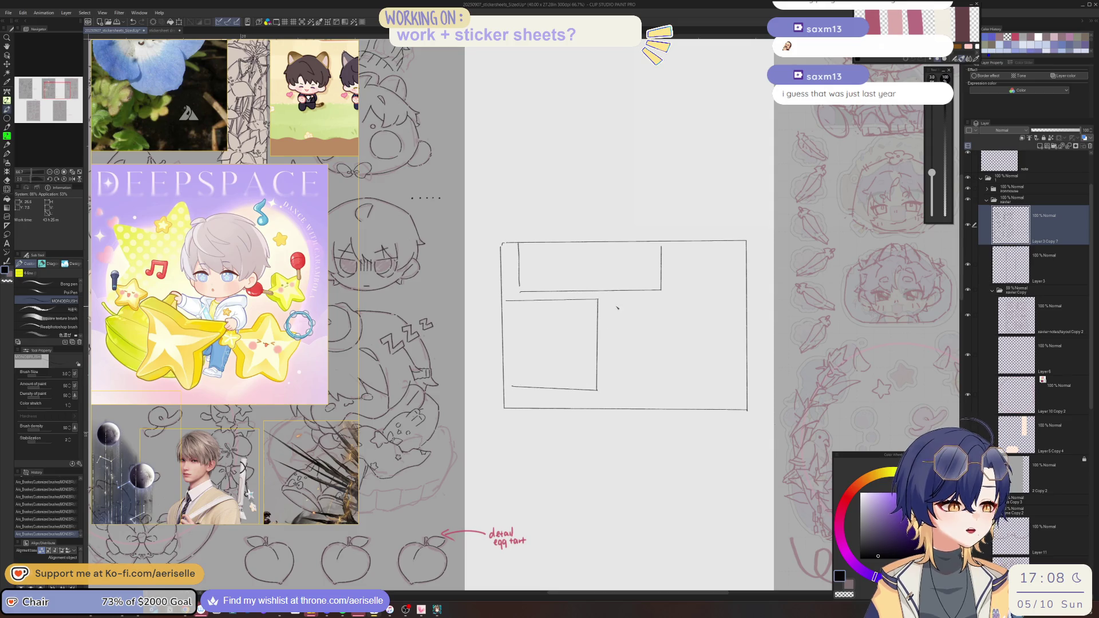
- Sketch a narrow panel beside the L-shape and a small right panel with vertical lines
mouse_move(605, 300)
mouse_down()
mouse_move(607, 388)
mouse_move(632, 352)
mouse_move(613, 299)
mouse_up()
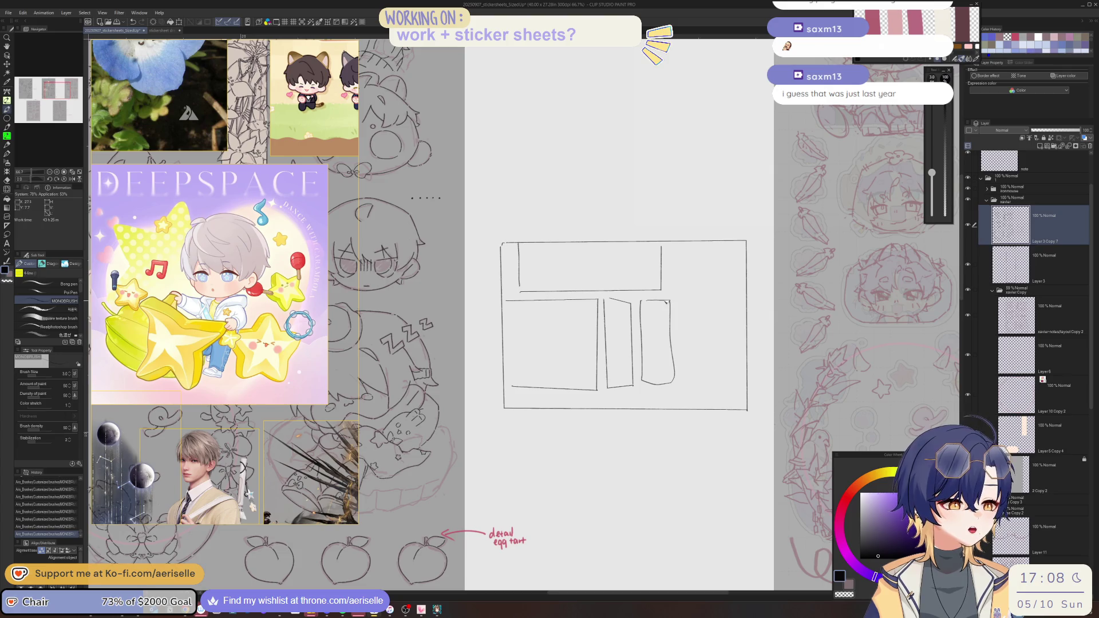
scroll(628, 403, up, 1)
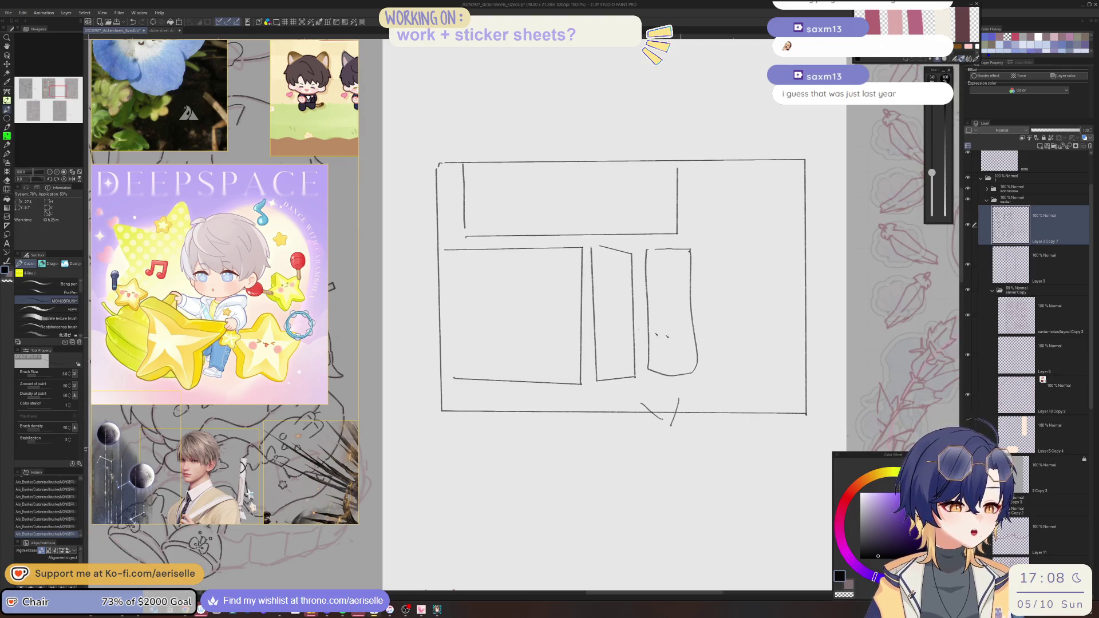
mouse_move(441, 319)
mouse_down()
mouse_move(456, 359)
mouse_move(444, 379)
mouse_up()
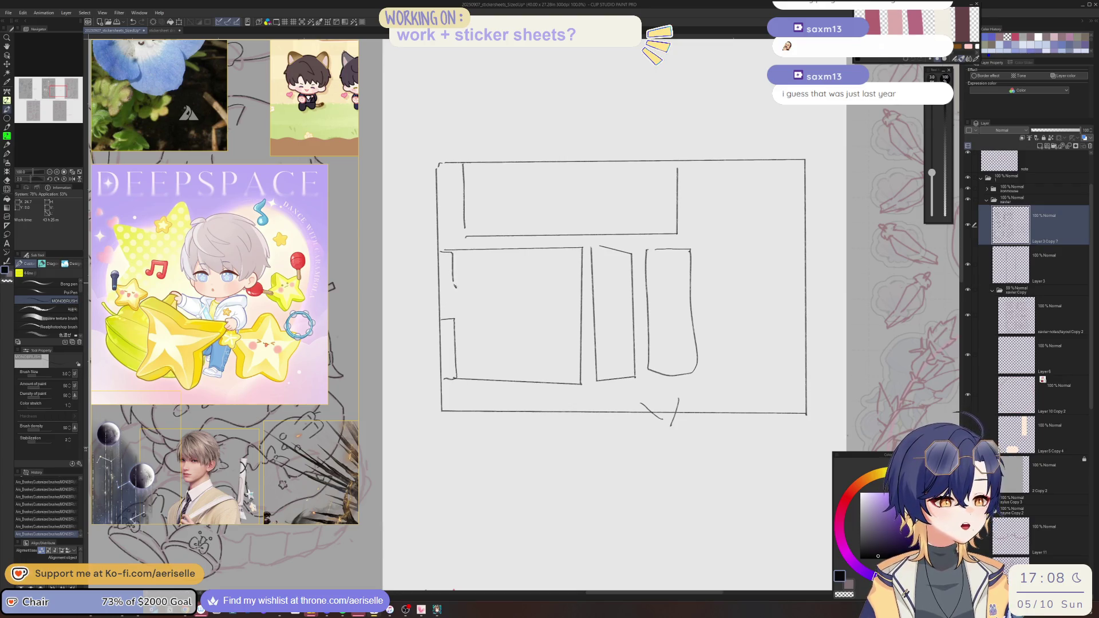
drag(464, 252, 468, 378)
mouse_move(471, 253)
mouse_down()
mouse_move(482, 362)
mouse_move(461, 352)
mouse_move(454, 385)
mouse_move(463, 379)
mouse_up()
scroll(445, 286, up, 2)
- Erase the small box's corner, redraw its edges, and add short left-edge strokes and a loose circle
key(e)
key(p)
key(e)
drag(435, 323, 467, 301)
key(p)
drag(435, 350, 451, 358)
drag(461, 301, 465, 351)
scroll(465, 350, down, 3)
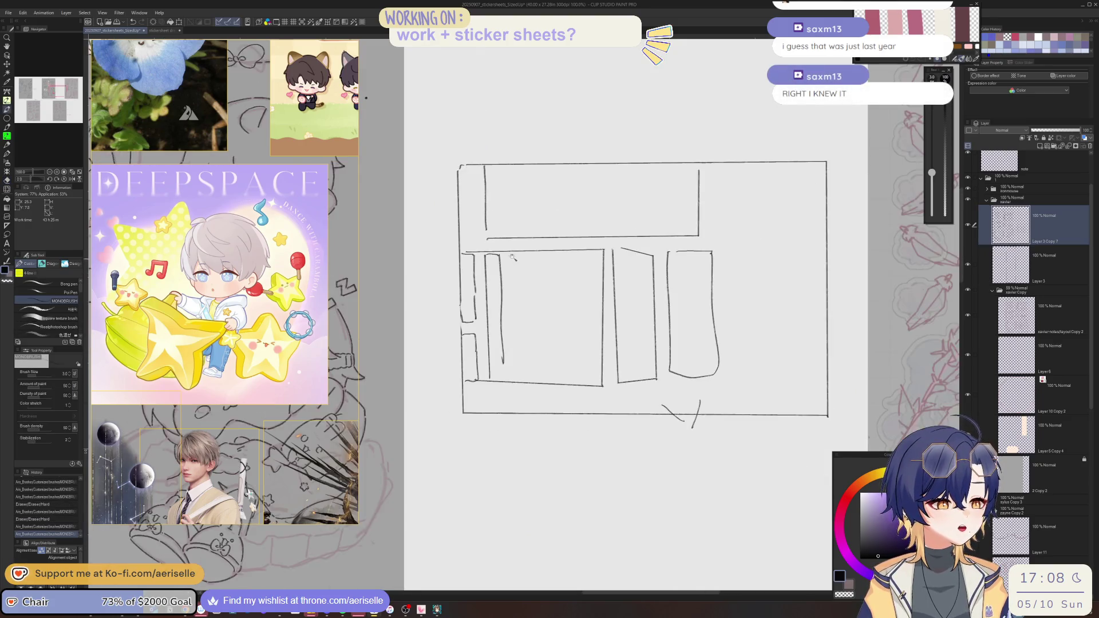
scroll(429, 284, up, 3)
drag(430, 274, 438, 315)
drag(429, 170, 434, 217)
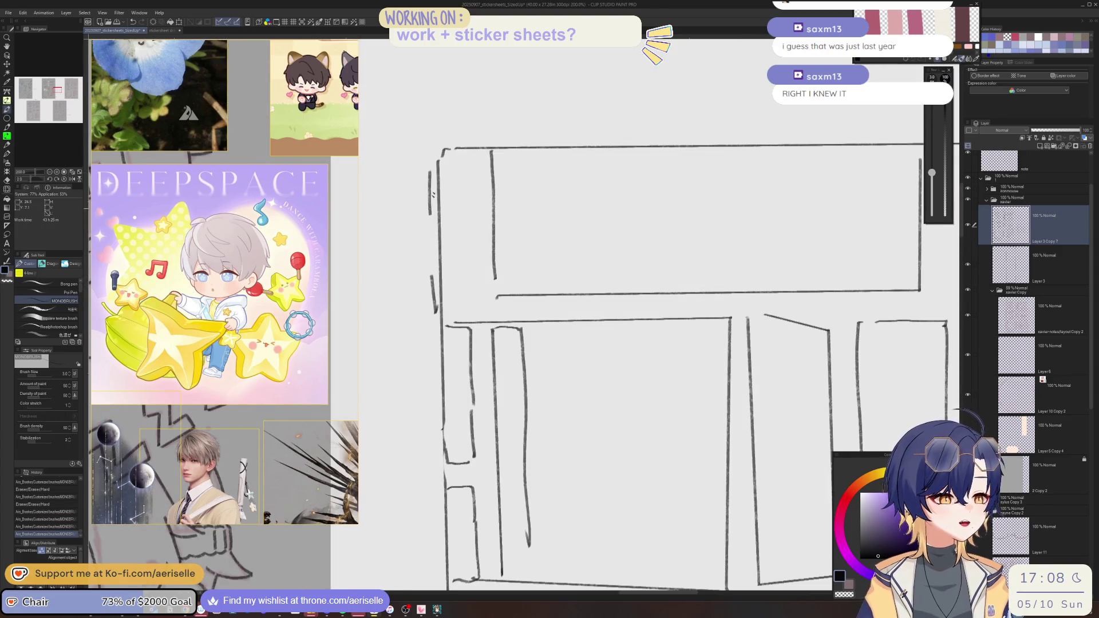
scroll(434, 216, down, 1)
mouse_move(638, 486)
mouse_down()
mouse_move(613, 404)
mouse_move(636, 404)
mouse_up()
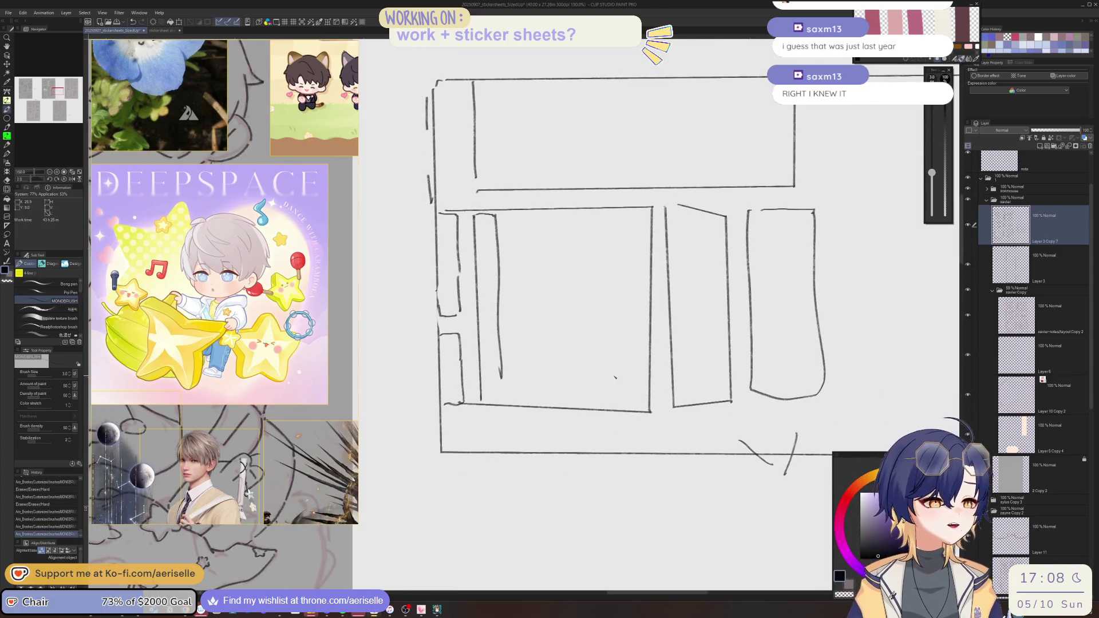
mouse_move(459, 280)
mouse_down()
mouse_move(462, 314)
mouse_move(440, 280)
mouse_move(435, 317)
mouse_up()
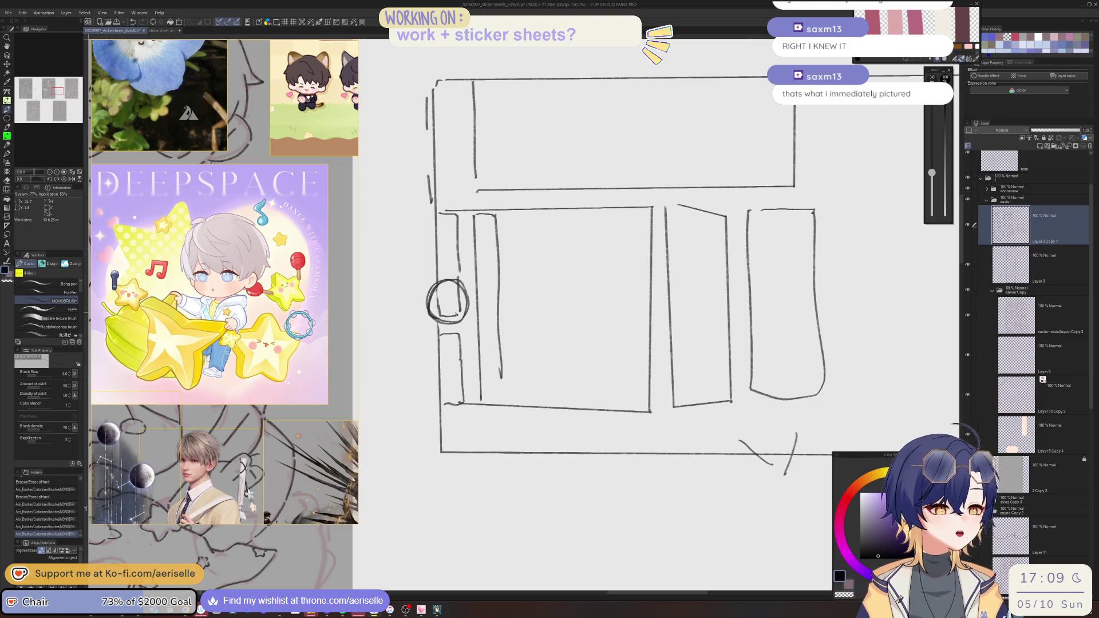
- Draw a large circle at lower left with a question mark beside it
mouse_move(460, 334)
mouse_down()
mouse_move(486, 404)
mouse_move(496, 395)
mouse_up()
drag(392, 387, 400, 403)
click(408, 413)
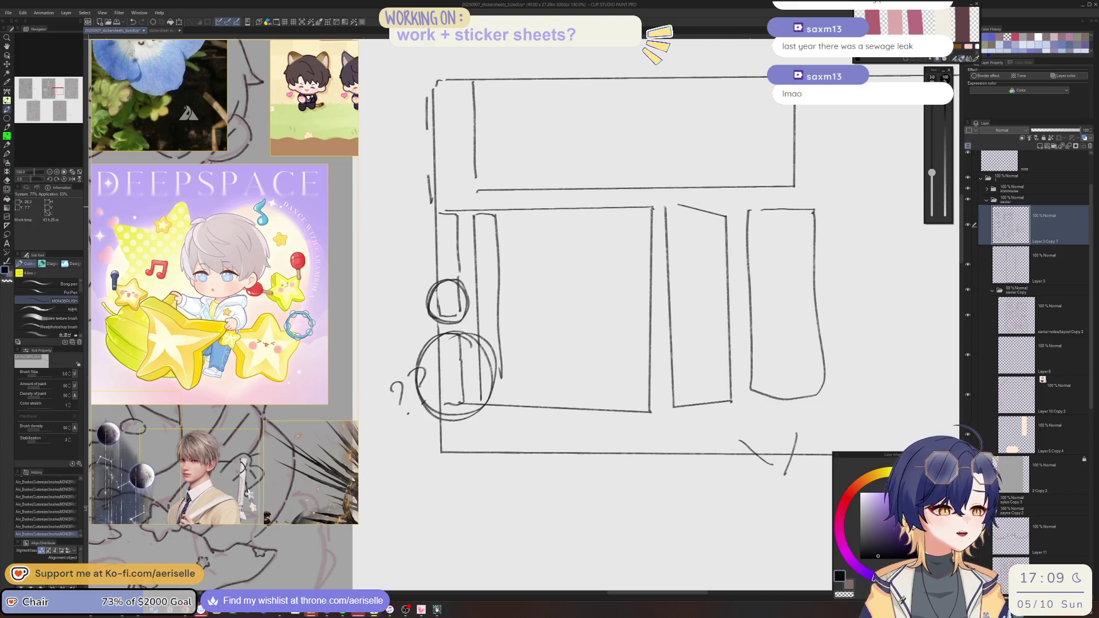
- Lasso-select the middle panel and move it to the left, then deselect
key(m)
mouse_move(608, 193)
mouse_down()
mouse_move(593, 423)
mouse_move(678, 202)
mouse_move(609, 193)
mouse_up()
key(k)
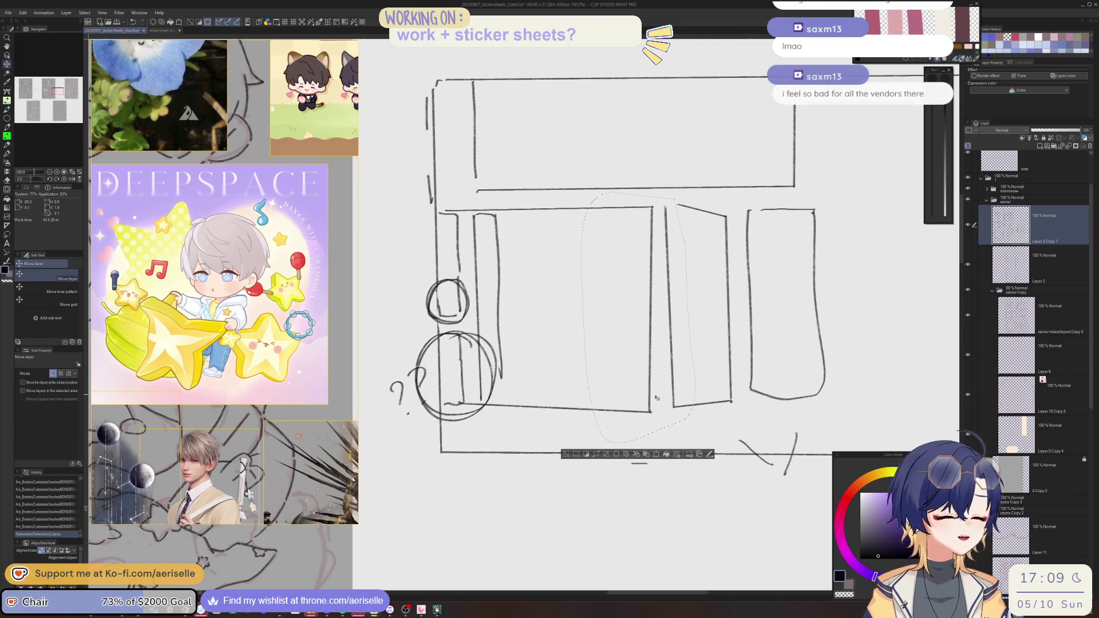
drag(657, 397, 603, 399)
key(ctrl+d)
key(b)
- Redraw the middle panel's top and bottom edges, add vertical lines and a small circle
drag(621, 209, 719, 202)
drag(623, 407, 719, 408)
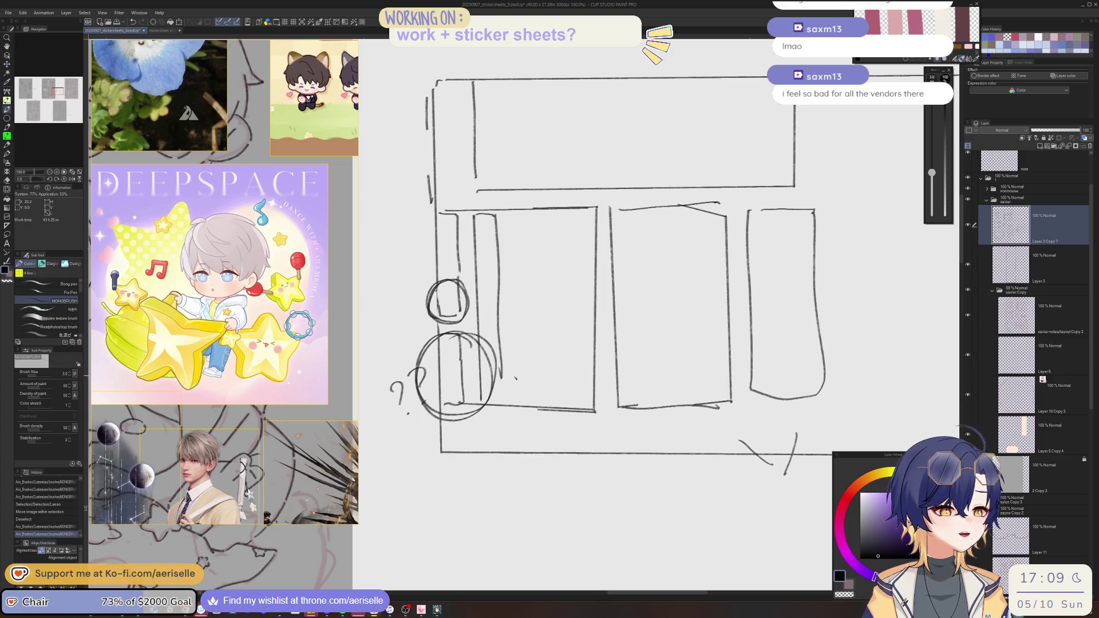
mouse_move(574, 354)
mouse_down()
mouse_move(553, 374)
mouse_move(575, 354)
mouse_up()
key(ctrl+z)
mouse_move(562, 218)
mouse_down()
mouse_move(560, 403)
mouse_move(581, 287)
mouse_move(579, 410)
mouse_up()
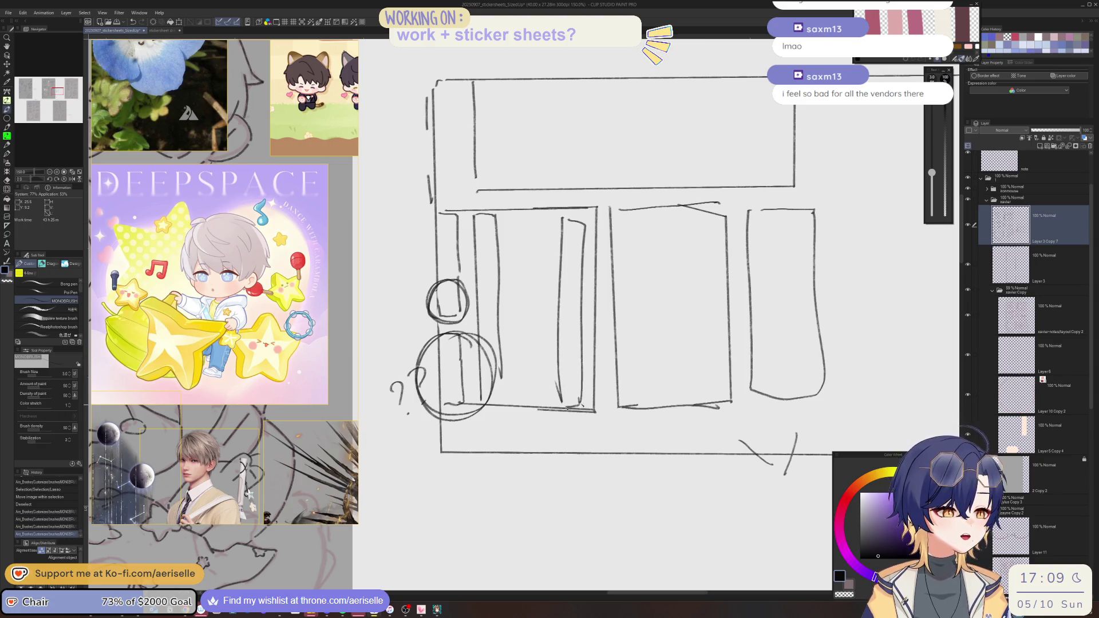
mouse_move(522, 218)
mouse_down()
mouse_move(522, 394)
mouse_move(541, 395)
mouse_up()
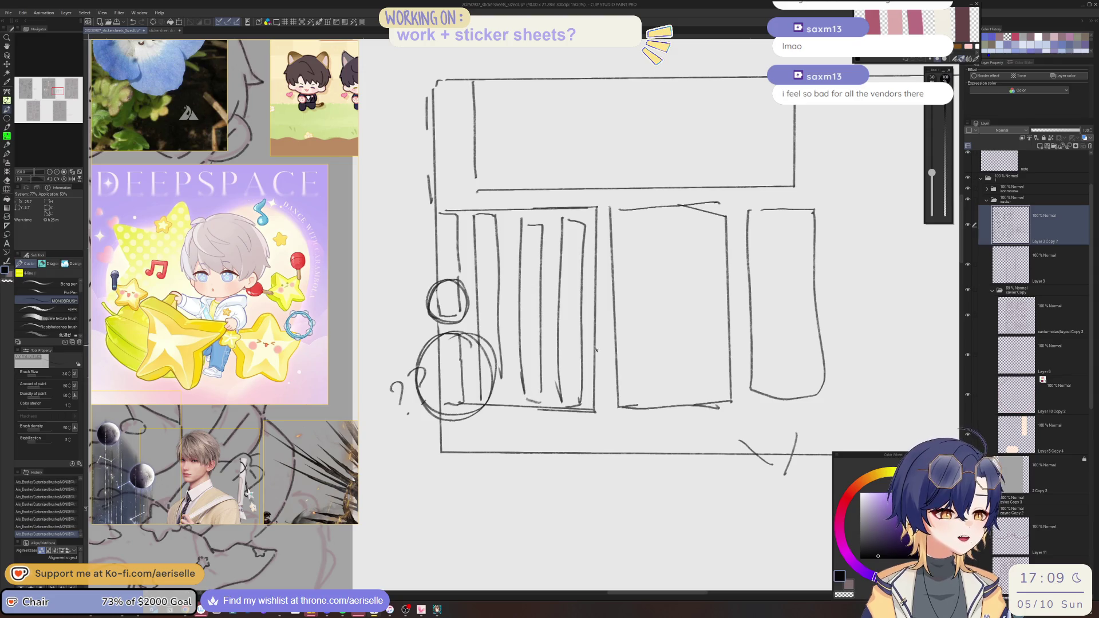
mouse_move(583, 328)
mouse_down()
mouse_move(569, 356)
mouse_move(587, 319)
mouse_up()
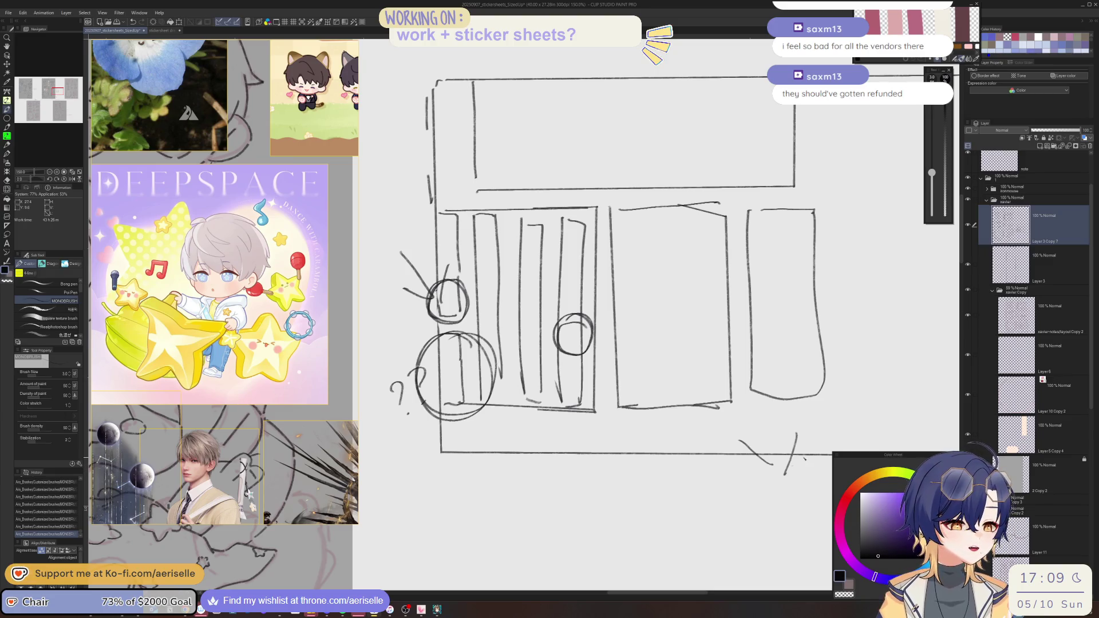
- Erase most of the rough box layout sketch with the Eraser
key(e)
scroll(649, 424, down, 5)
mouse_move(584, 309)
mouse_down()
mouse_move(601, 434)
mouse_move(644, 419)
mouse_move(696, 421)
mouse_move(748, 354)
mouse_up()
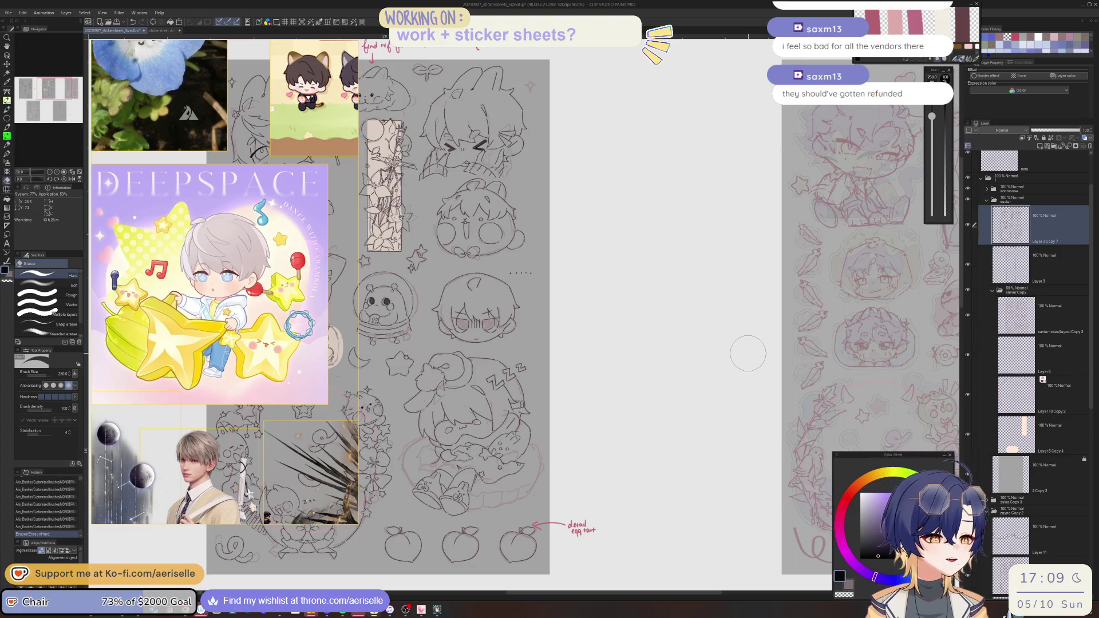
- Lasso the right tip of the star beside the cat, Scale/Rotate it, confirm and deselect
mouse_move(552, 449)
mouse_down()
mouse_move(699, 422)
mouse_move(685, 443)
mouse_move(725, 449)
mouse_move(738, 475)
mouse_up()
scroll(557, 485, up, 4)
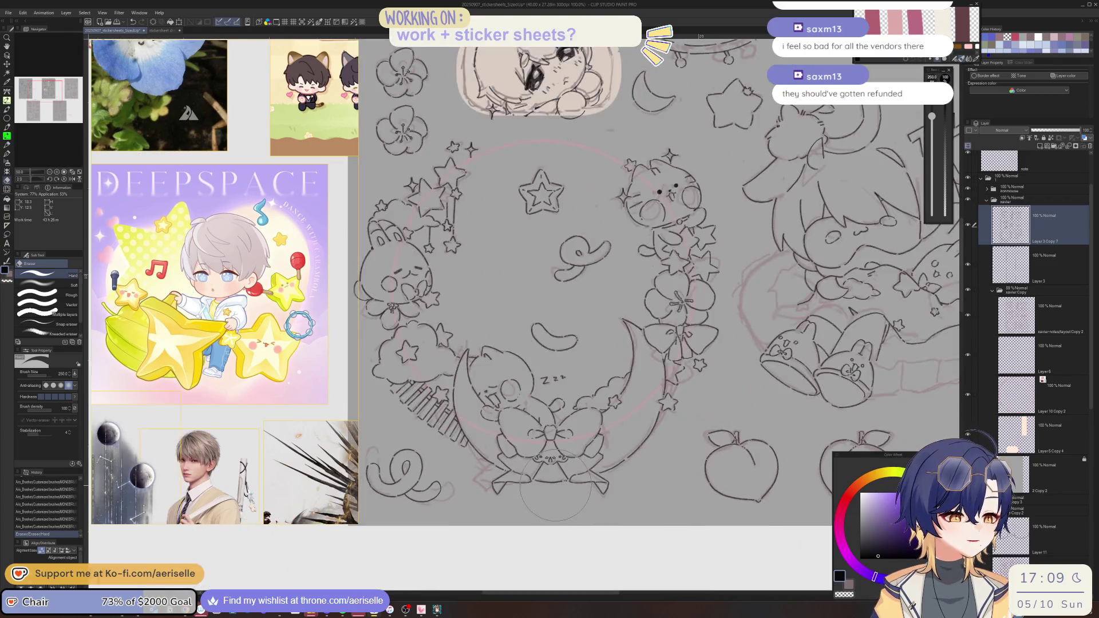
mouse_move(842, 493)
mouse_down()
mouse_move(609, 504)
mouse_move(664, 505)
mouse_move(813, 578)
mouse_up()
mouse_move(561, 457)
mouse_down()
mouse_move(618, 485)
mouse_move(598, 579)
mouse_up()
drag(540, 303, 536, 351)
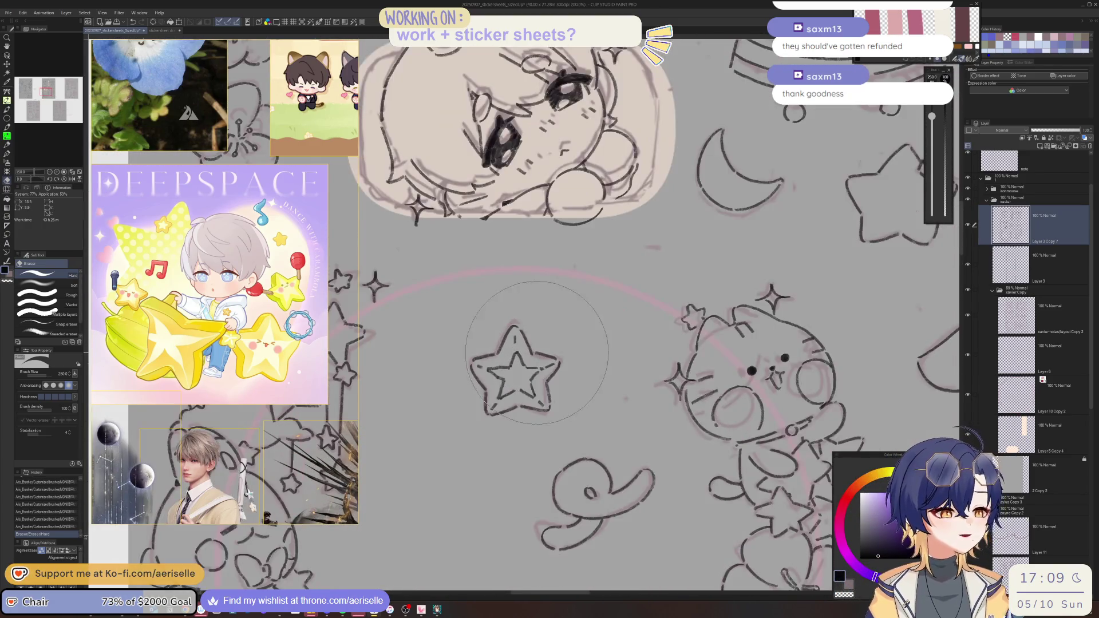
scroll(536, 350, up, 1)
key(m)
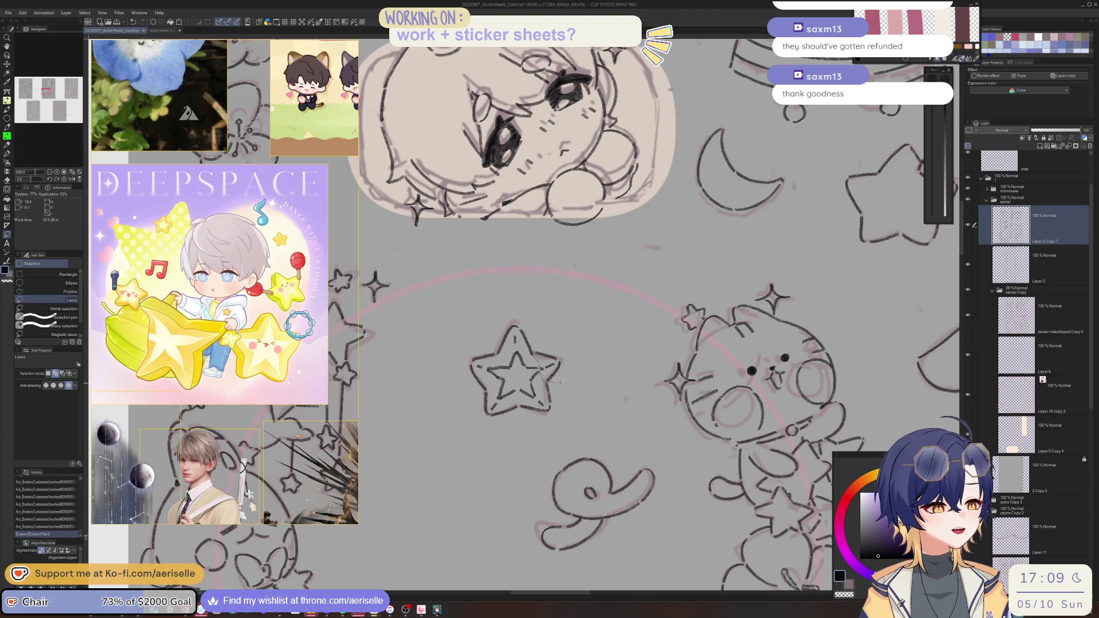
drag(562, 380, 541, 347)
click(573, 394)
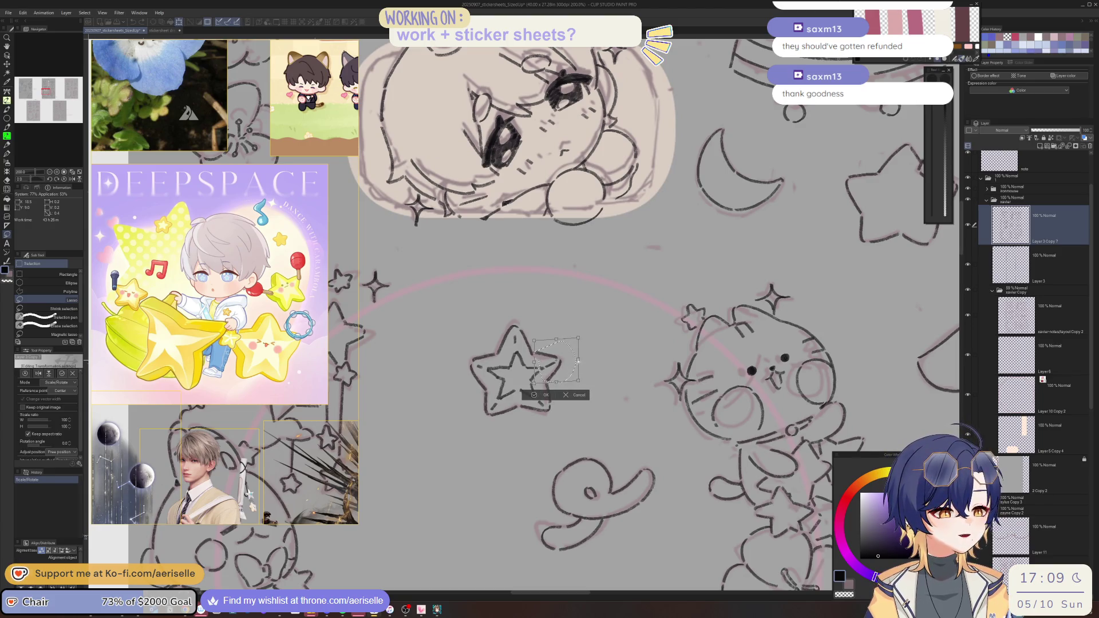
key(Return)
key(ctrl+d)
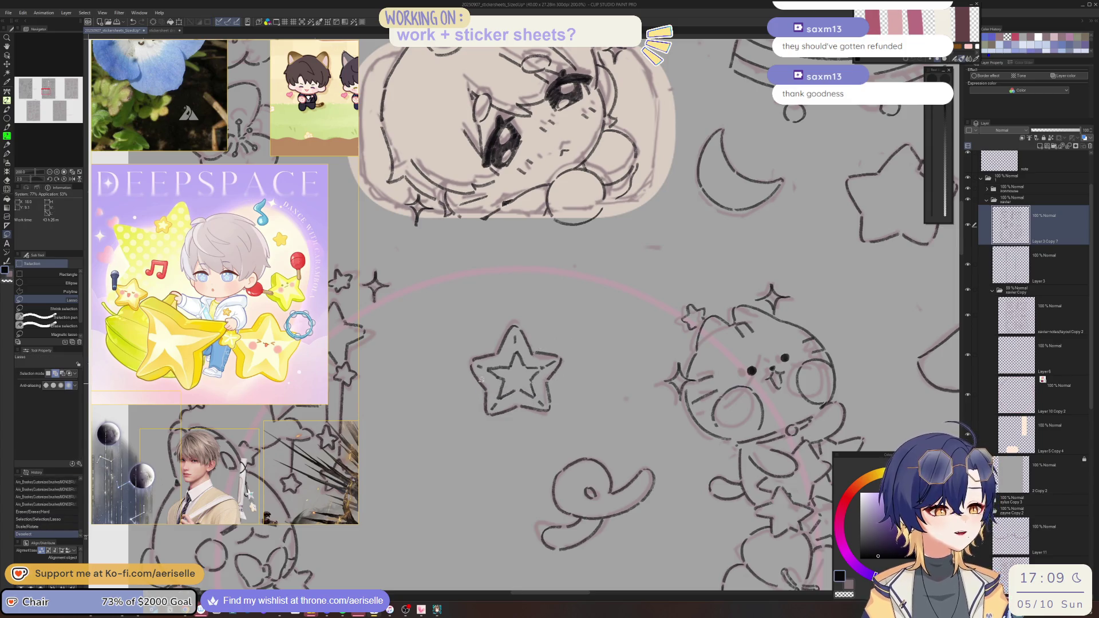
- Zoom out to the whole sheet and pan toward the neighbouring sticker sheets
key(ctrl+0)
scroll(563, 506, up, 5)
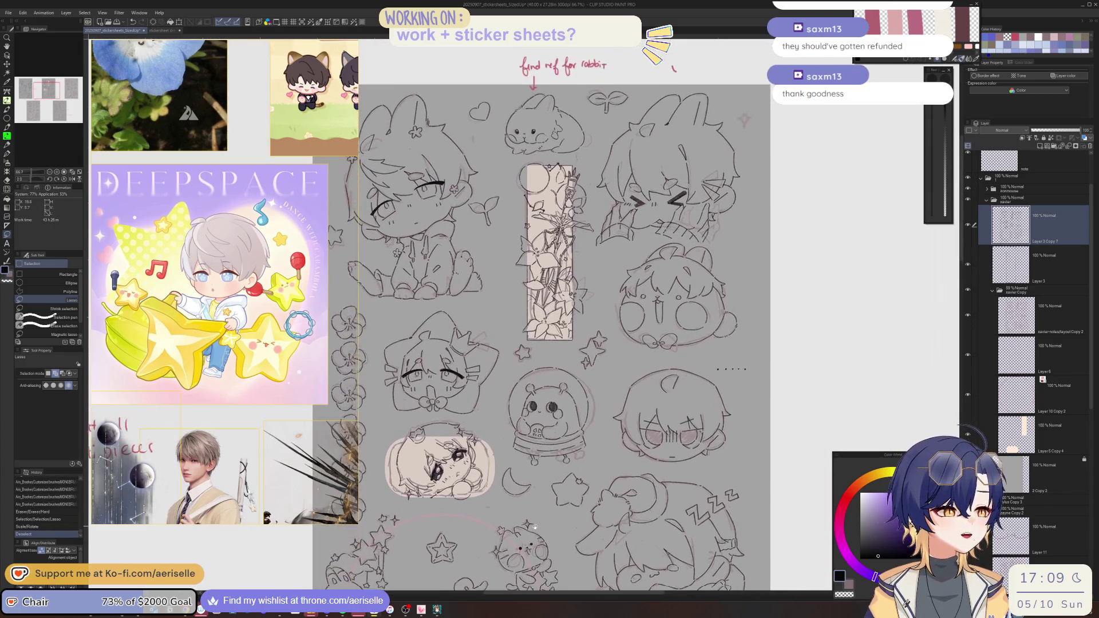
mouse_move(555, 542)
mouse_down()
mouse_move(538, 525)
mouse_move(603, 516)
mouse_move(537, 482)
mouse_move(514, 494)
mouse_up()
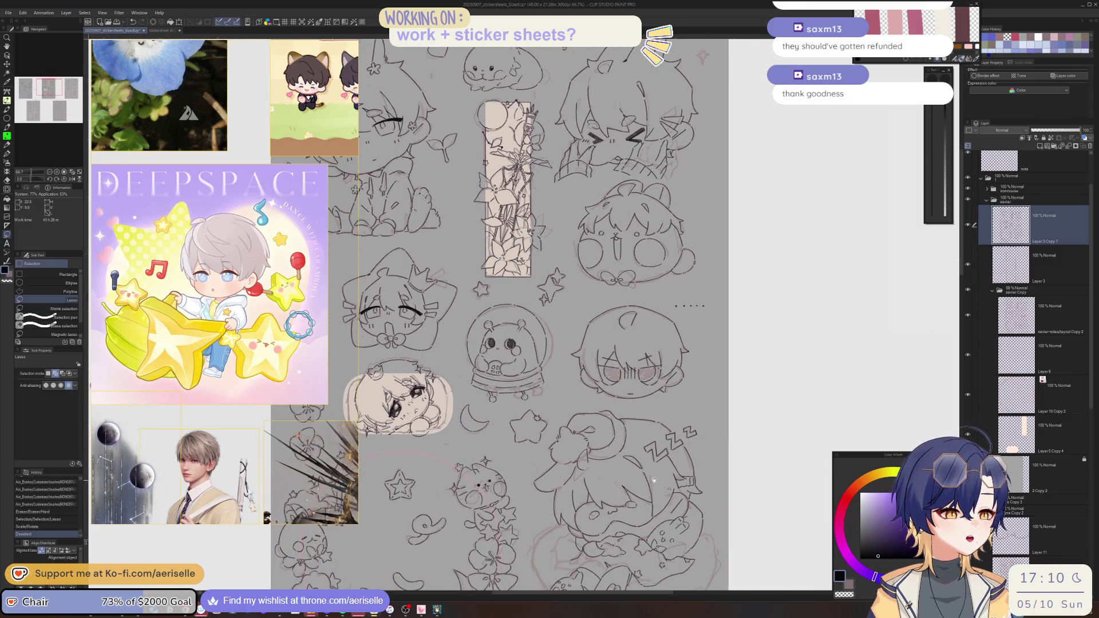
scroll(553, 356, down, 2)
mouse_move(790, 531)
mouse_down()
mouse_move(720, 460)
mouse_move(627, 485)
mouse_move(735, 425)
mouse_up()
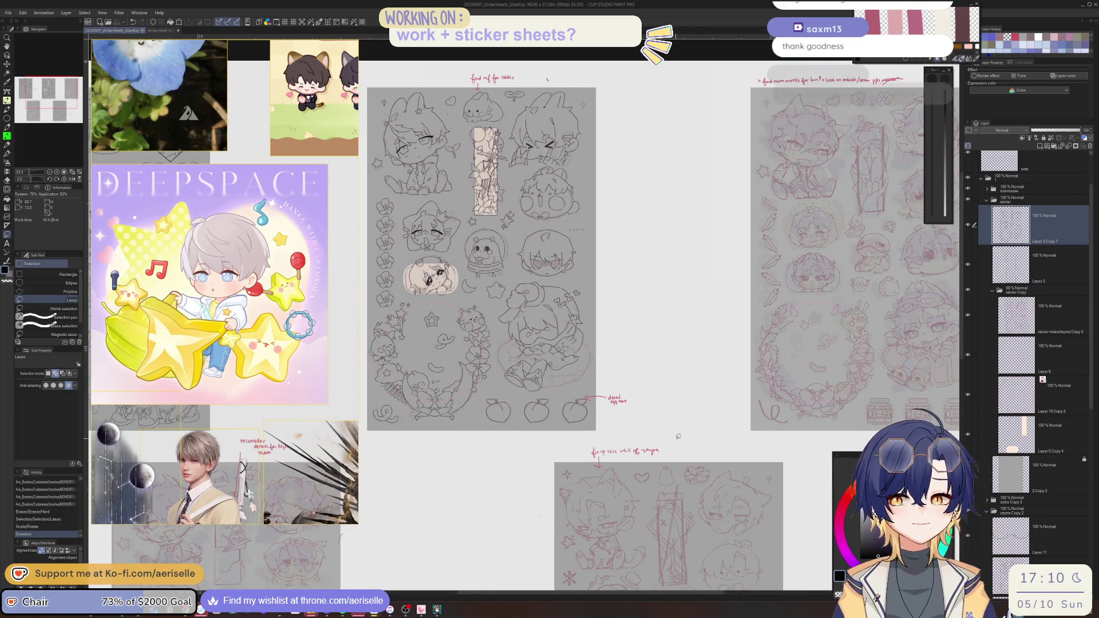
mouse_move(281, 267)
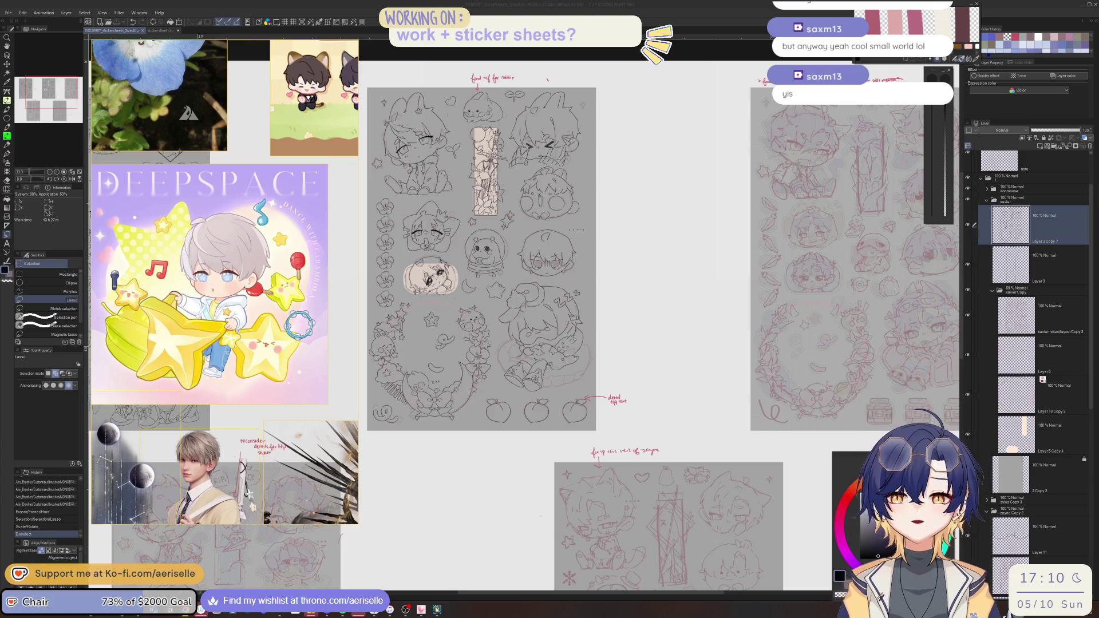
mouse_move(671, 442)
mouse_down()
mouse_move(502, 503)
mouse_move(699, 456)
mouse_move(634, 440)
mouse_up()
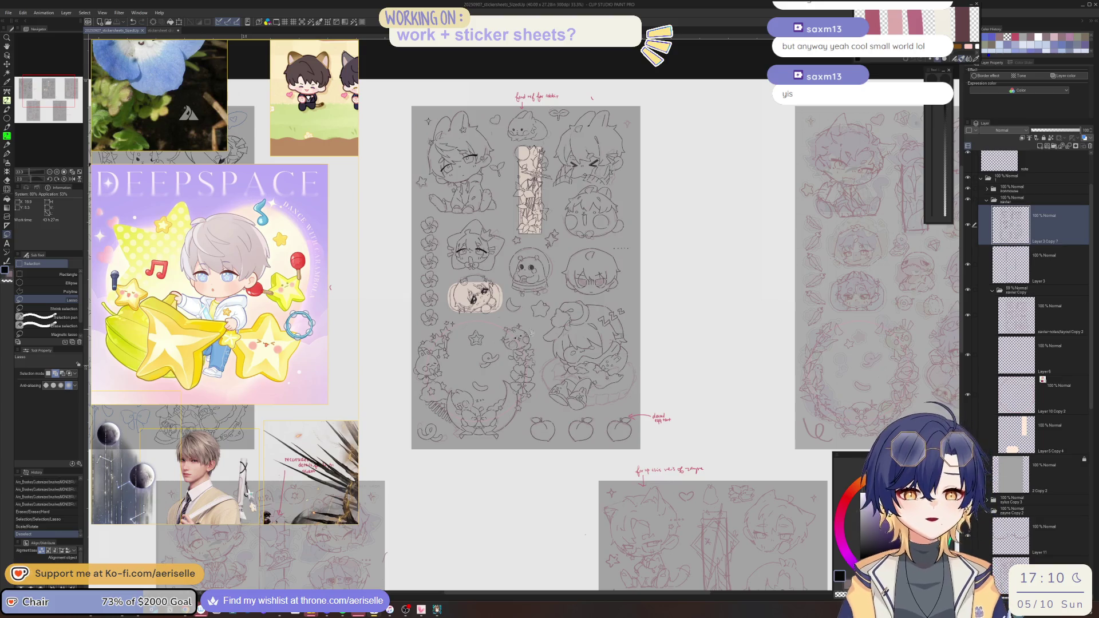
scroll(538, 356, up, 2)
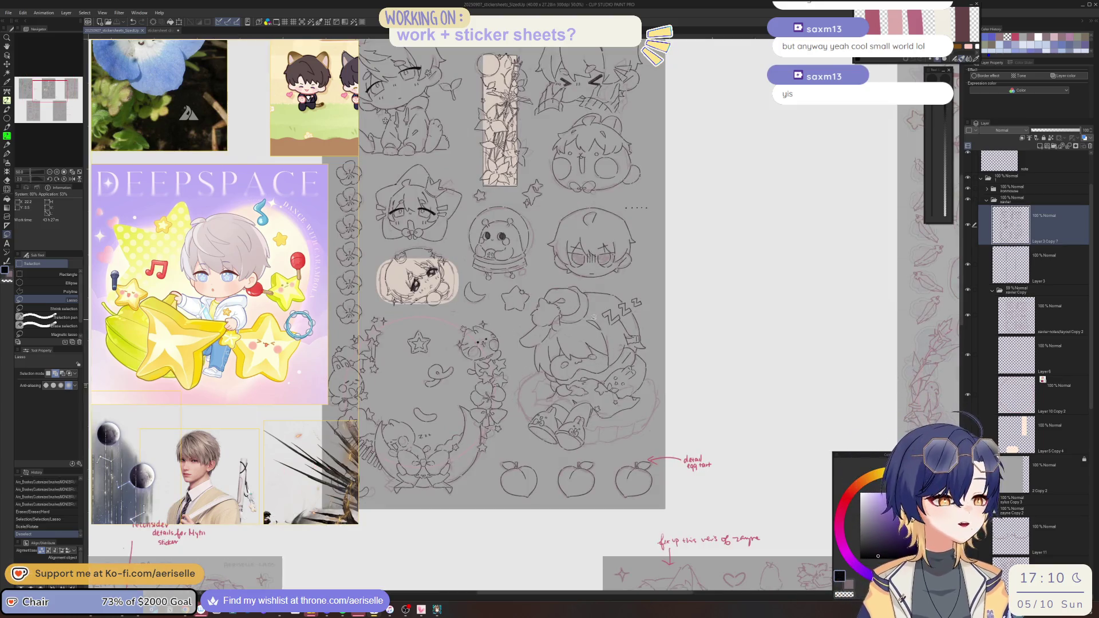
- Ink two short strokes on the sleeping chibi, shrink the brush to 17 and undo a stray stroke
scroll(546, 370, up, 4)
key(p)
drag(554, 359, 539, 364)
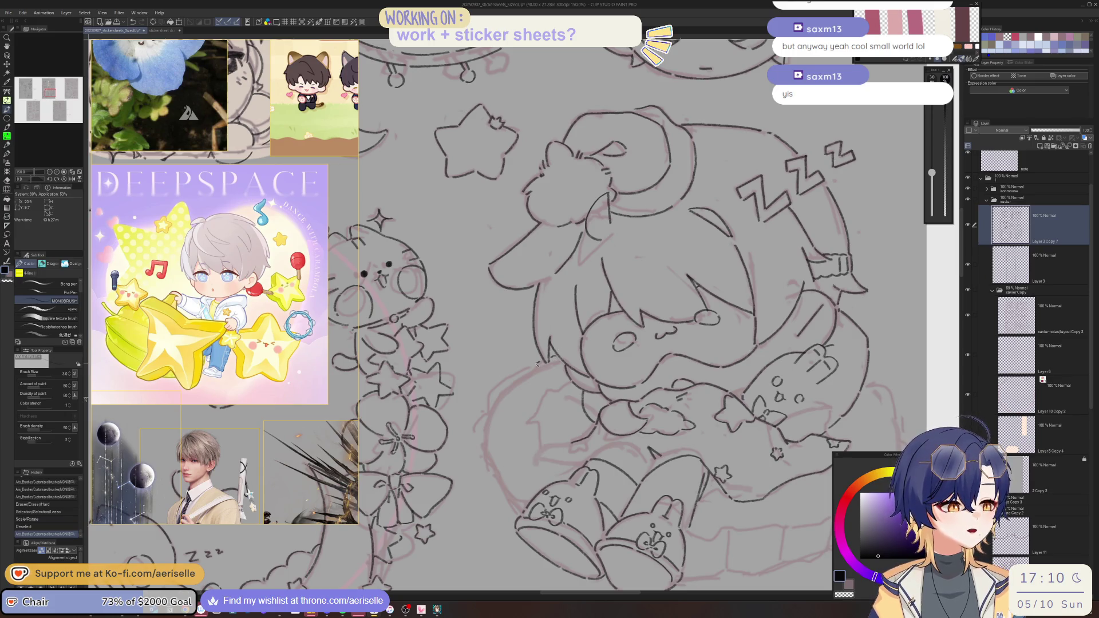
mouse_move(511, 378)
mouse_down()
mouse_move(498, 382)
mouse_move(482, 430)
mouse_move(497, 479)
mouse_up()
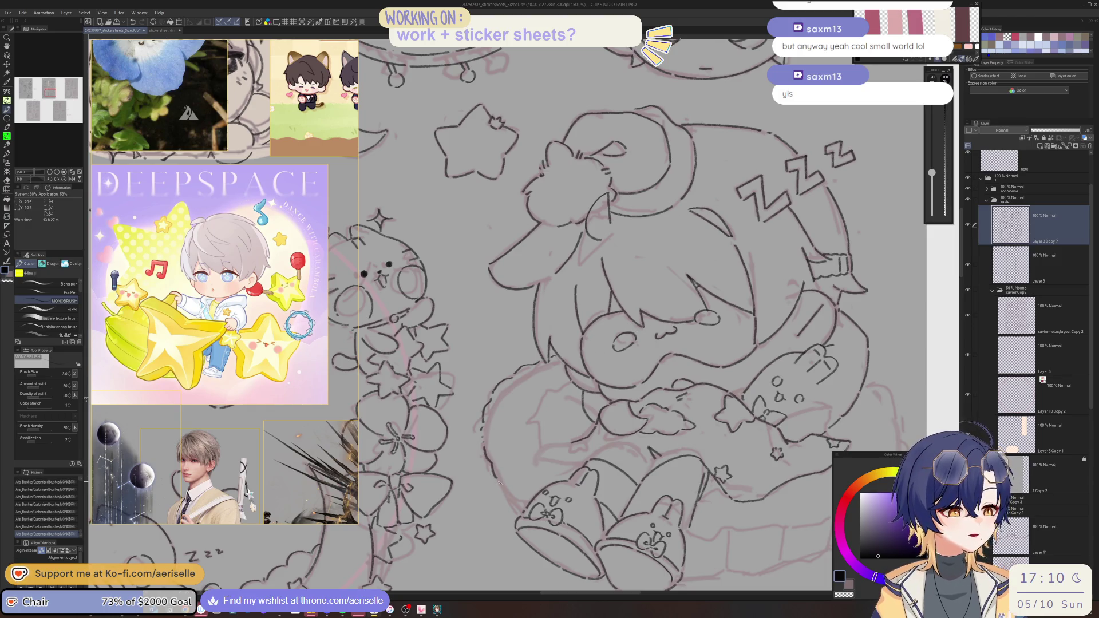
mouse_move(745, 528)
mouse_down()
mouse_move(722, 505)
mouse_move(608, 490)
mouse_up()
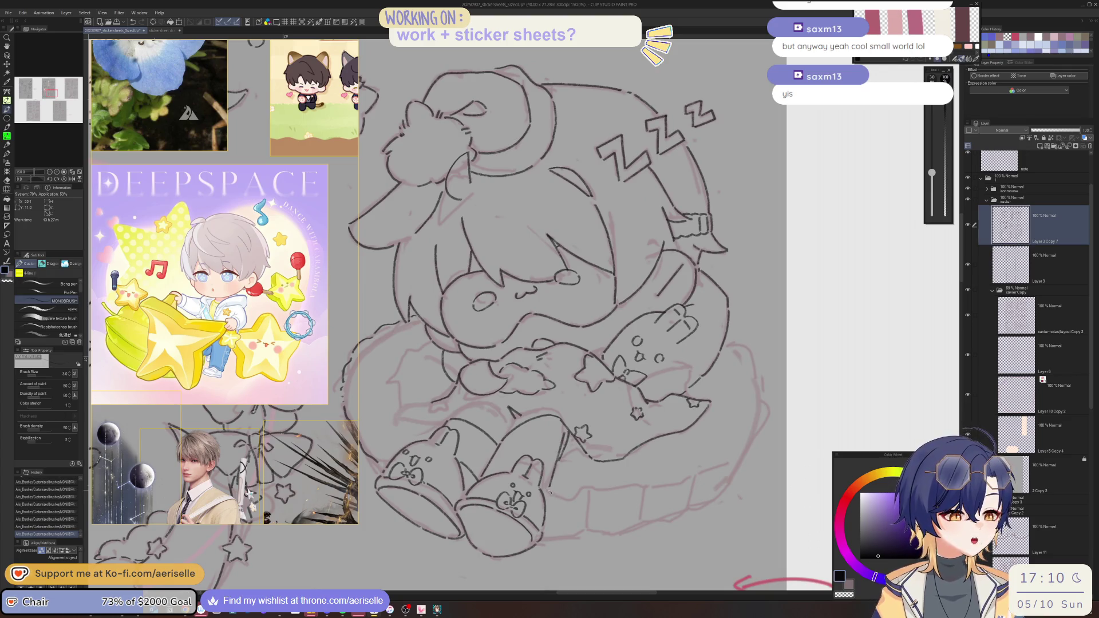
key(h)
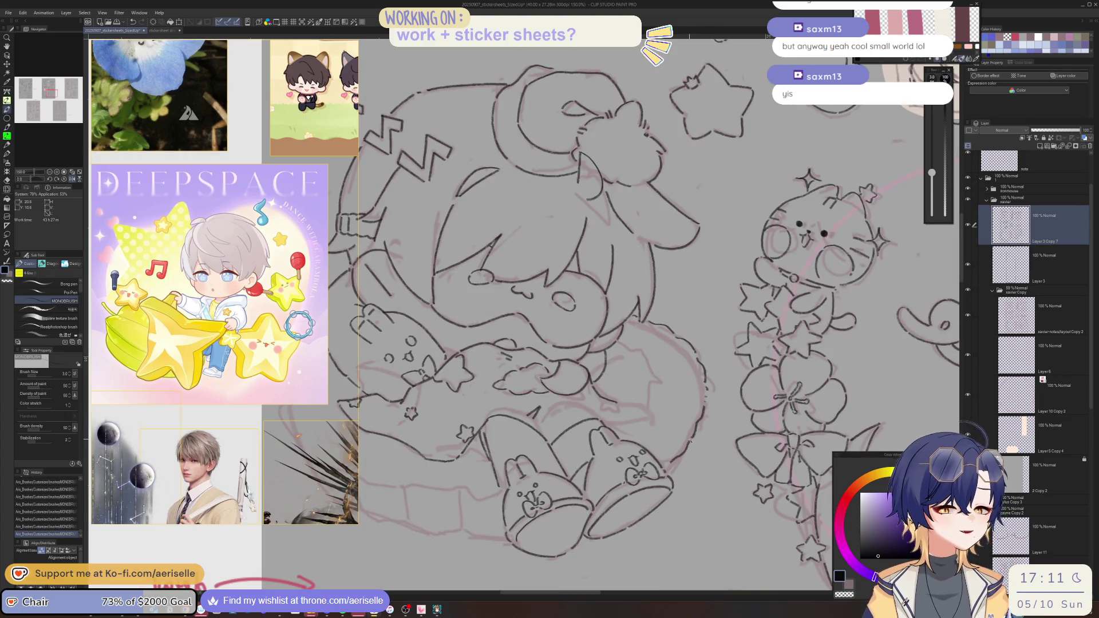
key(minus)
drag(588, 465, 586, 473)
key(p)
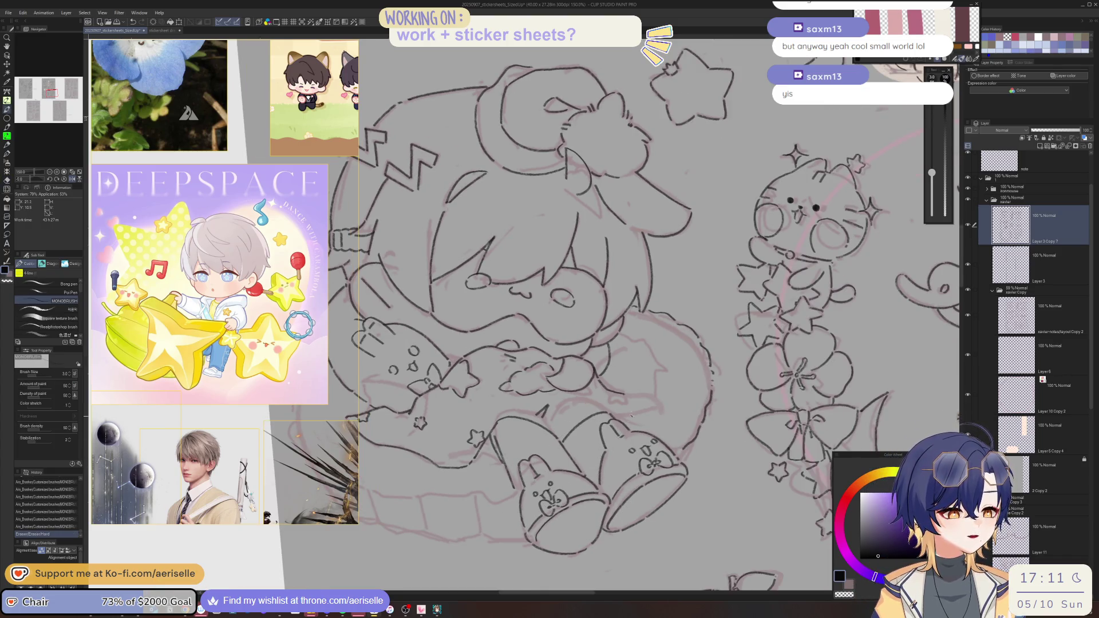
key(h)
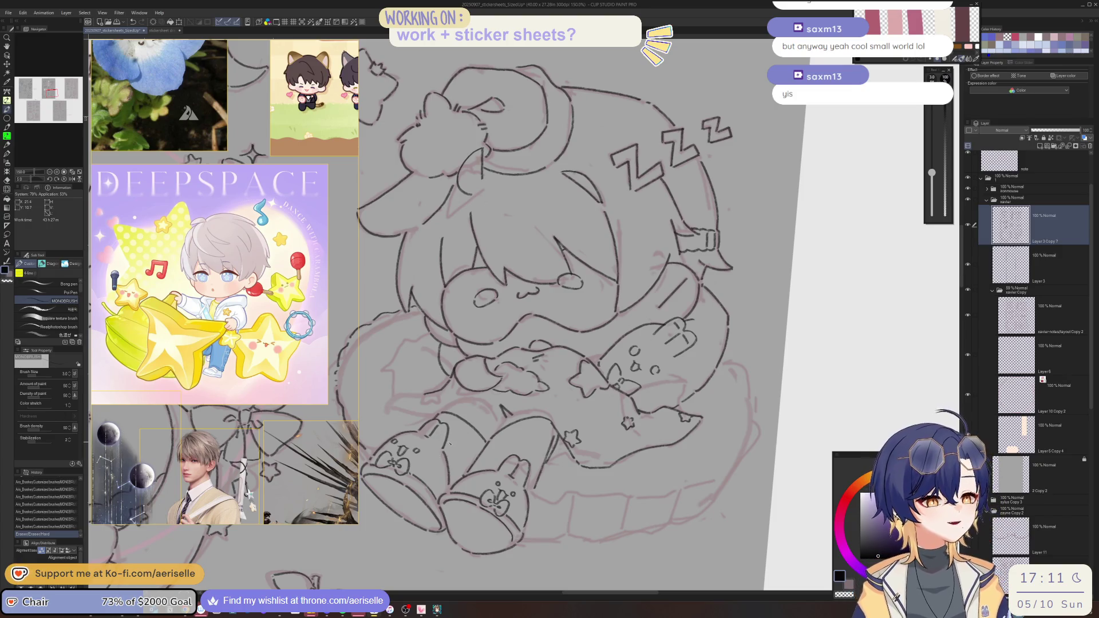
key(ctrl+z)
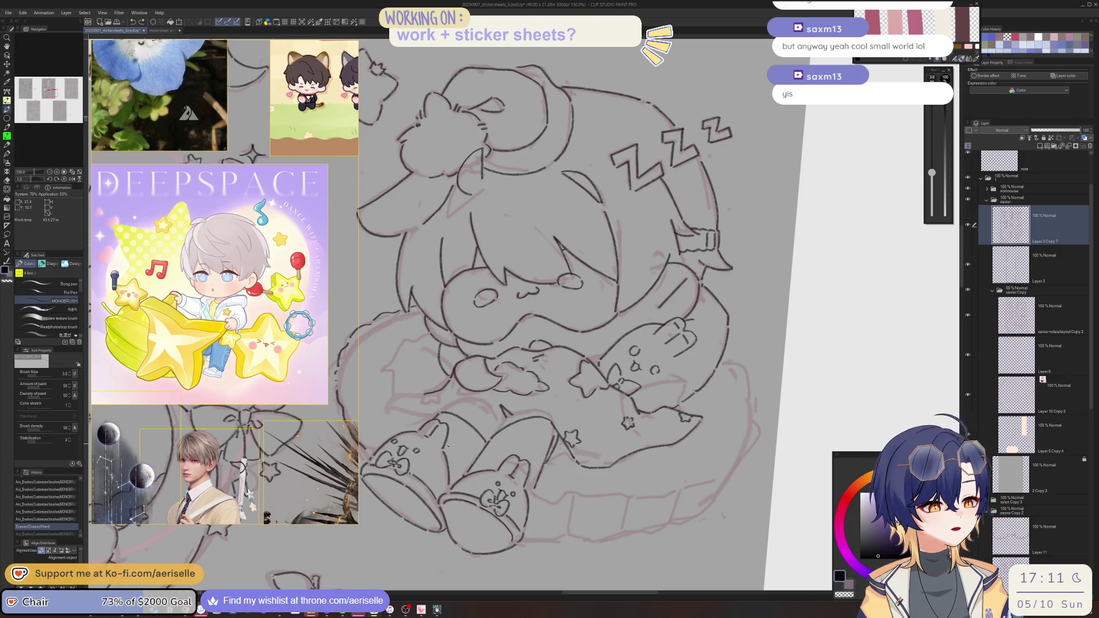
- Fix a tiny spot in the line art by inking, erasing and re-inking a small mark
click(466, 472)
key(e)
click(466, 474)
key(p)
click(466, 473)
key(h)
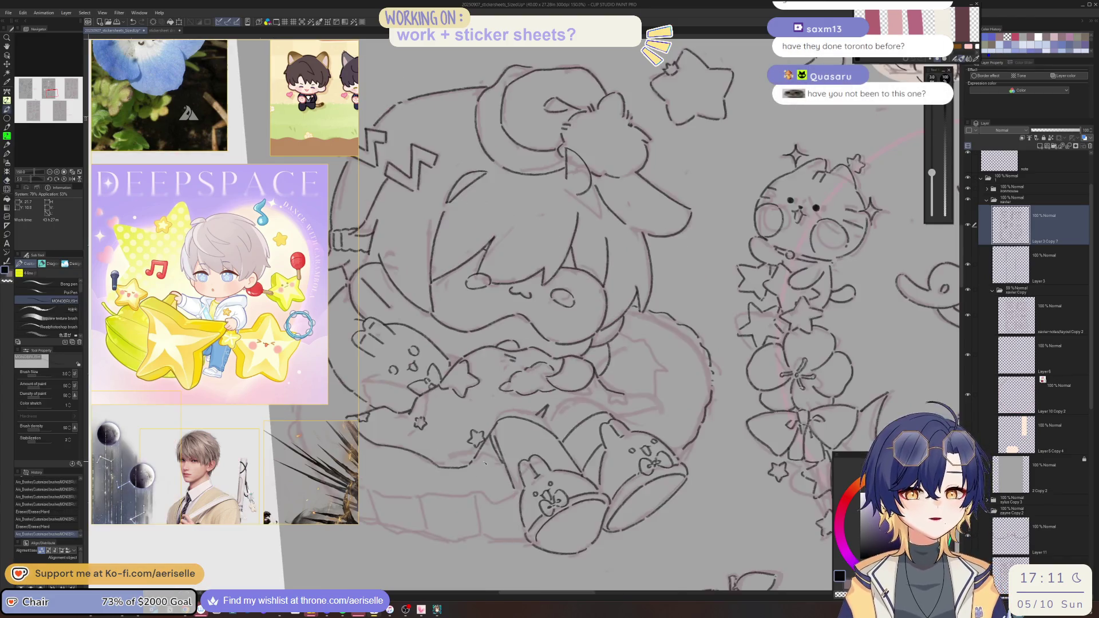
scroll(586, 471, up, 1)
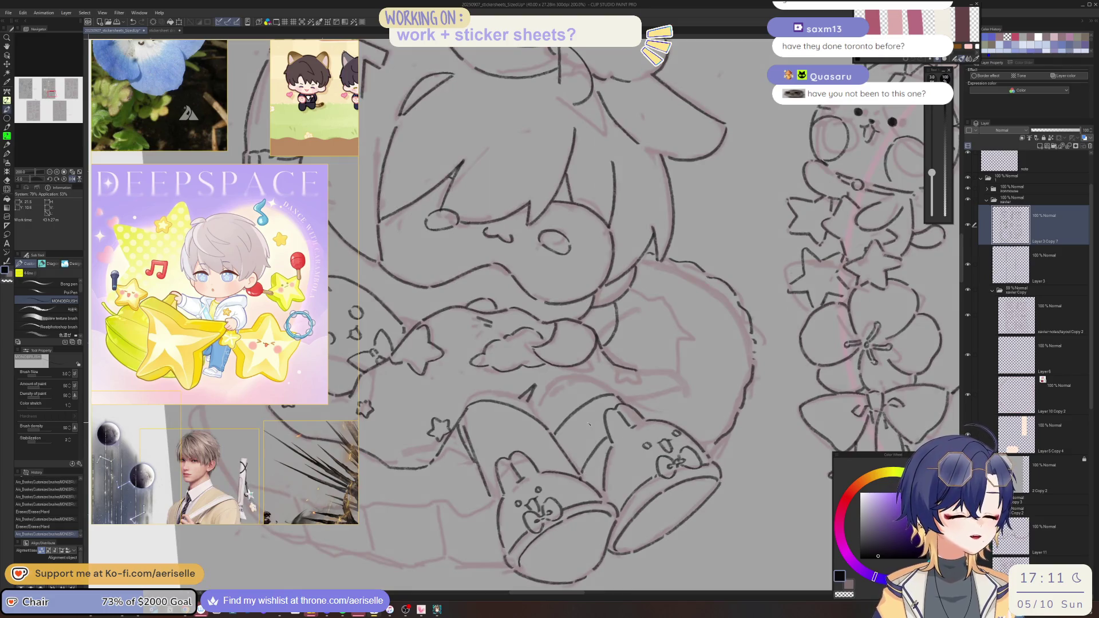
mouse_move(511, 480)
mouse_down()
mouse_move(575, 486)
mouse_move(522, 504)
mouse_move(540, 507)
mouse_up()
key(ctrl+minus)
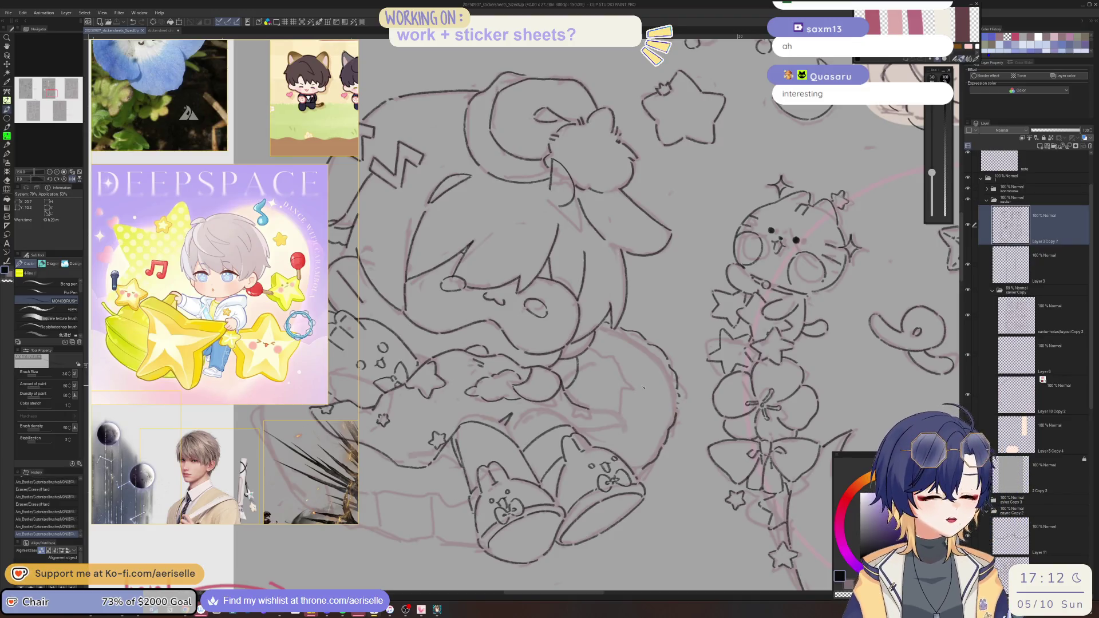
- Draw a longer line across the sleeping chibi sketch and add a short stroke beside it
scroll(524, 313, right, 5)
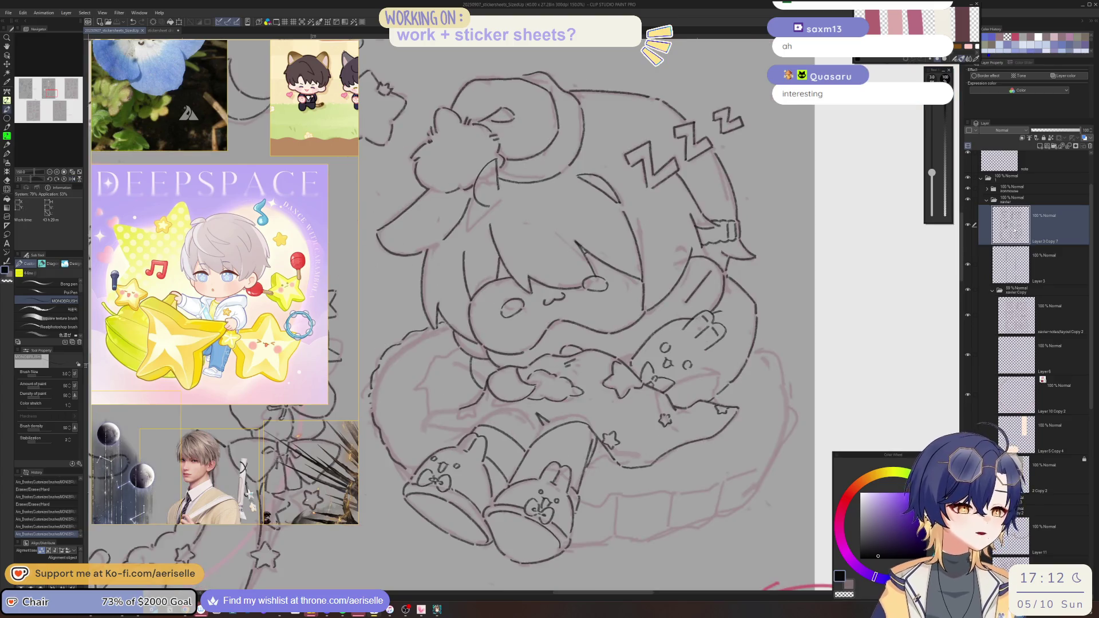
scroll(1094, 246, down, 3)
scroll(1056, 202, up, 3)
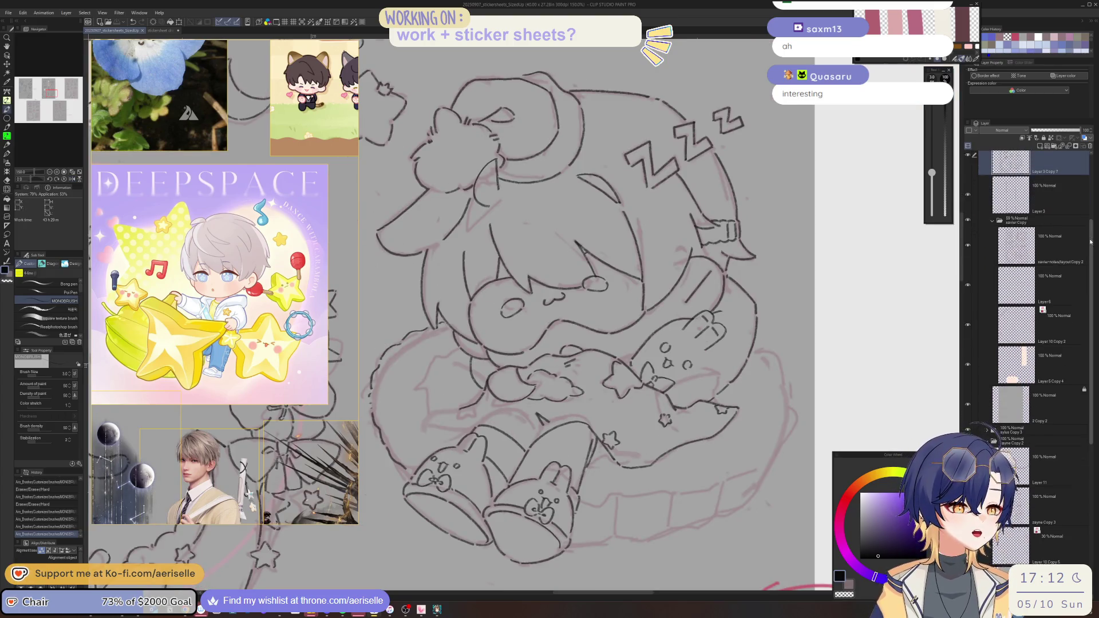
key(minus)
key(minus)
key(minus)
scroll(509, 389, up, 3)
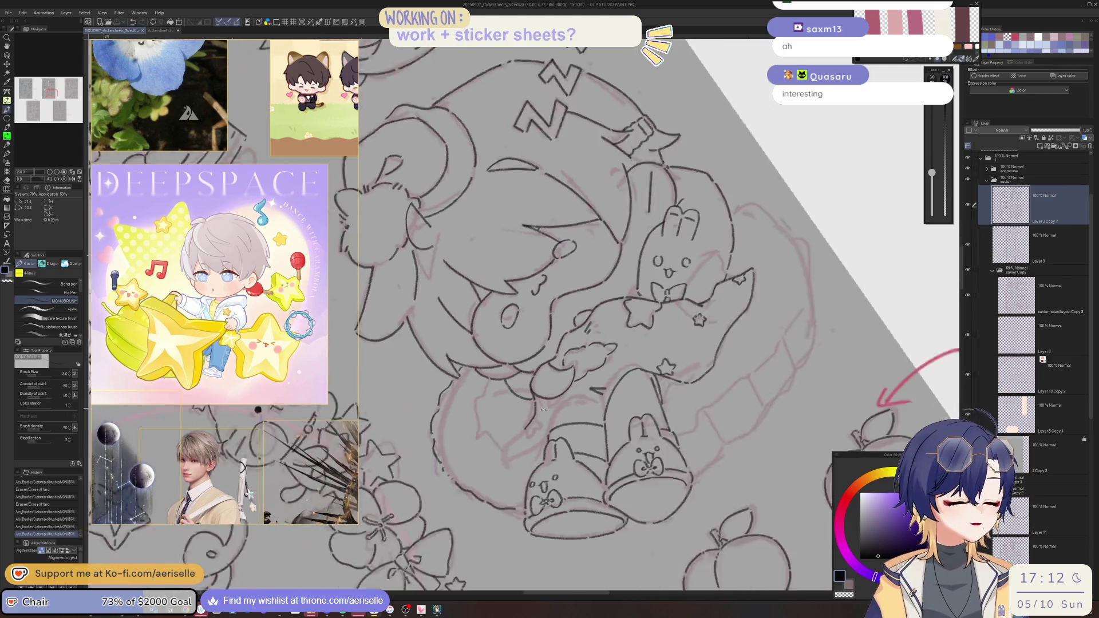
mouse_move(500, 387)
mouse_down()
mouse_move(486, 426)
mouse_move(491, 463)
mouse_move(572, 400)
mouse_move(687, 380)
mouse_move(674, 369)
mouse_move(658, 409)
mouse_move(676, 429)
mouse_move(705, 434)
mouse_up()
scroll(642, 427, down, 3)
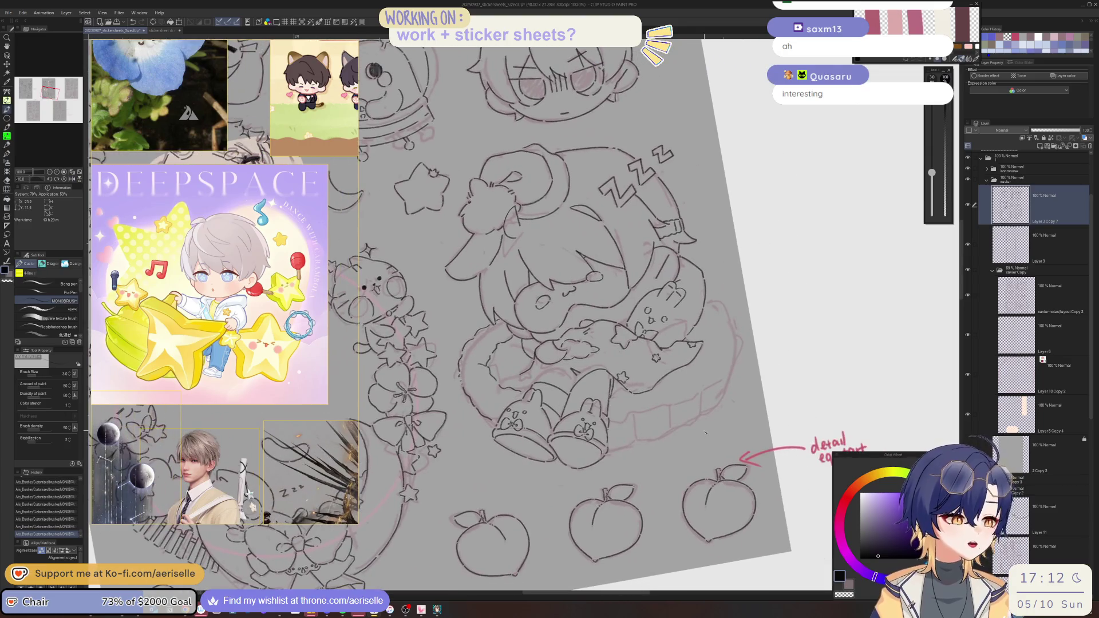
scroll(618, 418, up, 2)
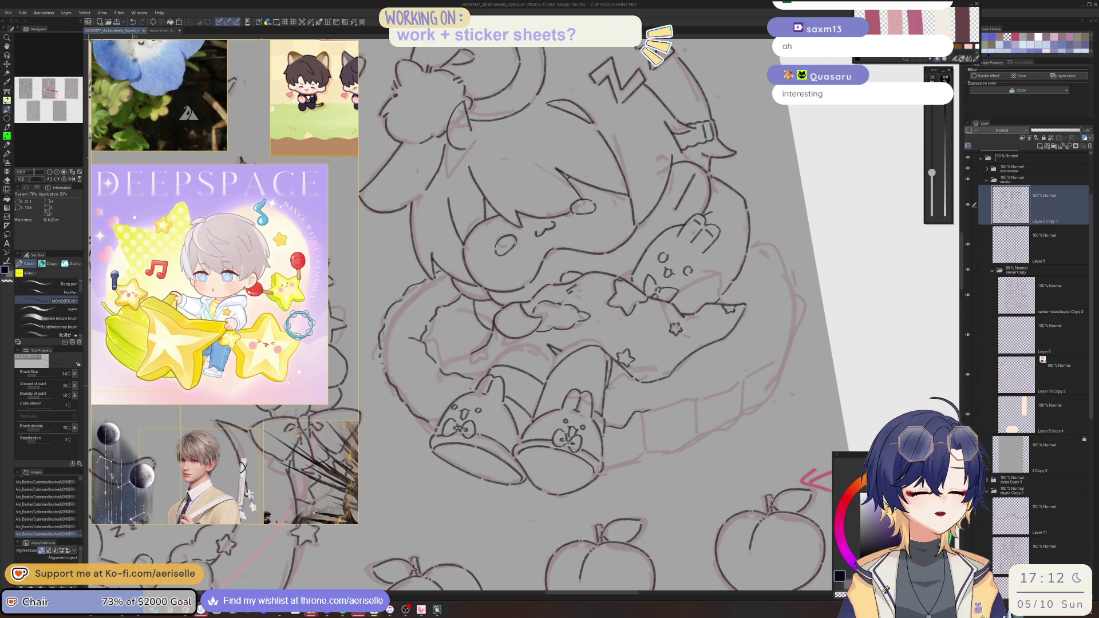
key(e)
scroll(472, 380, up, 1)
key(p)
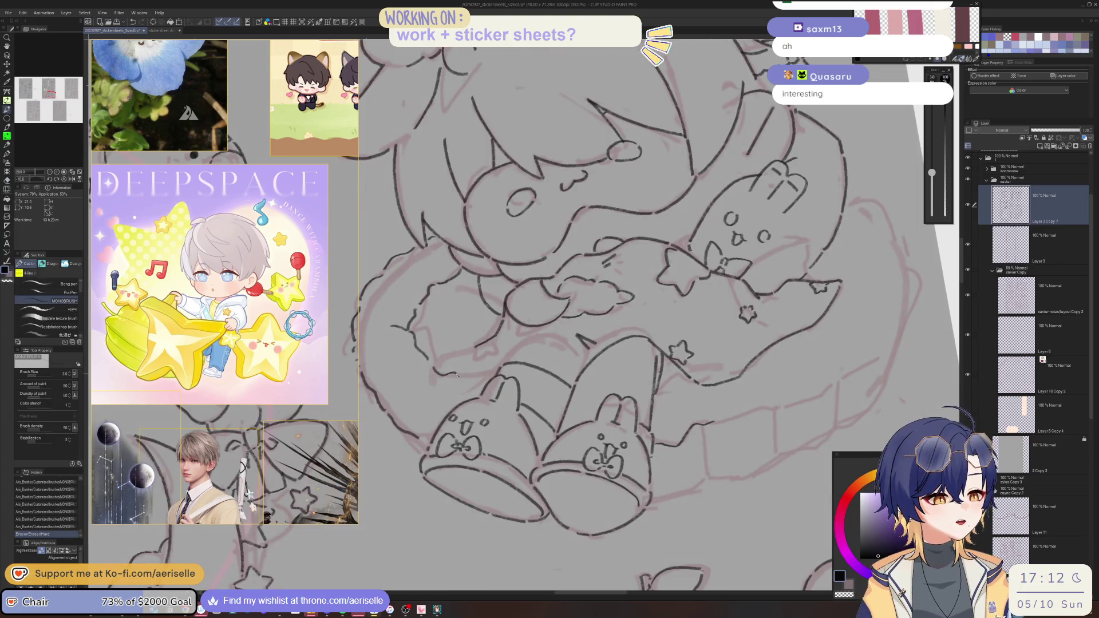
drag(474, 382, 485, 385)
- Erase a stray bit of line art, re-ink a short stroke and trim part of it
key(minus)
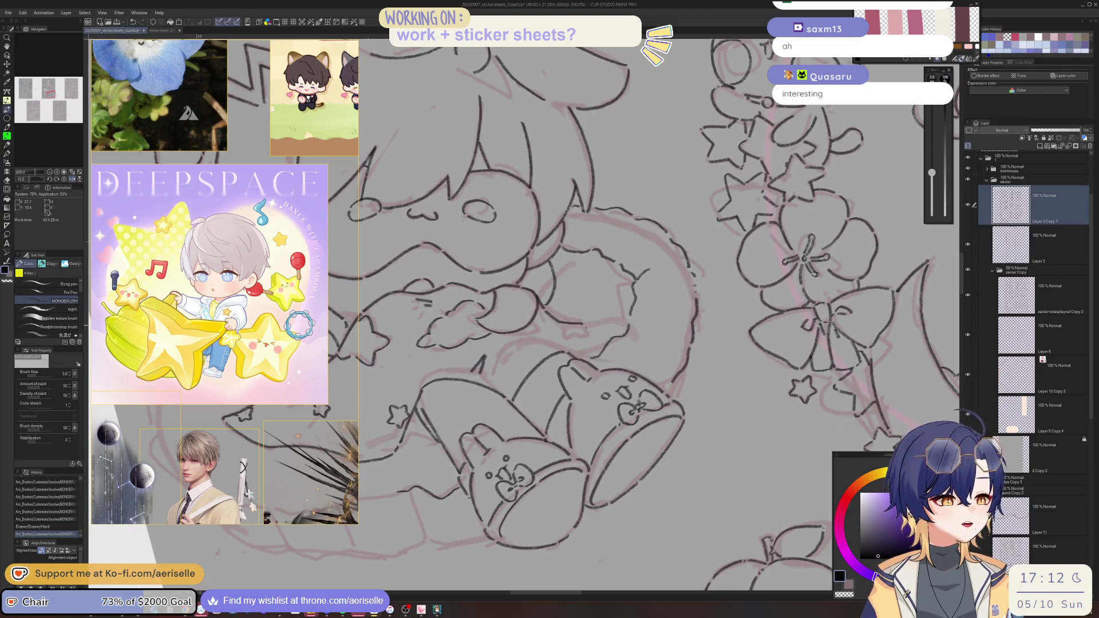
key(e)
drag(587, 324, 590, 321)
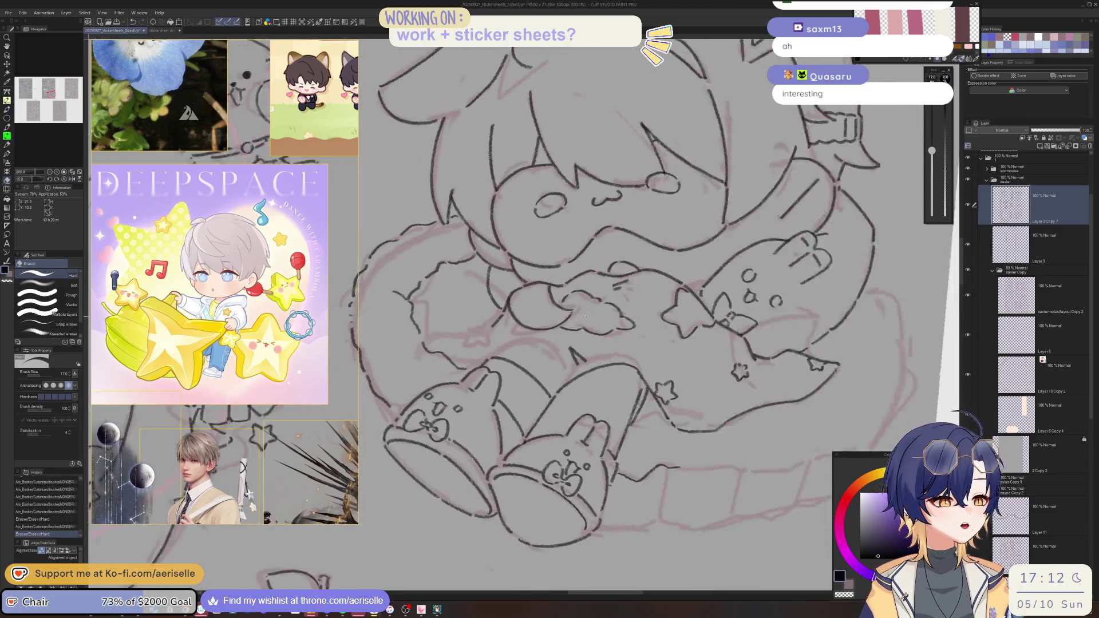
key(p)
drag(495, 355, 492, 382)
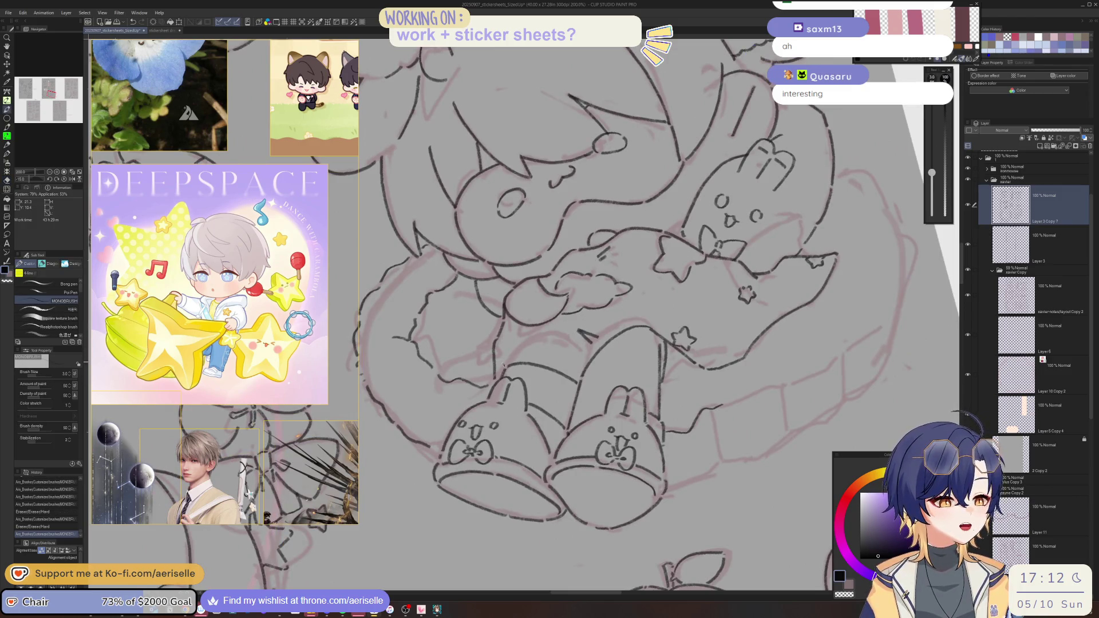
scroll(522, 338, down, 2)
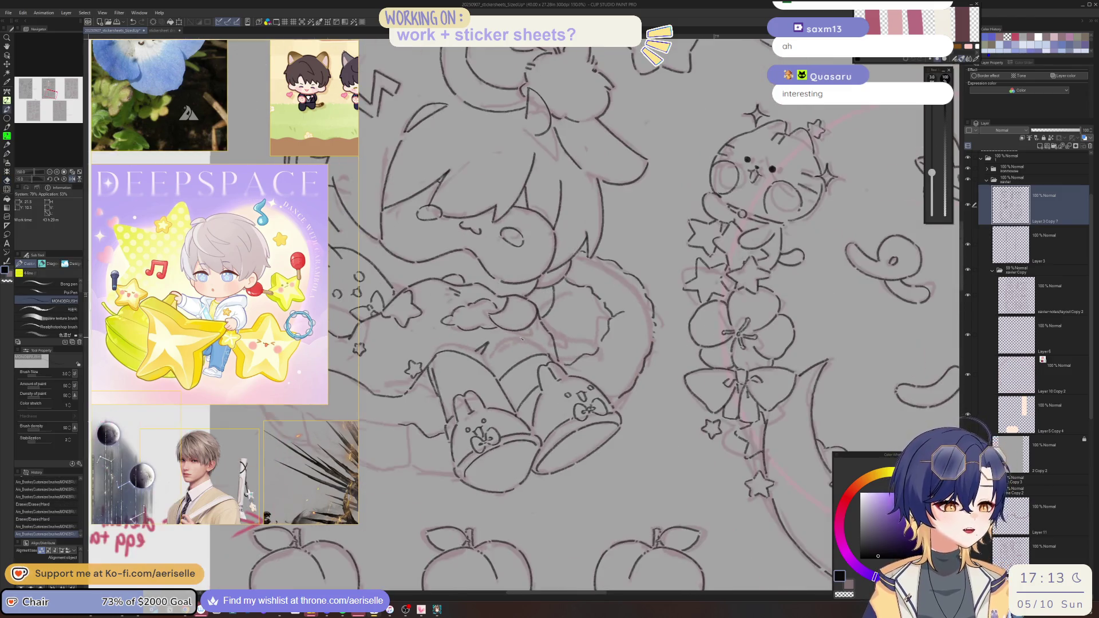
scroll(521, 337, right, 10)
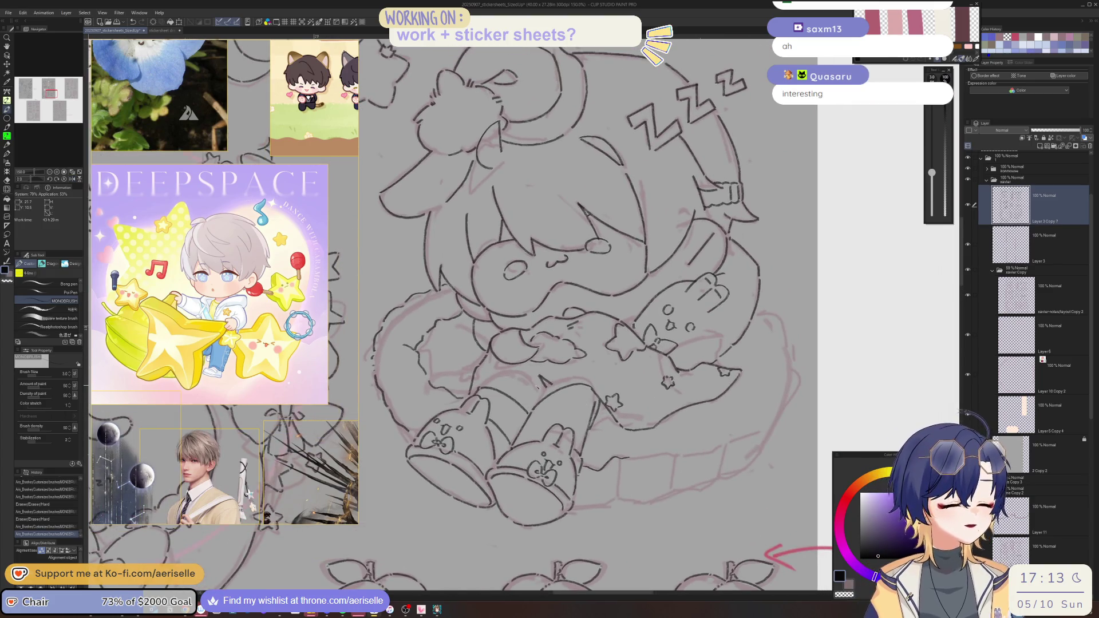
key(e)
drag(535, 387, 554, 382)
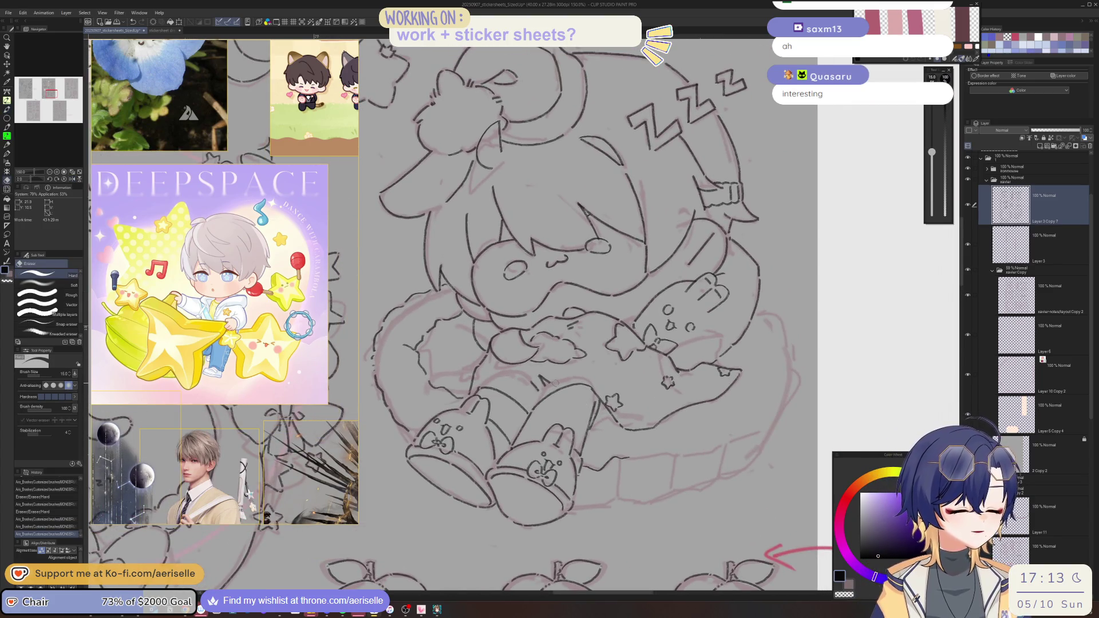
key(p)
scroll(554, 382, down, 5)
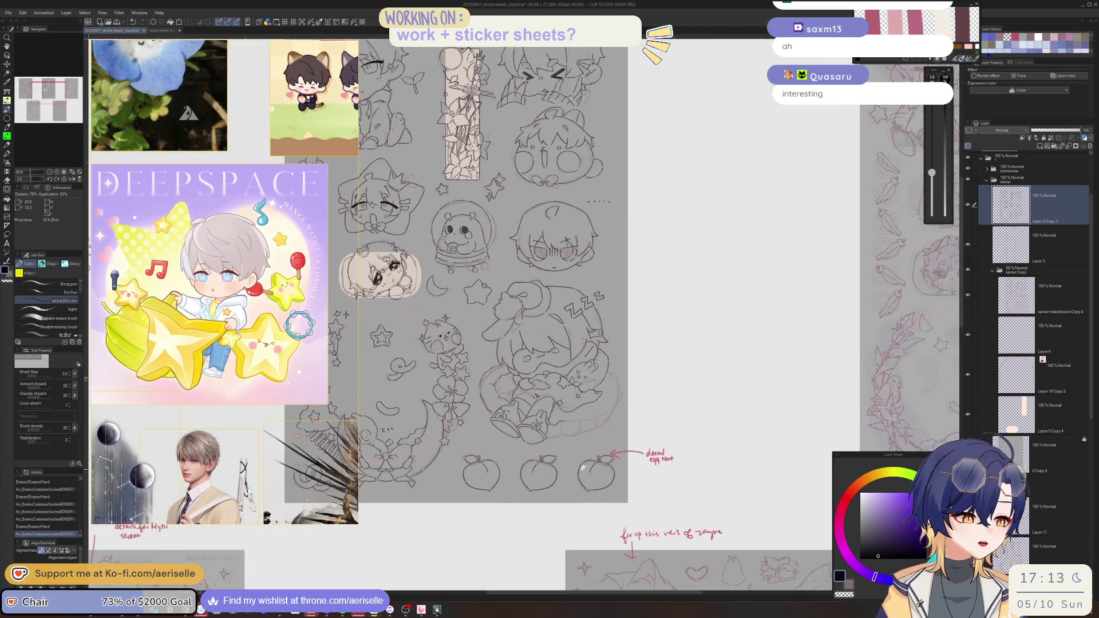
scroll(554, 383, up, 6)
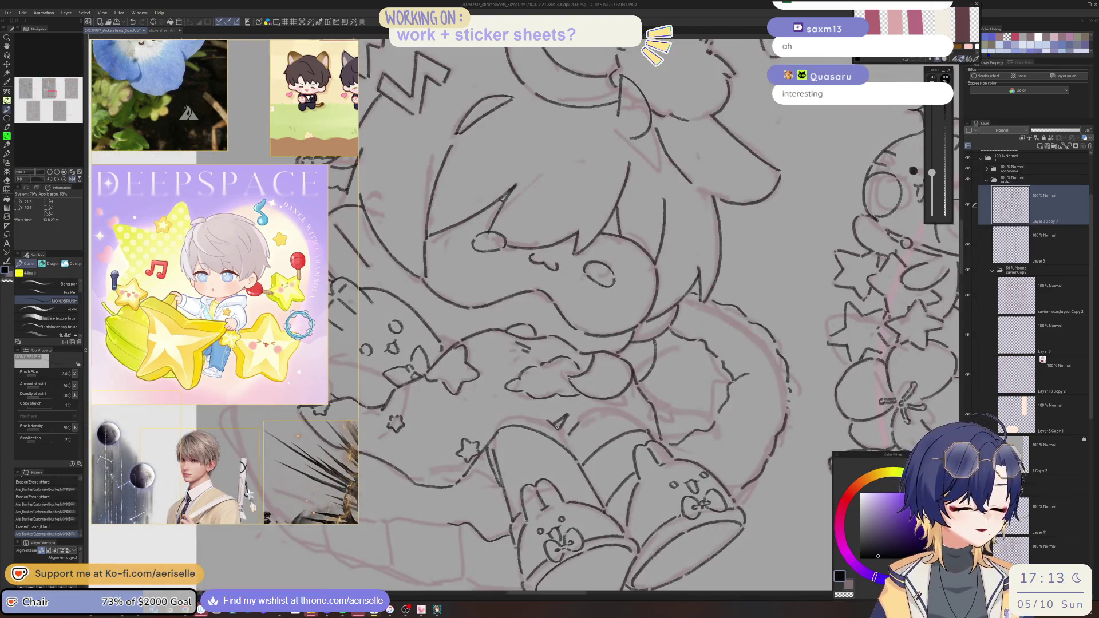
- Erase two small stray lines on the sleeping chibi and add a touch-up stroke
key(e)
drag(555, 421, 562, 416)
key(minus)
key(minus)
key(p)
scroll(530, 427, down, 4)
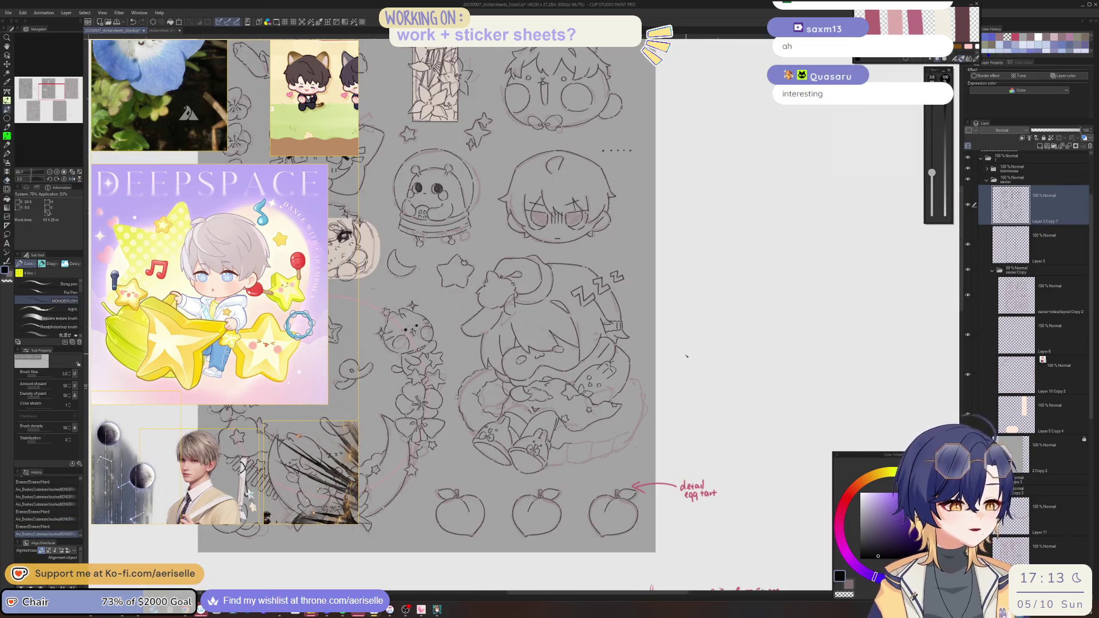
scroll(532, 408, up, 4)
key(e)
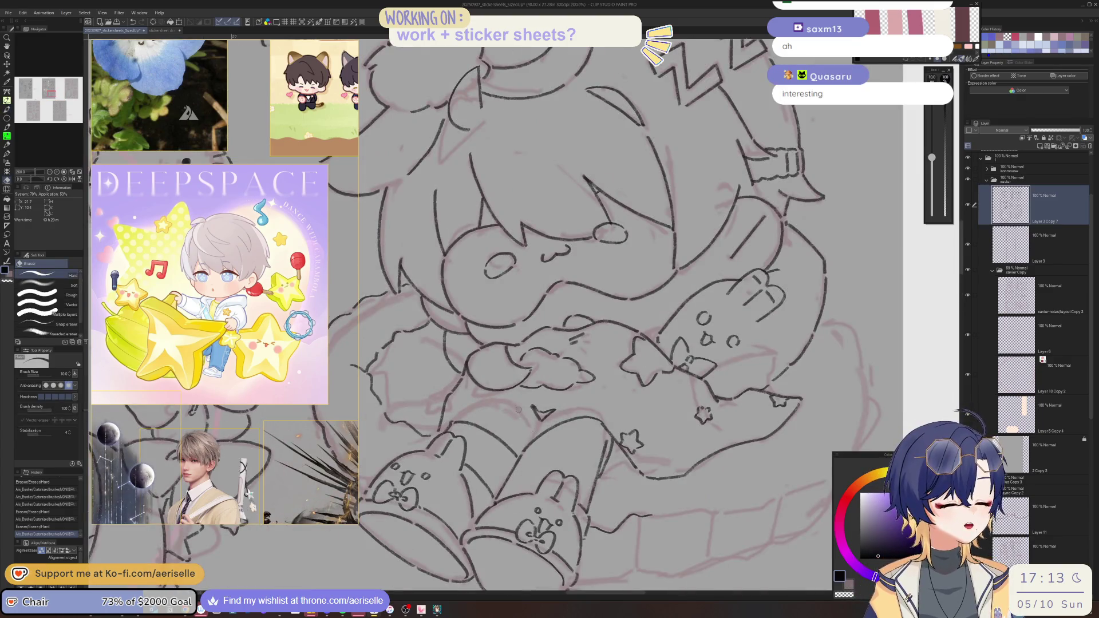
drag(531, 408, 538, 405)
key(p)
scroll(518, 409, down, 2)
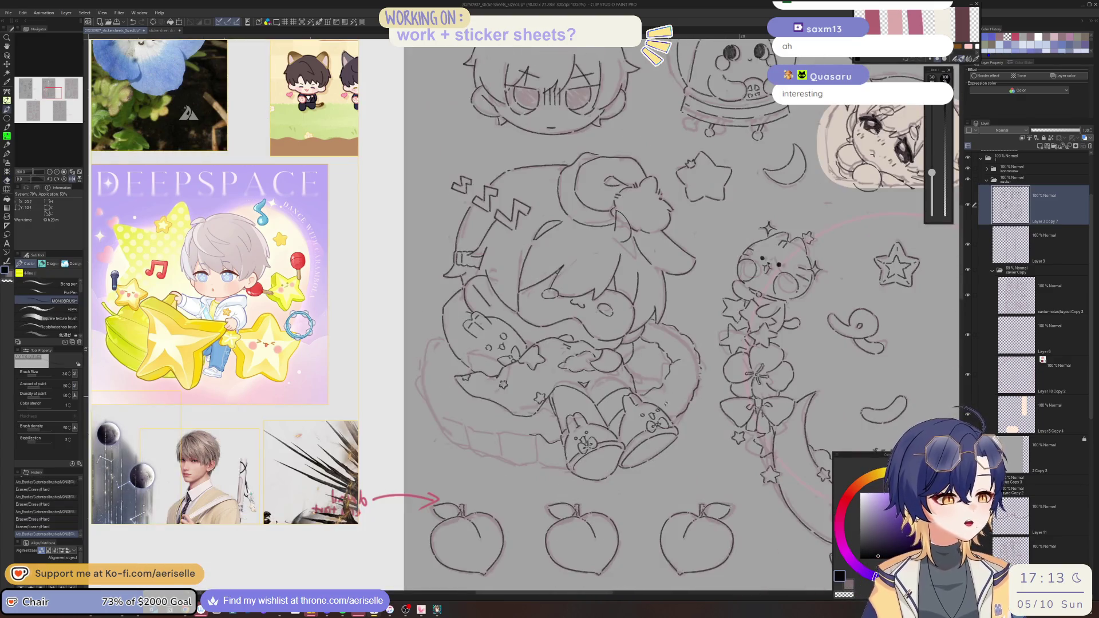
key(h)
key(minus)
scroll(616, 418, up, 4)
drag(590, 399, 567, 429)
scroll(787, 444, down, 4)
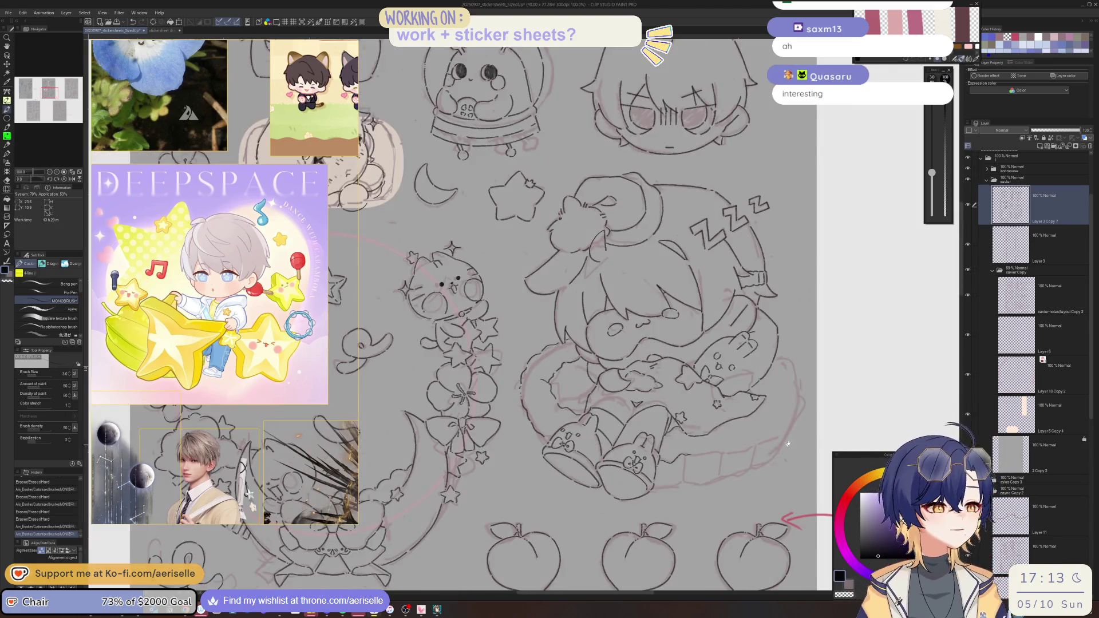
scroll(787, 445, right, 3)
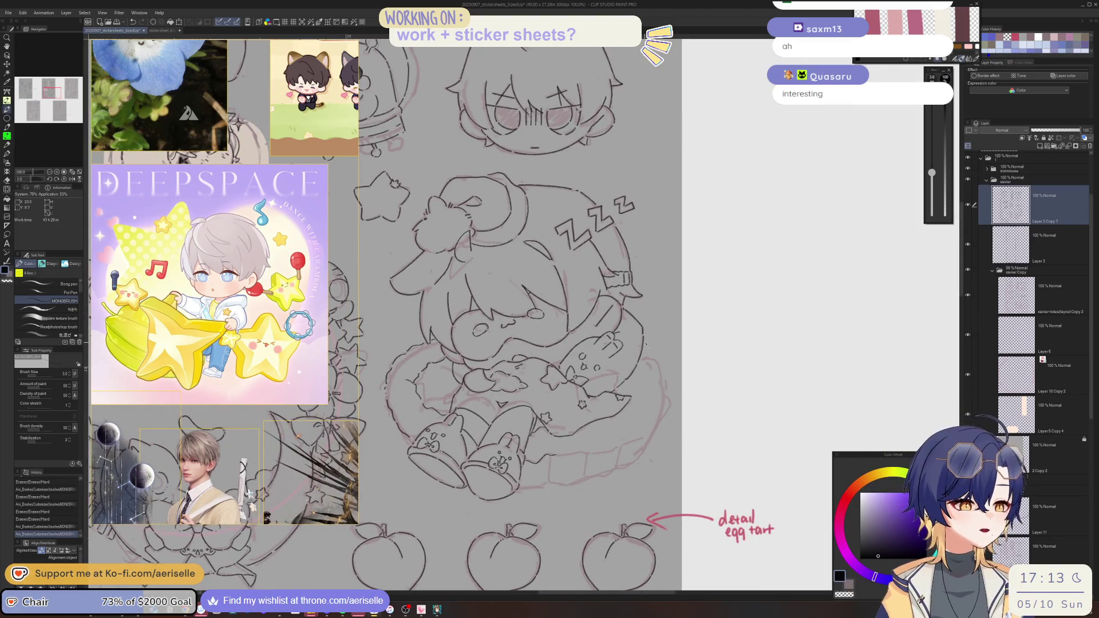
- Lasso-select a small section of the sleeping chibi's linework
key(m)
scroll(429, 340, up, 2)
drag(432, 341, 433, 340)
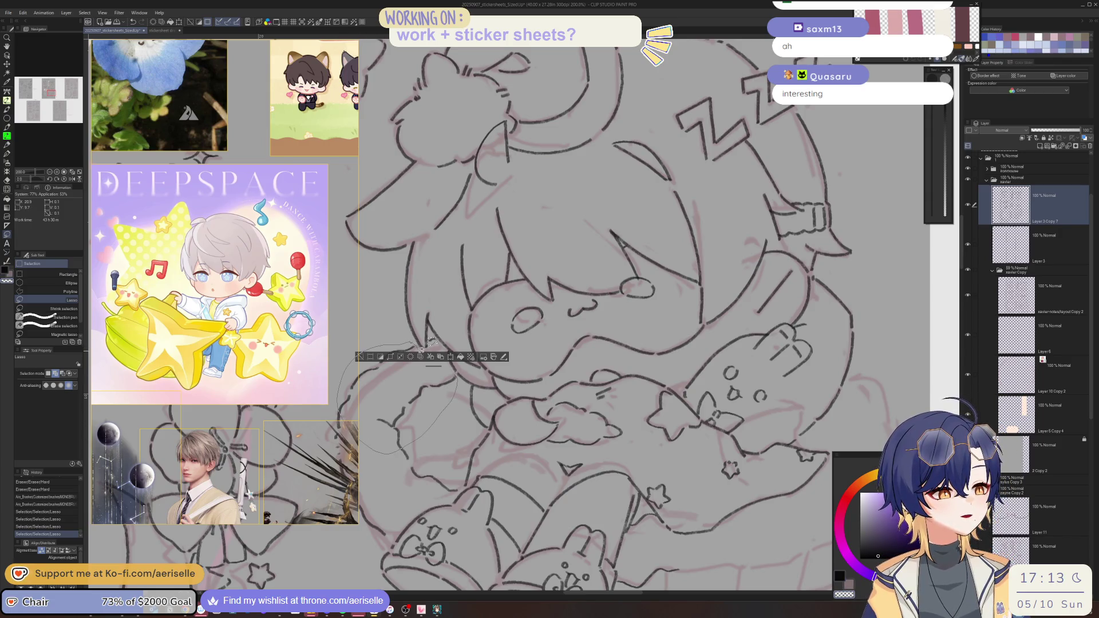
drag(432, 342, 432, 342)
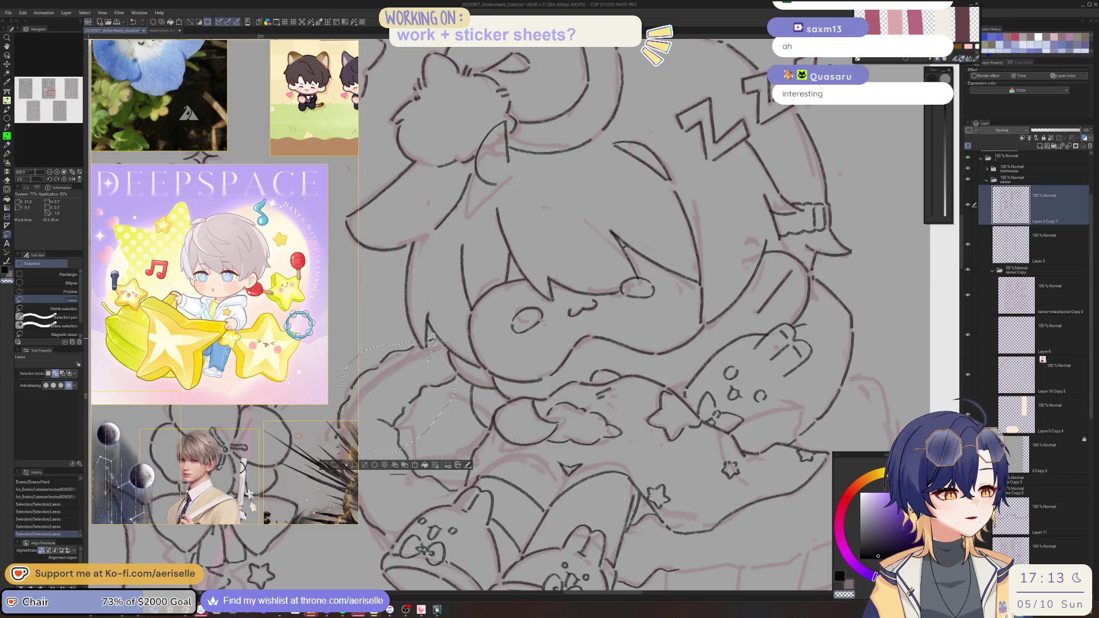
- Paste a horizontally reversed copy of the selected lines, shift it right, confirm and deselect
scroll(435, 339, down, 4)
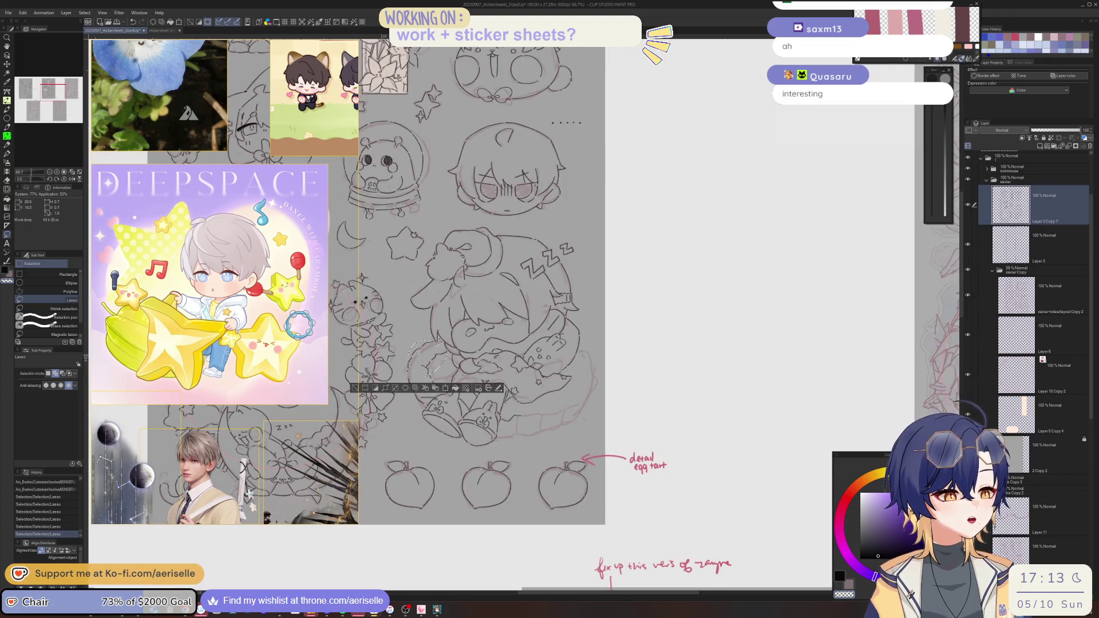
scroll(424, 369, up, 3)
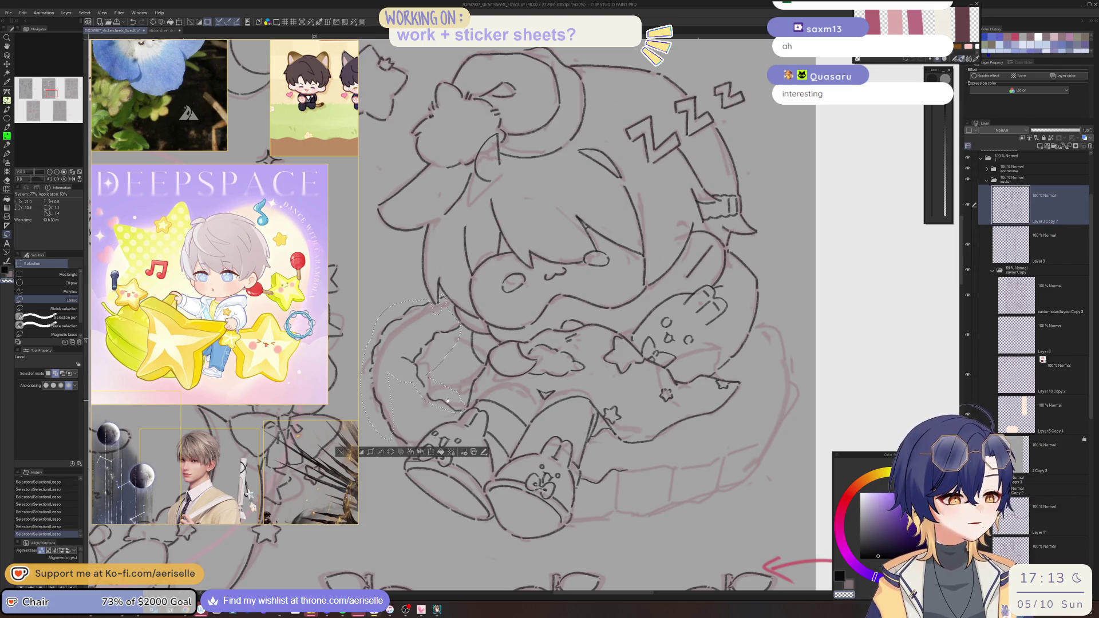
drag(465, 410, 487, 332)
scroll(788, 387, down, 5)
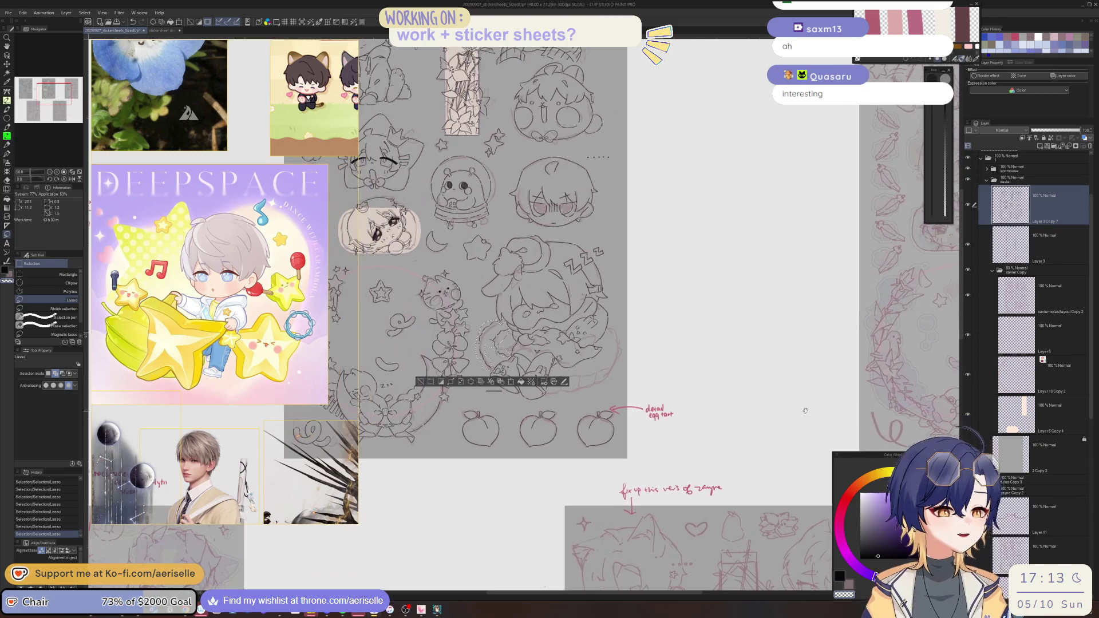
key(ctrl+v)
click(532, 382)
drag(503, 362, 621, 367)
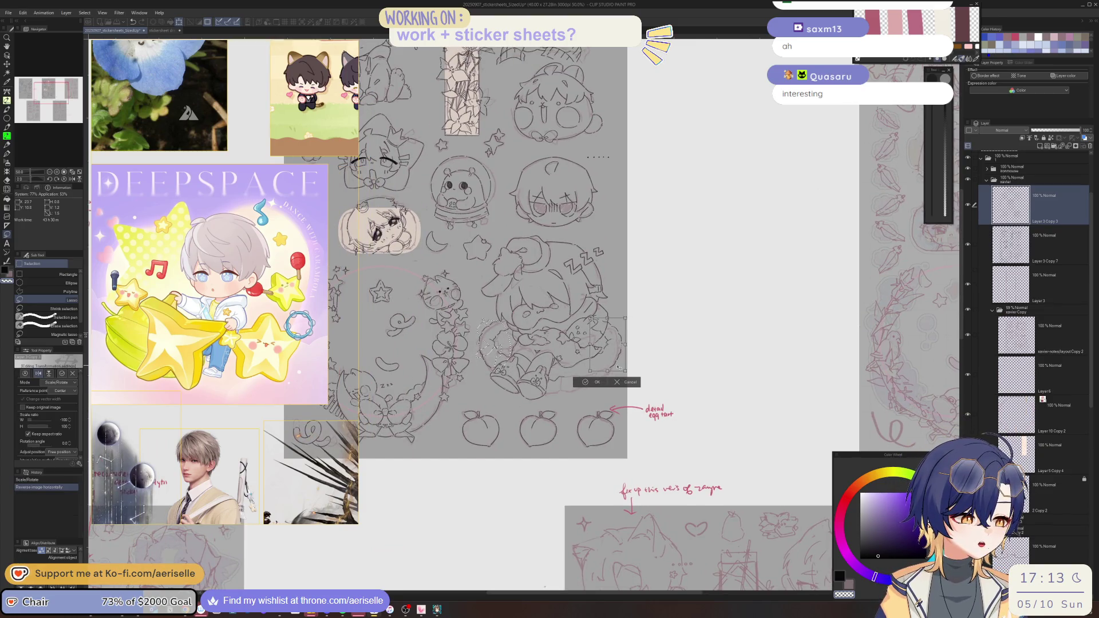
click(598, 381)
key(ctrl+d)
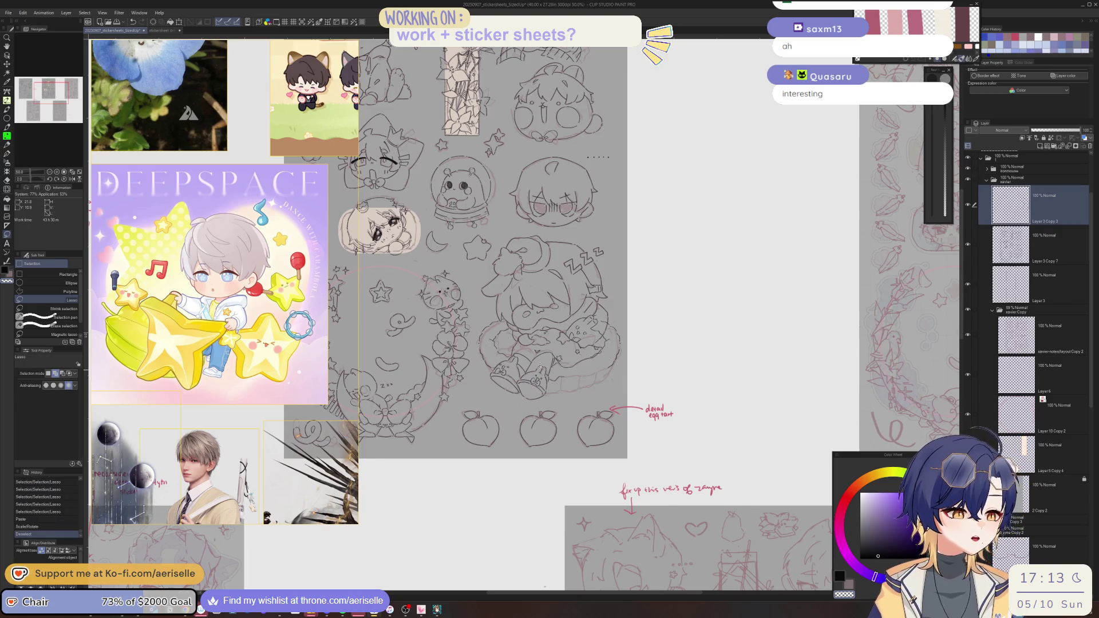
scroll(601, 318, up, 5)
key(e)
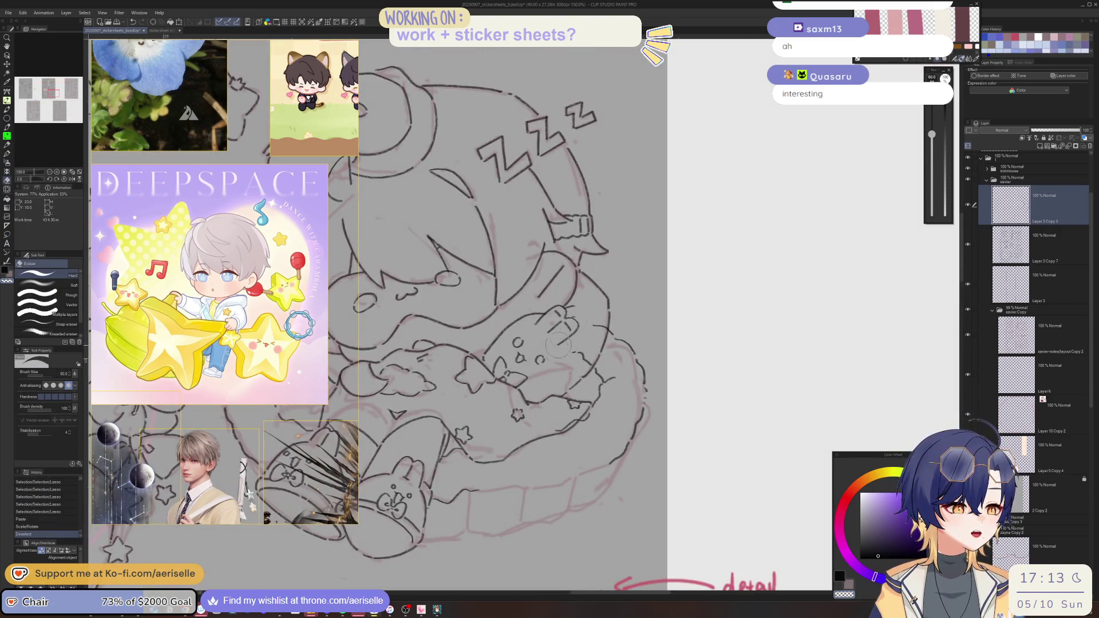
- Erase the overlapping lines with a larger eraser and merge the pasted layer down
click(593, 318)
key(bracketright)
key(bracketright)
key(bracketright)
click(605, 327)
drag(779, 366, 817, 356)
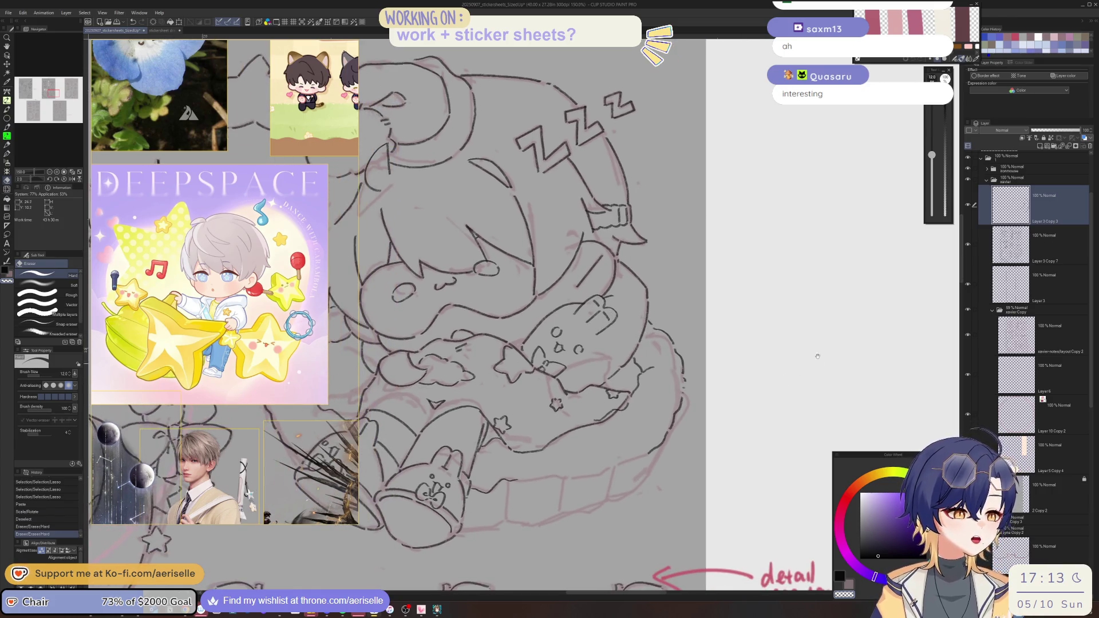
key(ctrl+e)
- Redraw a continuous curve around the bunny plush with the MONOBRUSH pen
mouse_move(537, 459)
mouse_down()
mouse_move(474, 332)
mouse_move(458, 341)
mouse_up()
key(b)
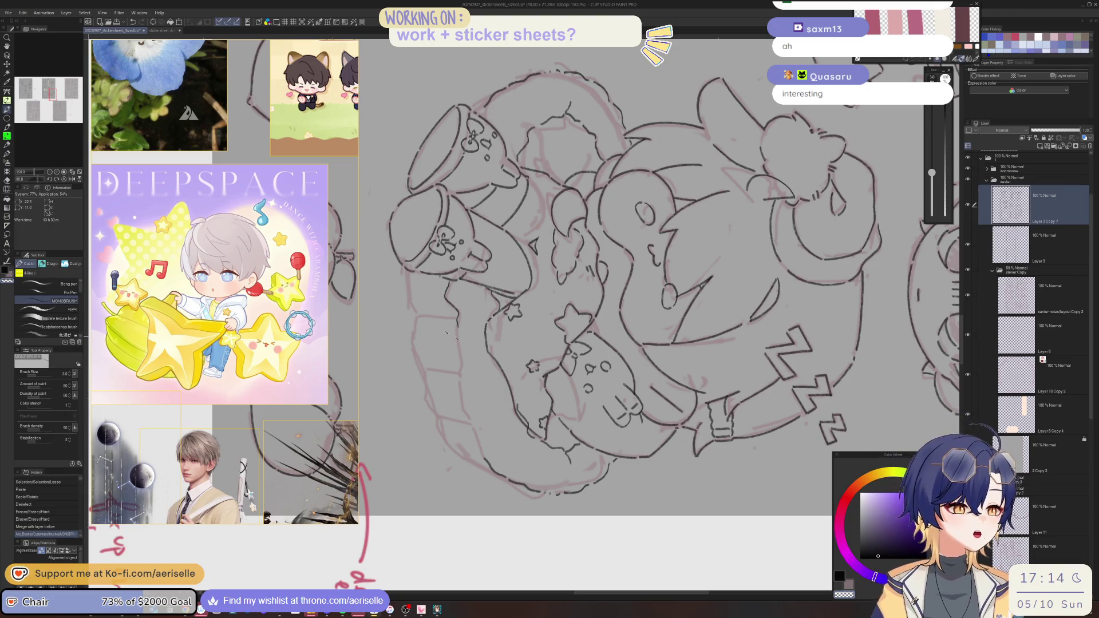
scroll(456, 333, up, 3)
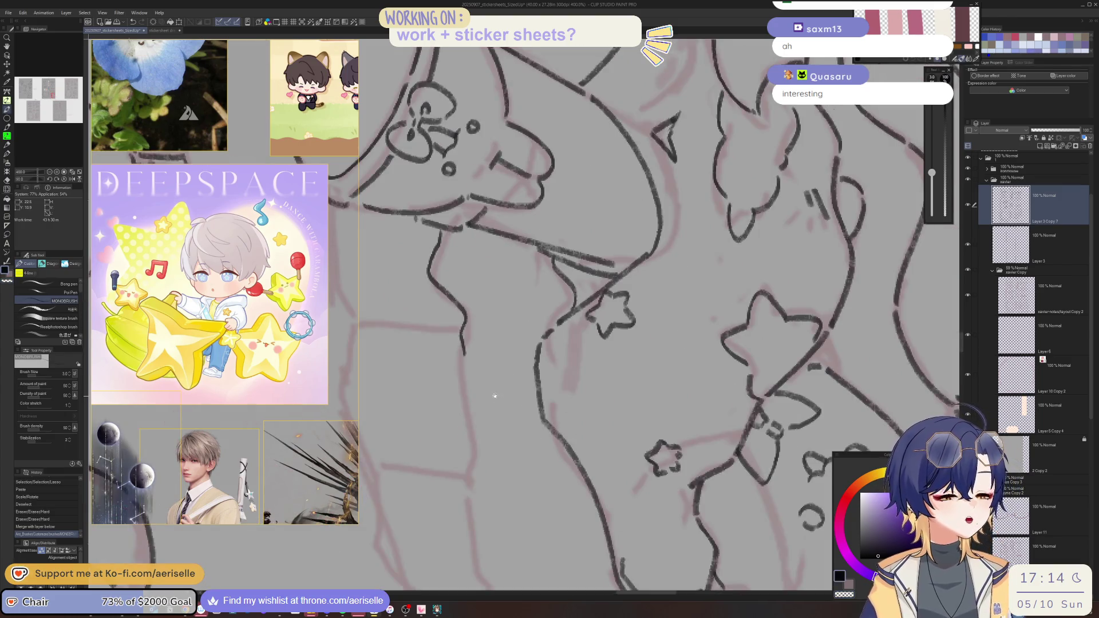
drag(456, 308, 467, 393)
mouse_move(467, 393)
mouse_down()
mouse_move(458, 294)
mouse_move(466, 423)
mouse_move(508, 518)
mouse_up()
scroll(505, 504, down, 5)
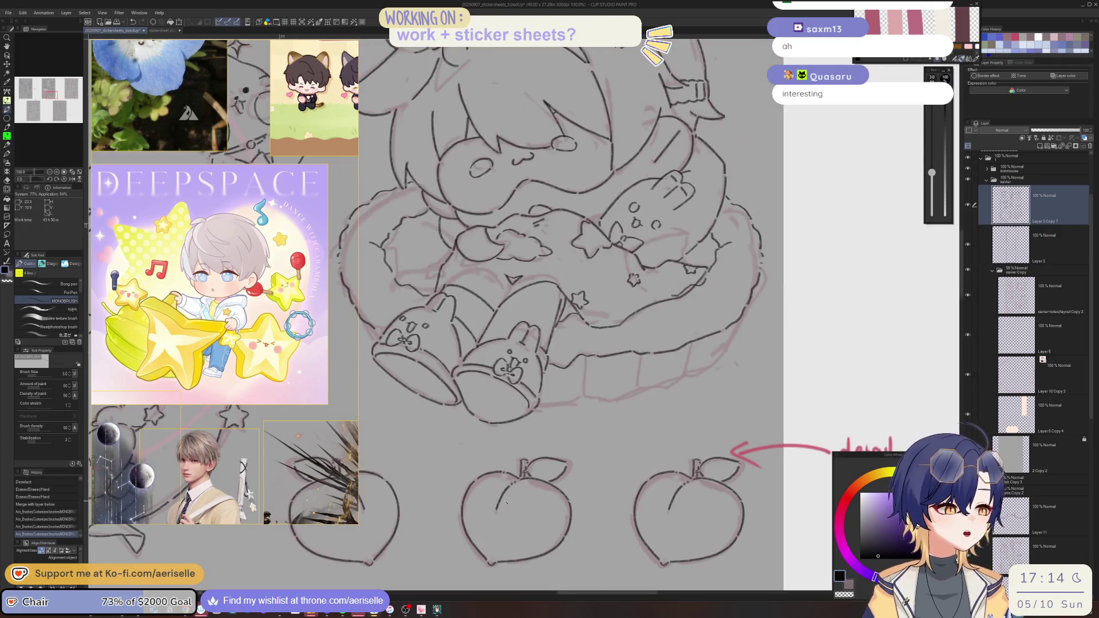
scroll(668, 376, up, 5)
- Lasso a stroke end, shift and rotate it slightly into place, then deselect
key(m)
mouse_move(644, 344)
mouse_down()
mouse_move(730, 381)
mouse_move(649, 430)
mouse_up()
key(ctrl+z)
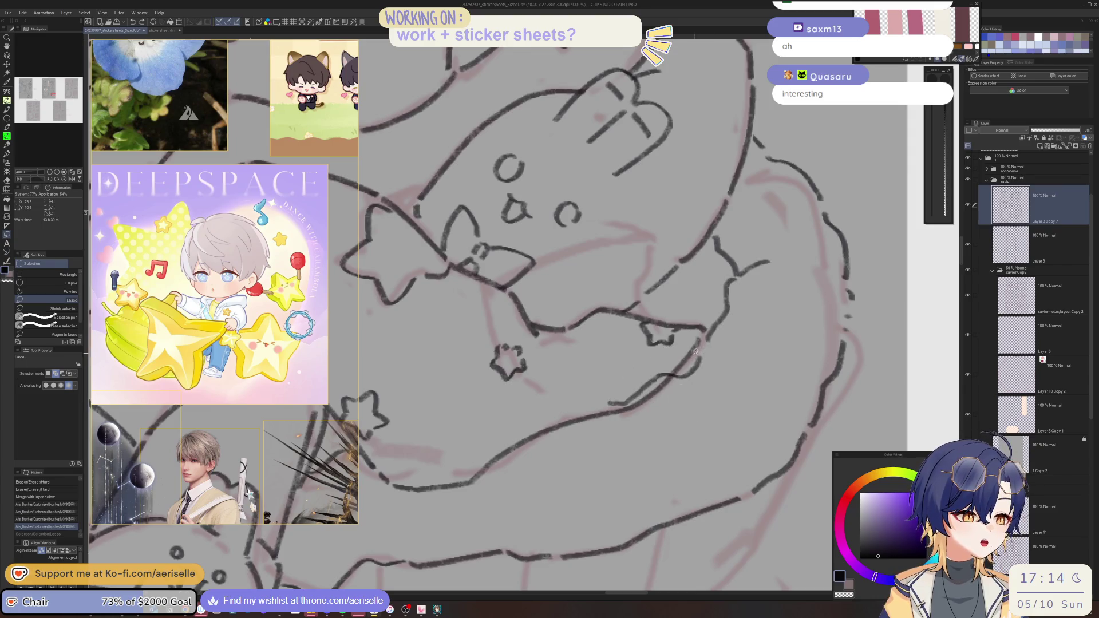
drag(677, 374, 652, 366)
key(k)
mouse_move(683, 419)
mouse_down()
mouse_move(669, 446)
mouse_move(695, 412)
mouse_move(685, 401)
mouse_up()
click(668, 446)
click(625, 442)
key(ctrl+d)
- Erase the overlapping line ends and leftover bits around the rotated curve
key(e)
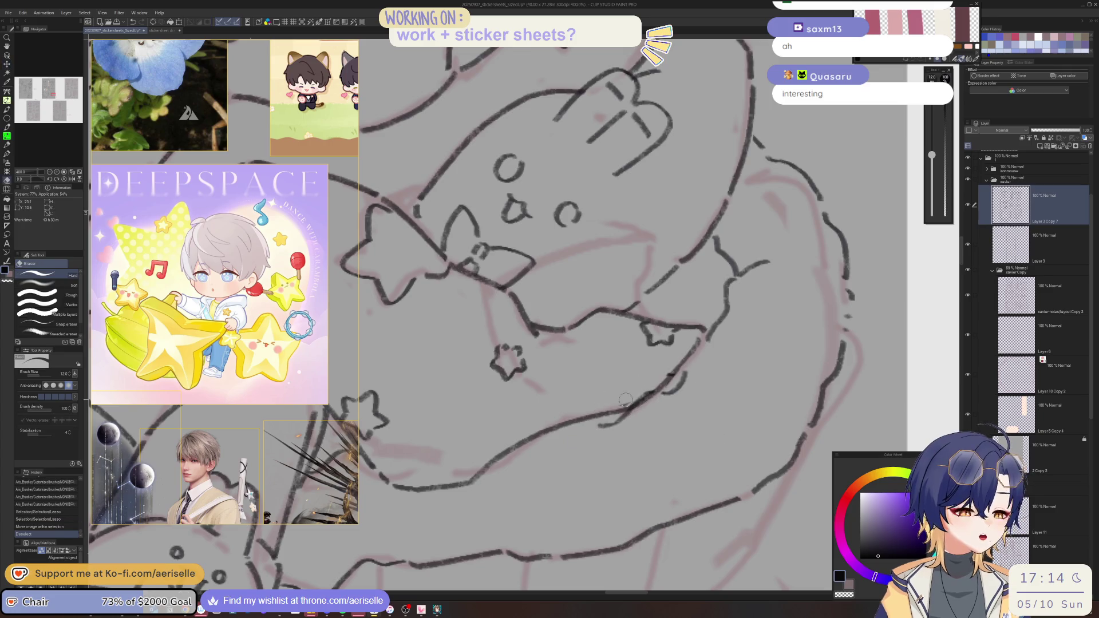
mouse_move(664, 361)
mouse_down()
mouse_move(679, 376)
mouse_move(670, 390)
mouse_up()
key(p)
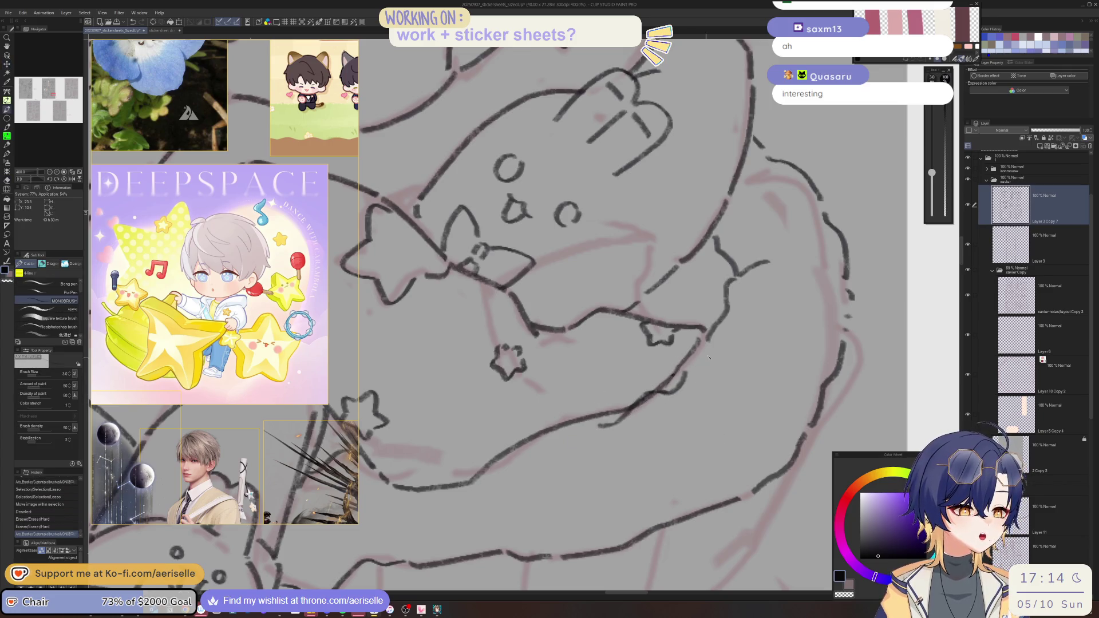
key(e)
mouse_move(705, 346)
mouse_down()
mouse_move(684, 366)
mouse_move(691, 358)
mouse_move(689, 390)
mouse_move(644, 395)
mouse_up()
key(ctrl+alt+0)
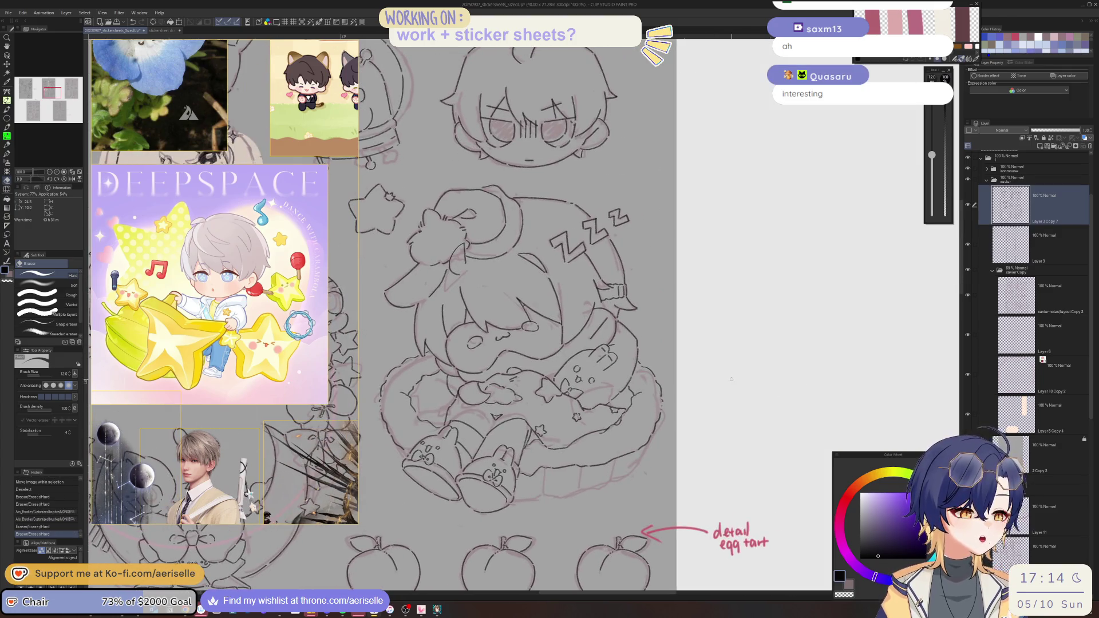
- Add short touch-up strokes and ink along the bunny's ear
scroll(592, 440, up, 3)
key(p)
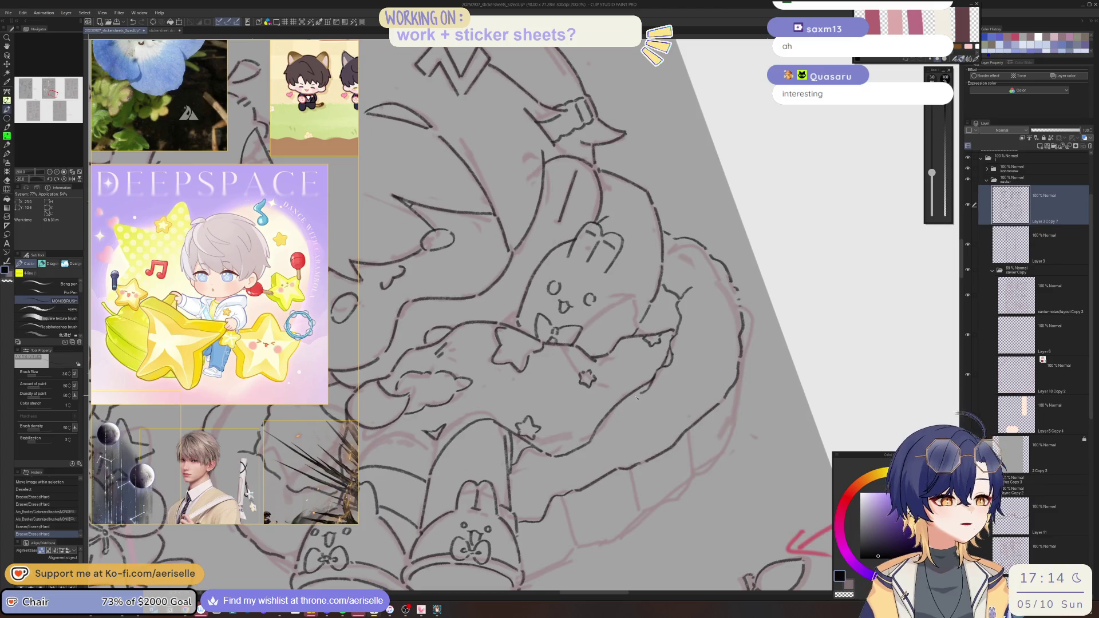
drag(637, 396, 604, 425)
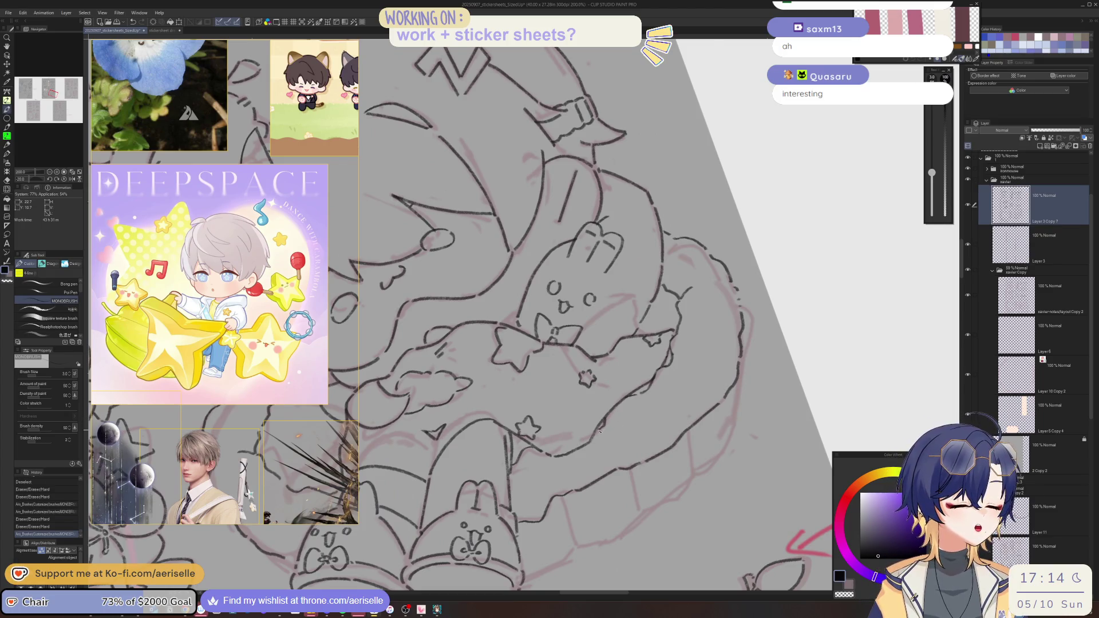
key(ctrl+alt+0)
scroll(665, 496, up, 2)
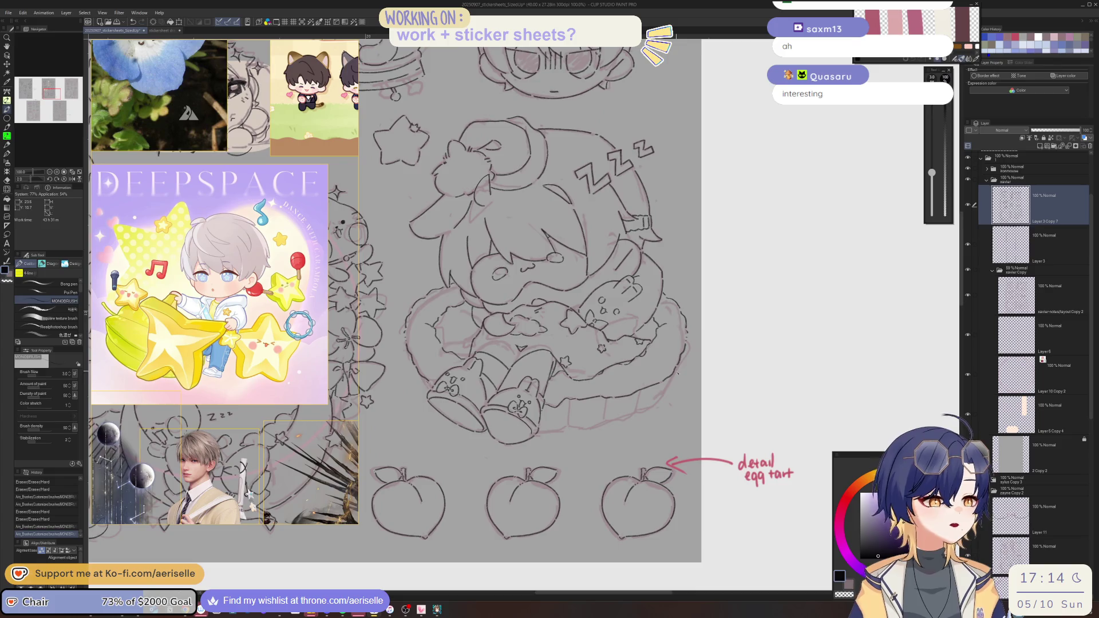
drag(429, 375, 426, 394)
scroll(807, 405, up, 1)
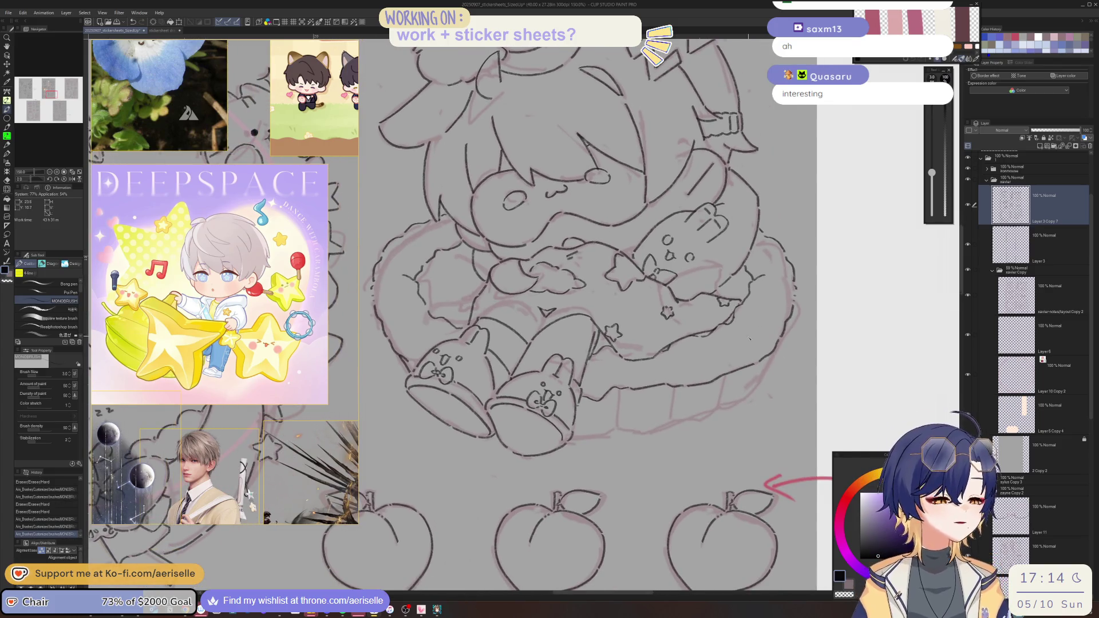
- Redraw the tart basket's outline toward the lower left, replacing the previous stroke
key(ctrl+z)
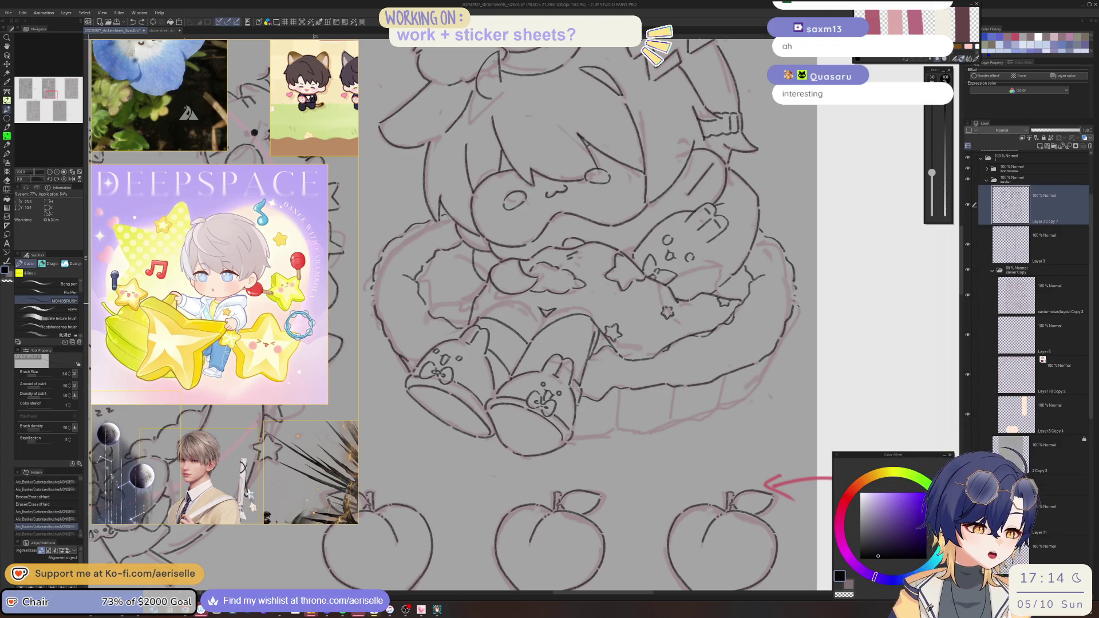
mouse_move(799, 318)
mouse_down()
mouse_move(762, 382)
mouse_move(768, 363)
mouse_up()
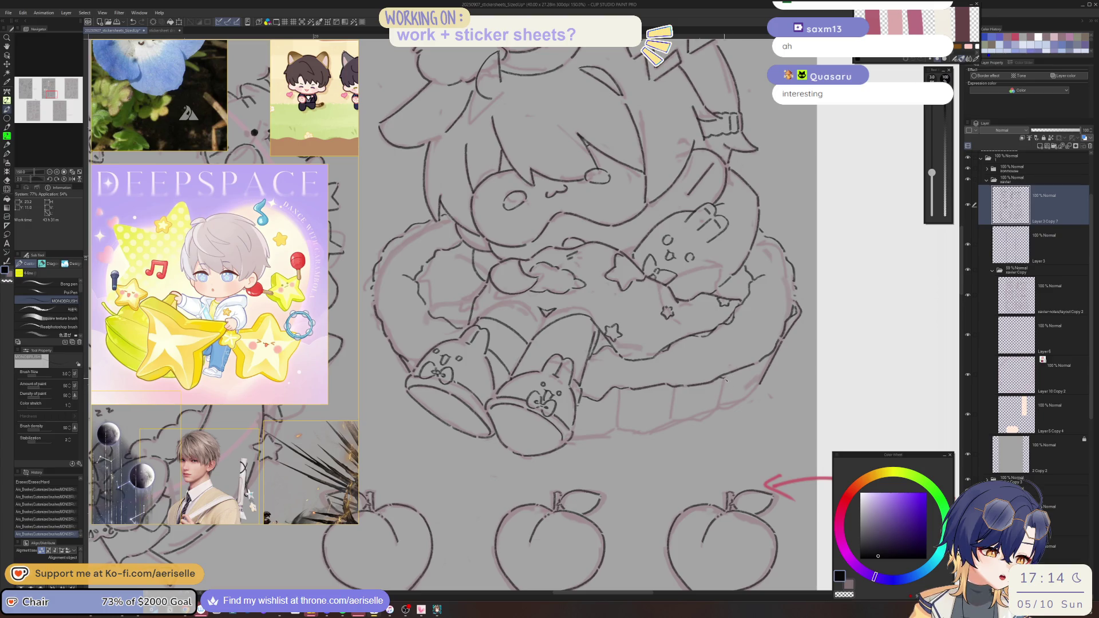
drag(723, 379, 743, 371)
key(ctrl+z)
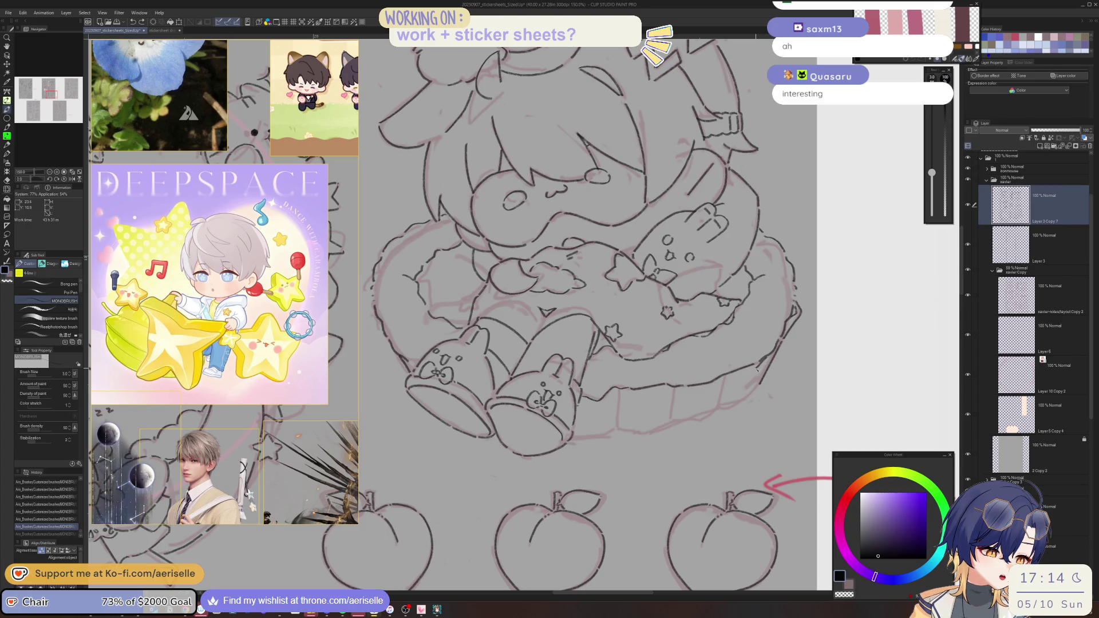
key(ctrl+y)
- Rotate the canvas through several angles, reset it upright and zoom out to review the sheet
key(minus)
key(minus)
key(minus)
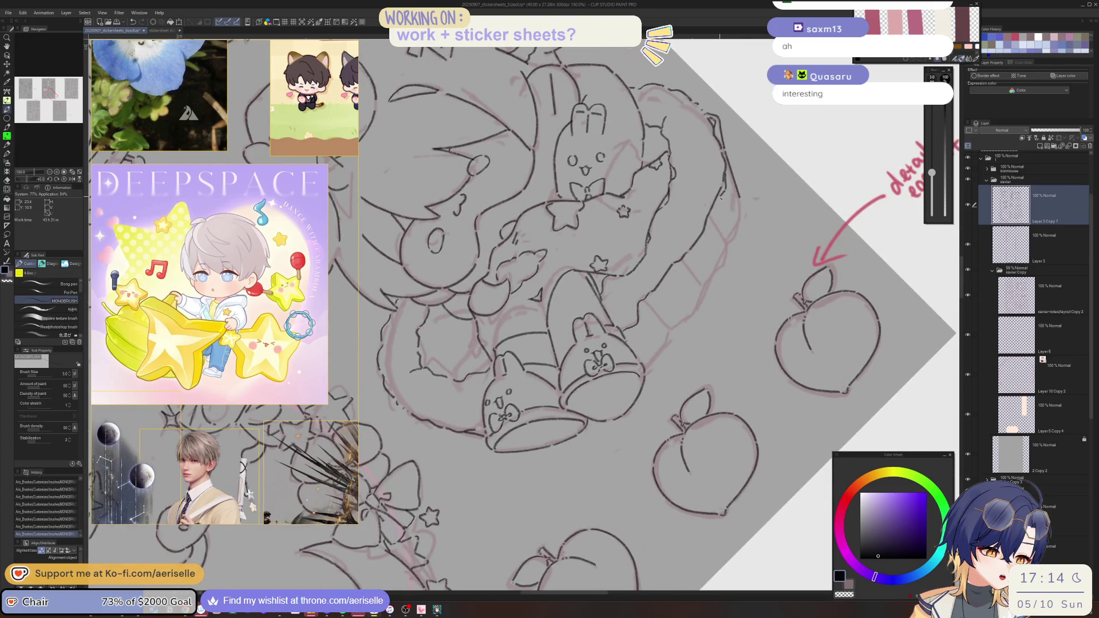
key(asciicircum)
key(asciicircum)
key(asciicircum)
key(asciicircum)
key(asciicircum)
key(asciicircum)
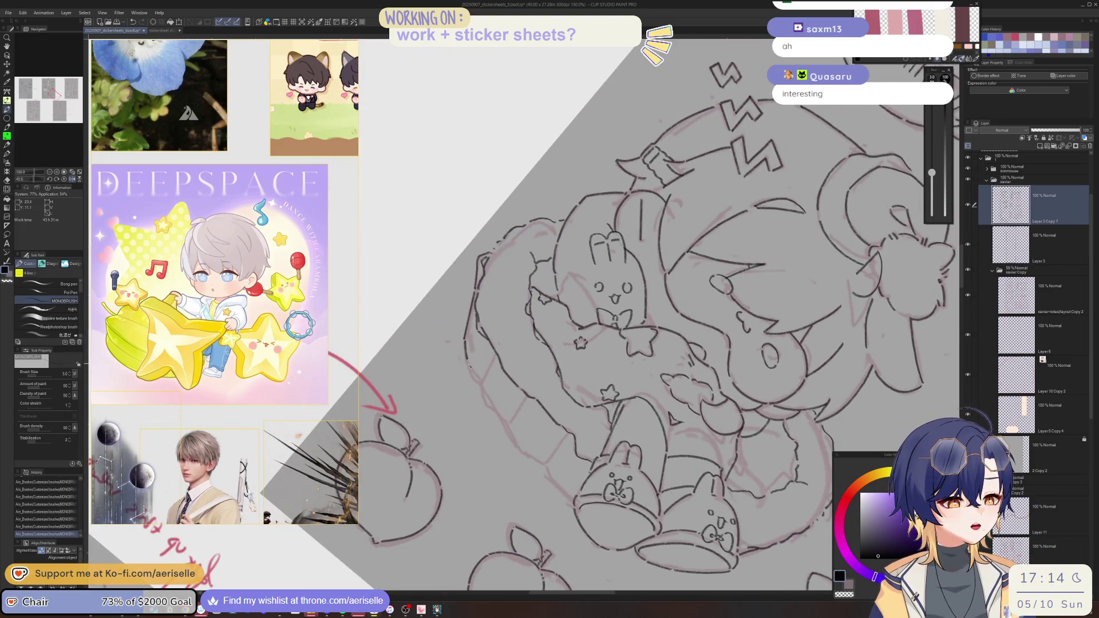
key(minus)
key(minus)
key(minus)
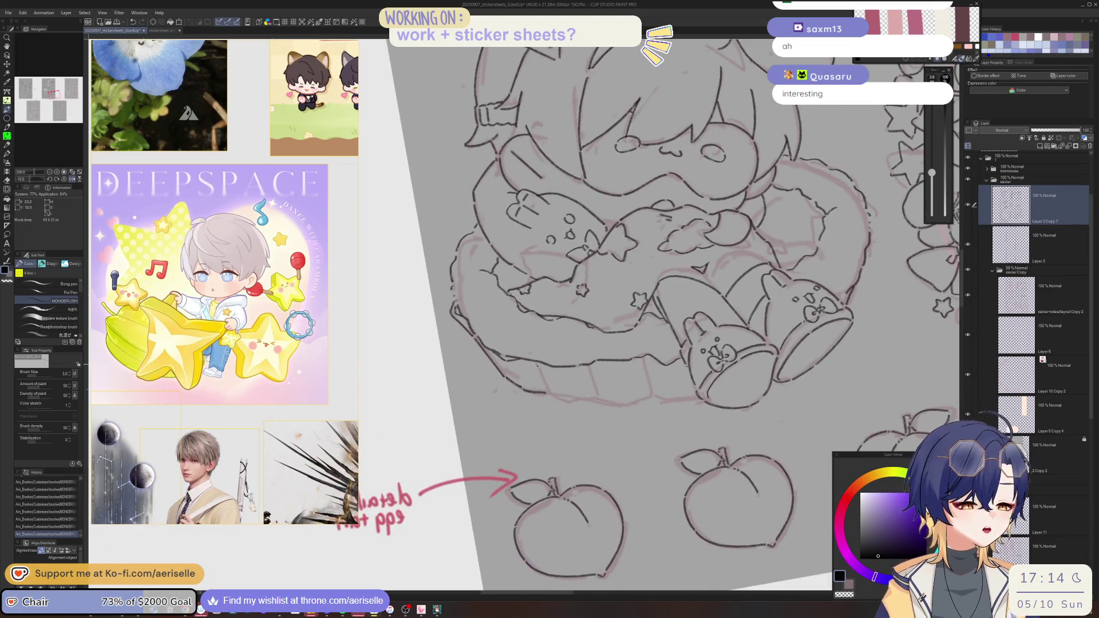
key(minus)
key(asciicircum)
key(asciicircum)
key(asciicircum)
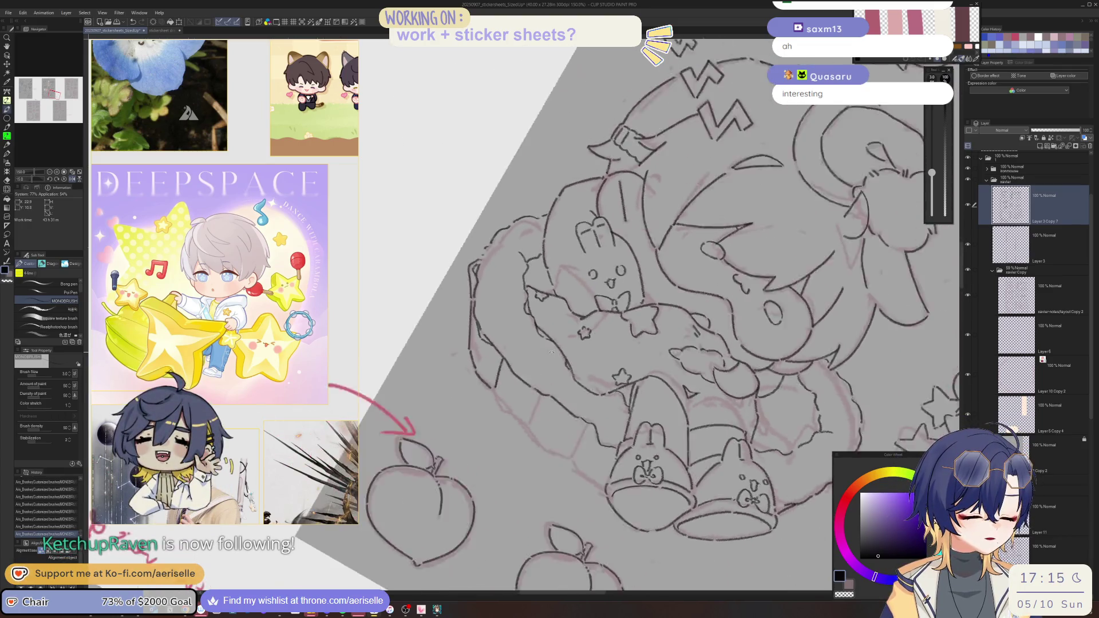
key(asciicircum)
key(asciicircum)
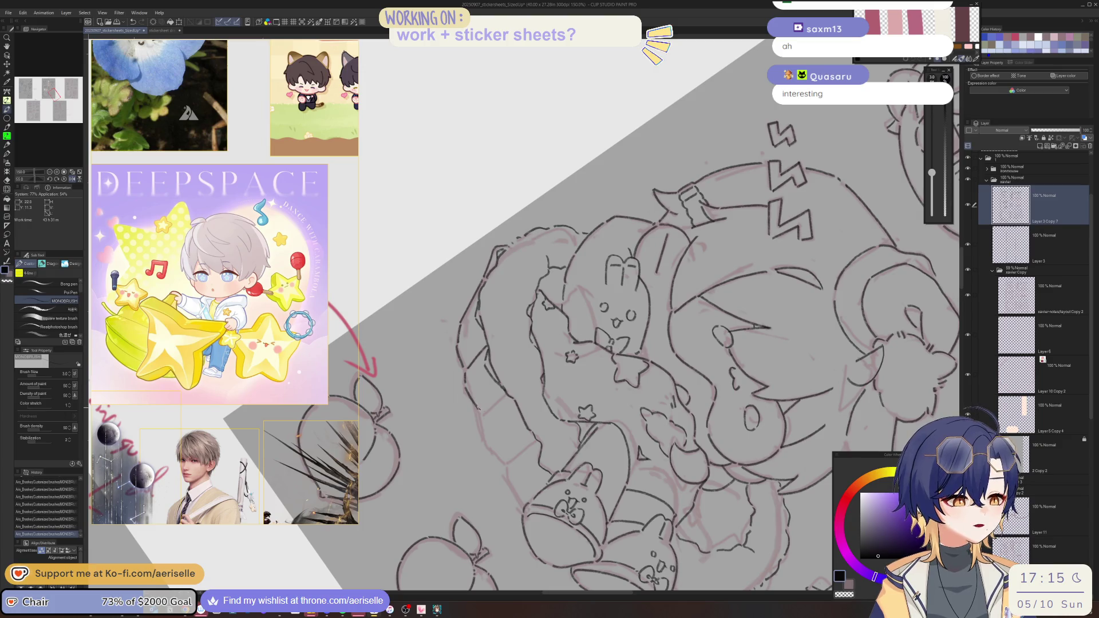
key(ctrl+@)
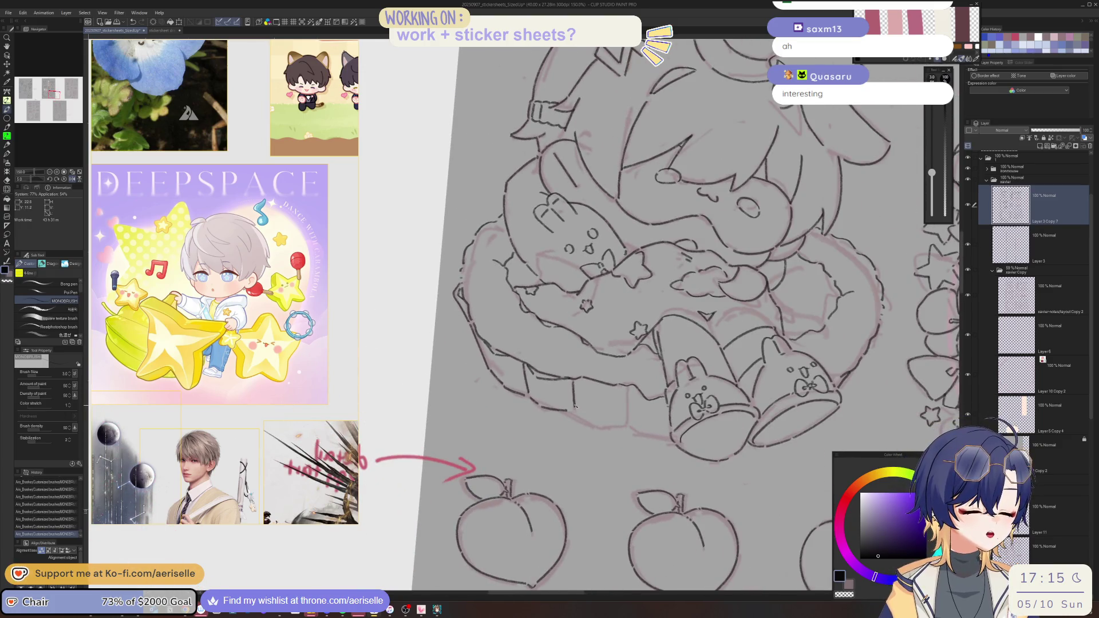
scroll(575, 395, down, 3)
scroll(589, 409, up, 3)
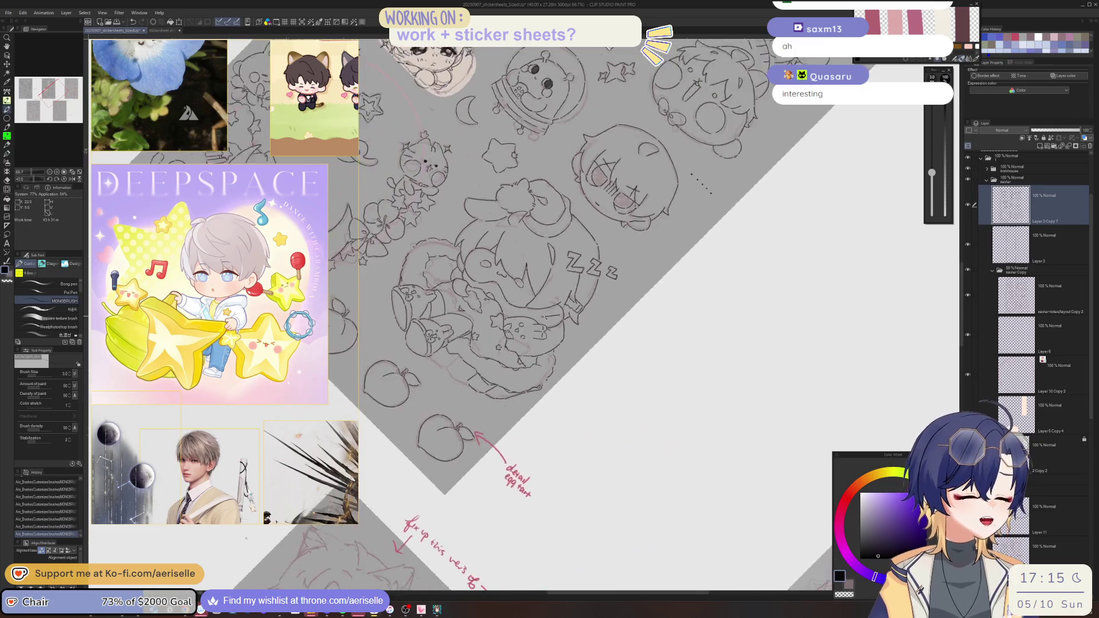
scroll(429, 316, up, 1)
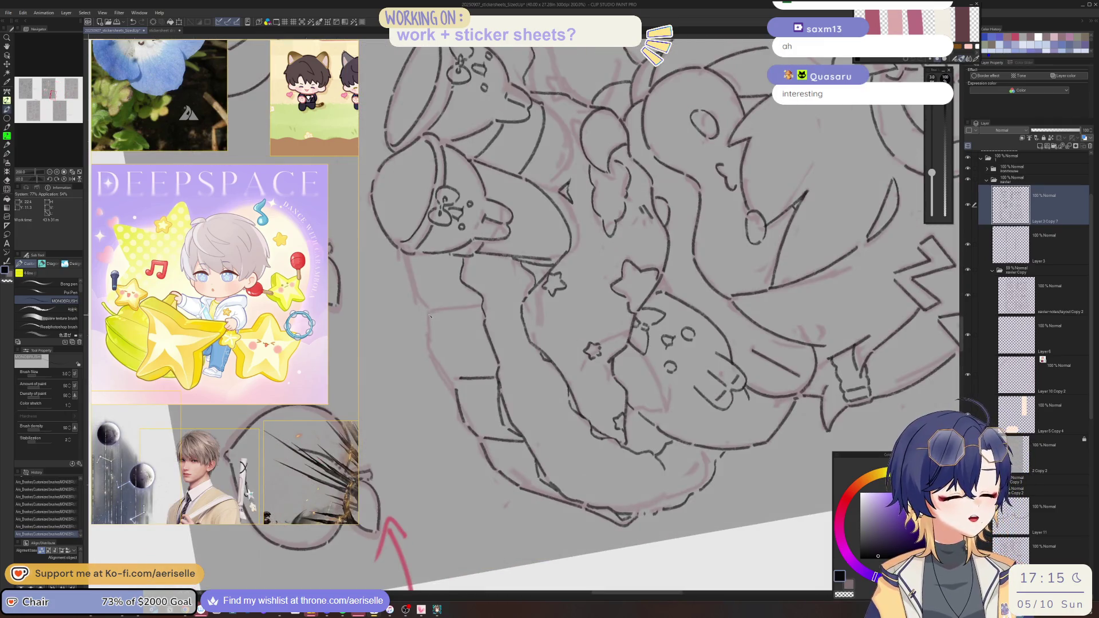
mouse_move(438, 367)
mouse_down()
mouse_move(607, 228)
mouse_move(463, 318)
mouse_up()
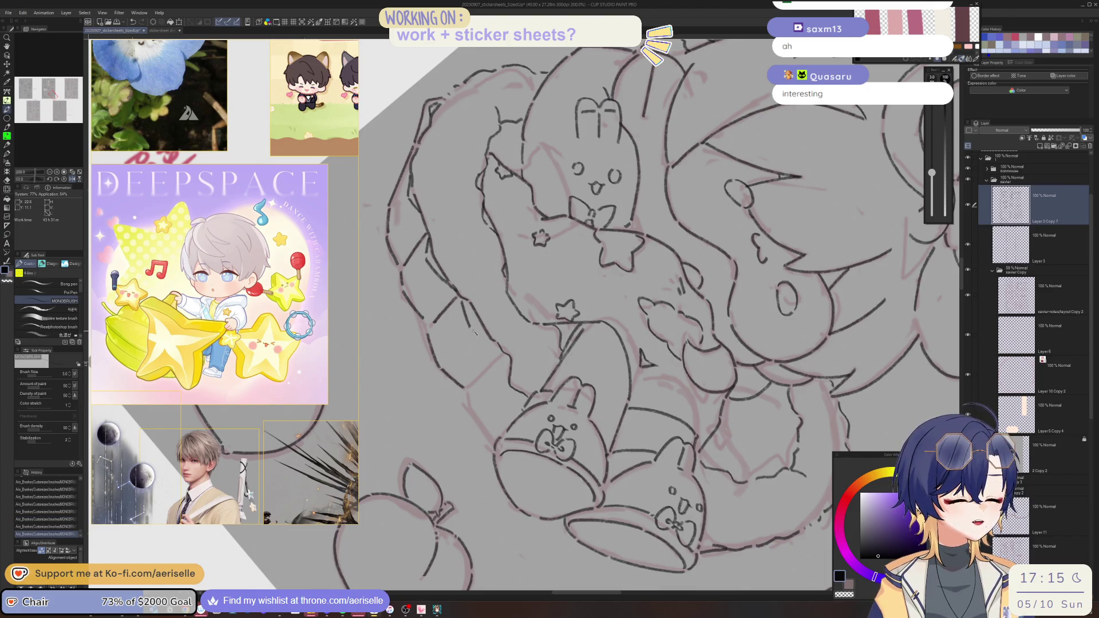
mouse_move(491, 343)
mouse_down()
mouse_move(540, 362)
mouse_move(475, 381)
mouse_up()
scroll(536, 361, up, 1)
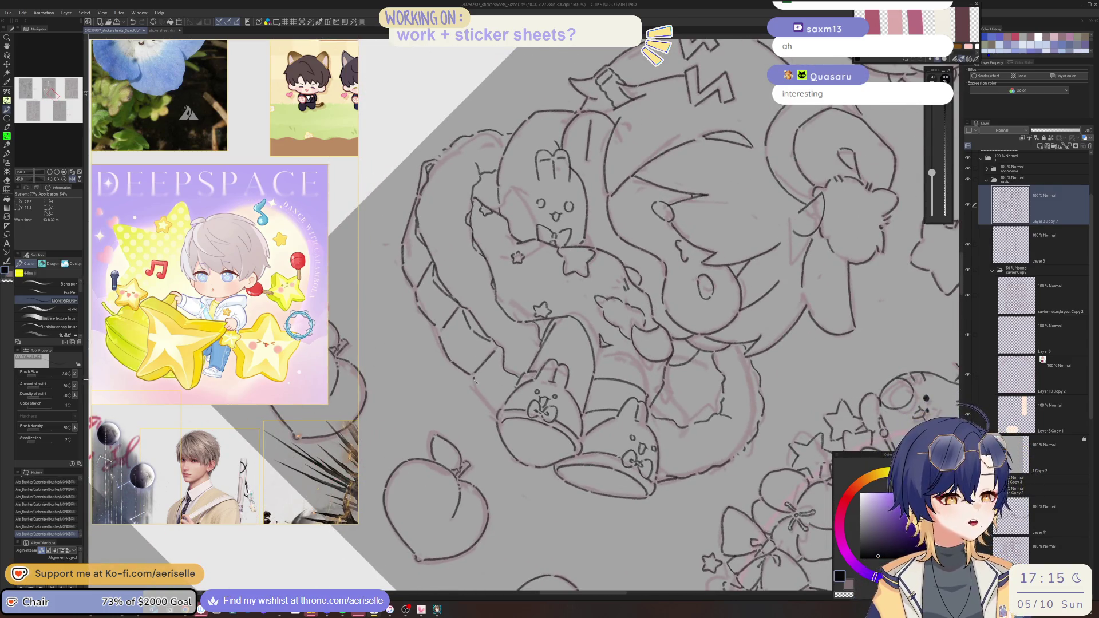
scroll(495, 412, down, 3)
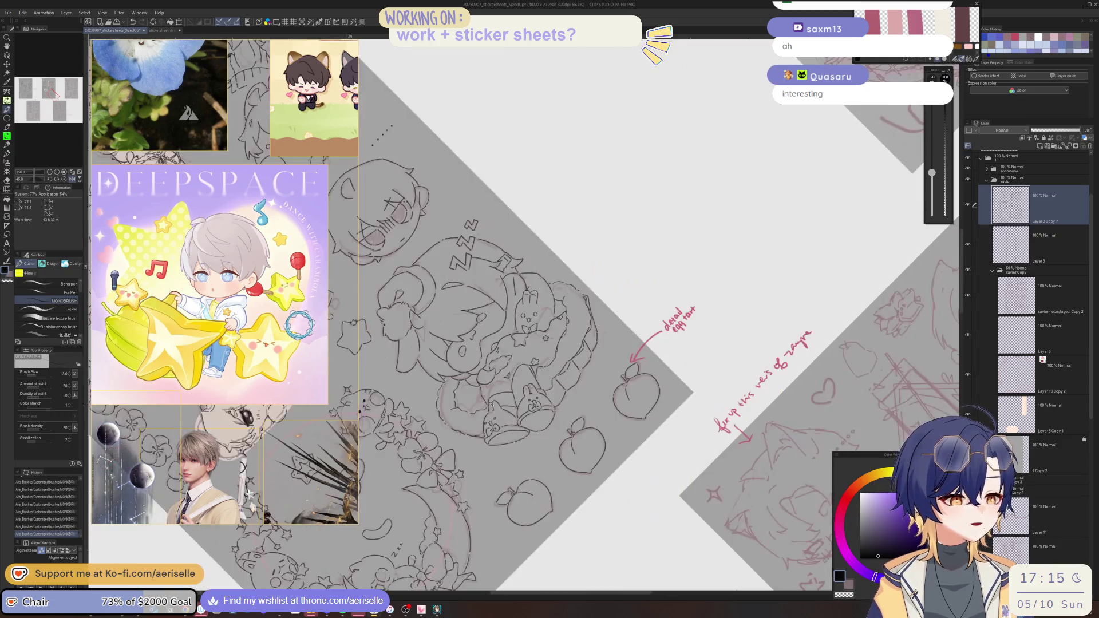
key(ctrl+@)
scroll(491, 405, up, 6)
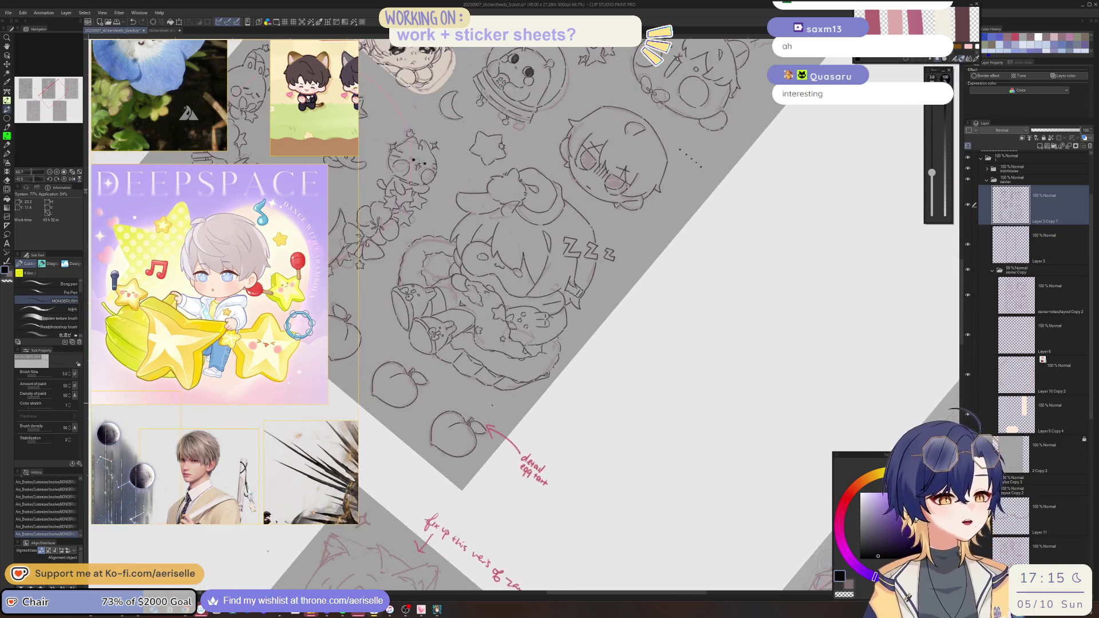
mouse_move(439, 250)
mouse_down()
mouse_move(448, 310)
mouse_move(443, 291)
mouse_up()
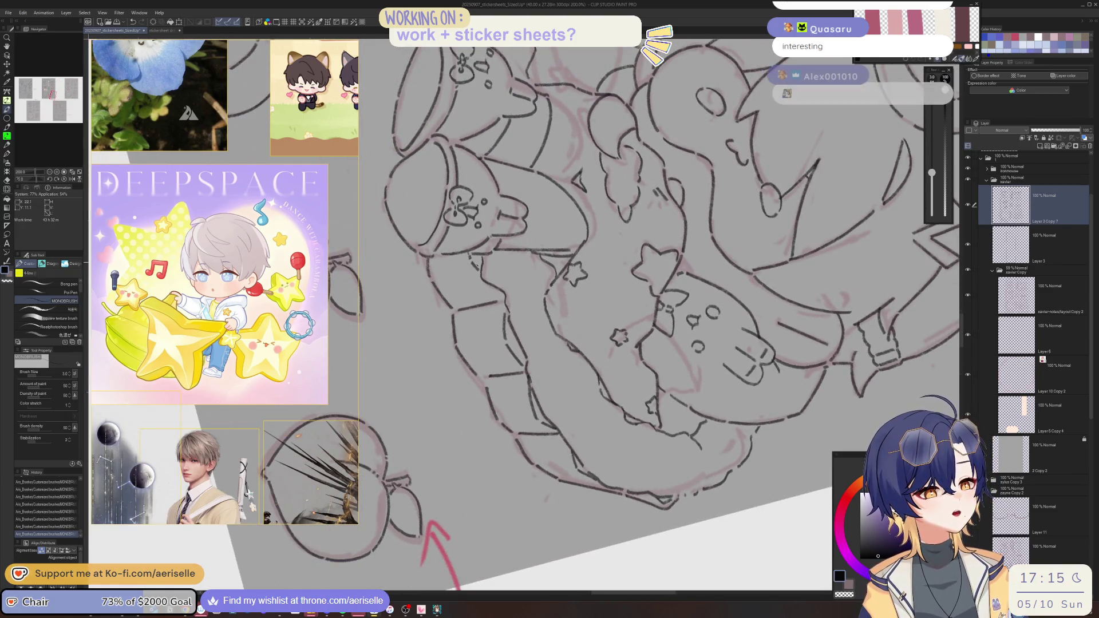
key(ctrl+alt+0)
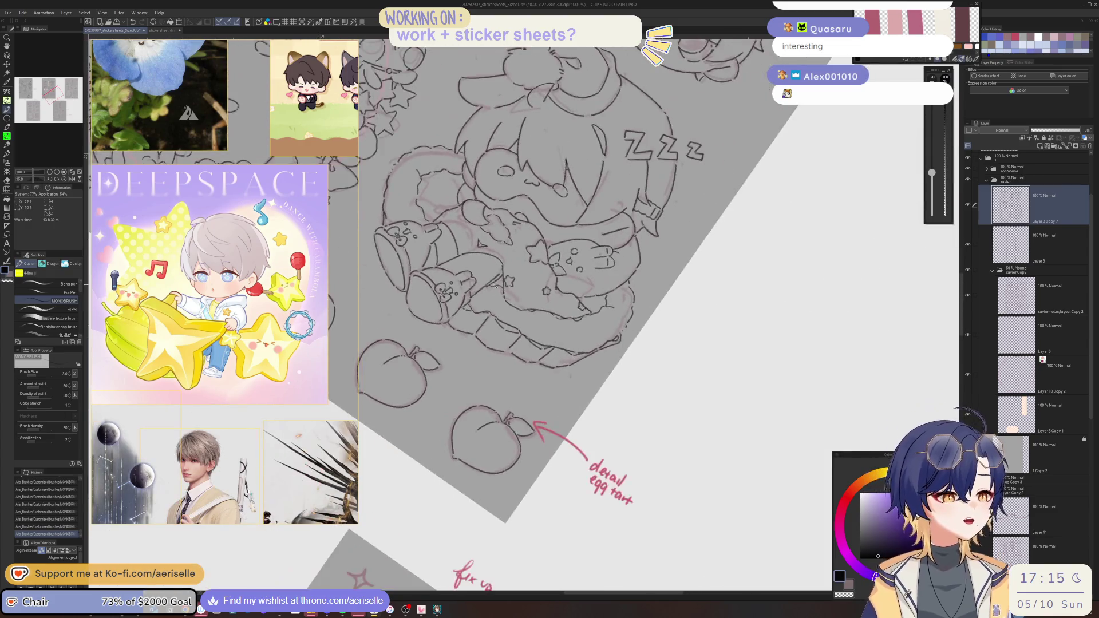
scroll(630, 461, up, 3)
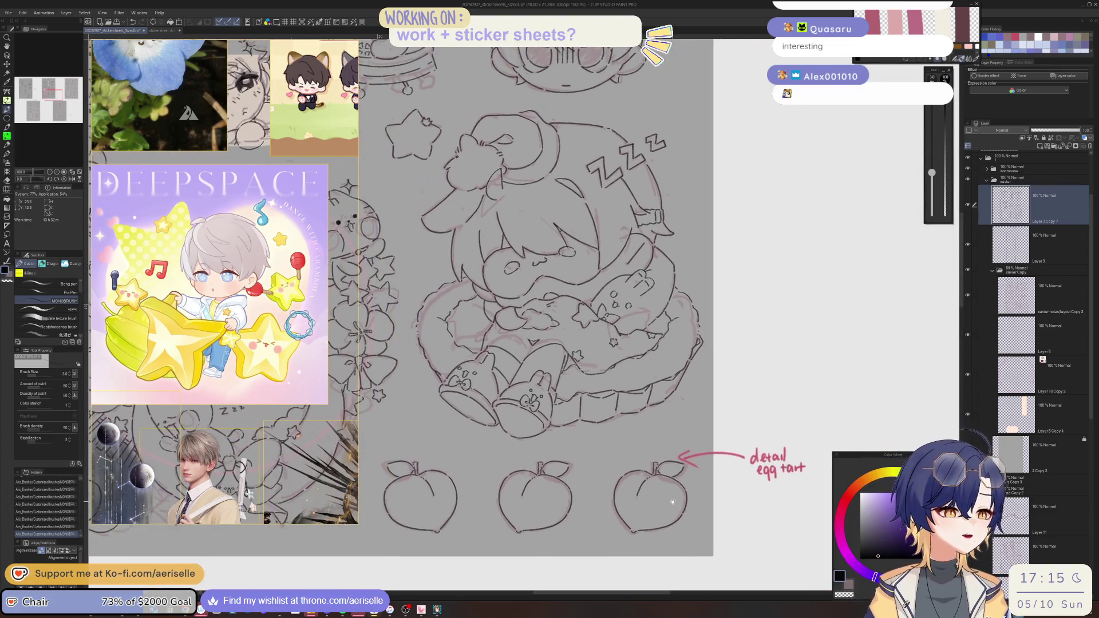
scroll(696, 474, down, 3)
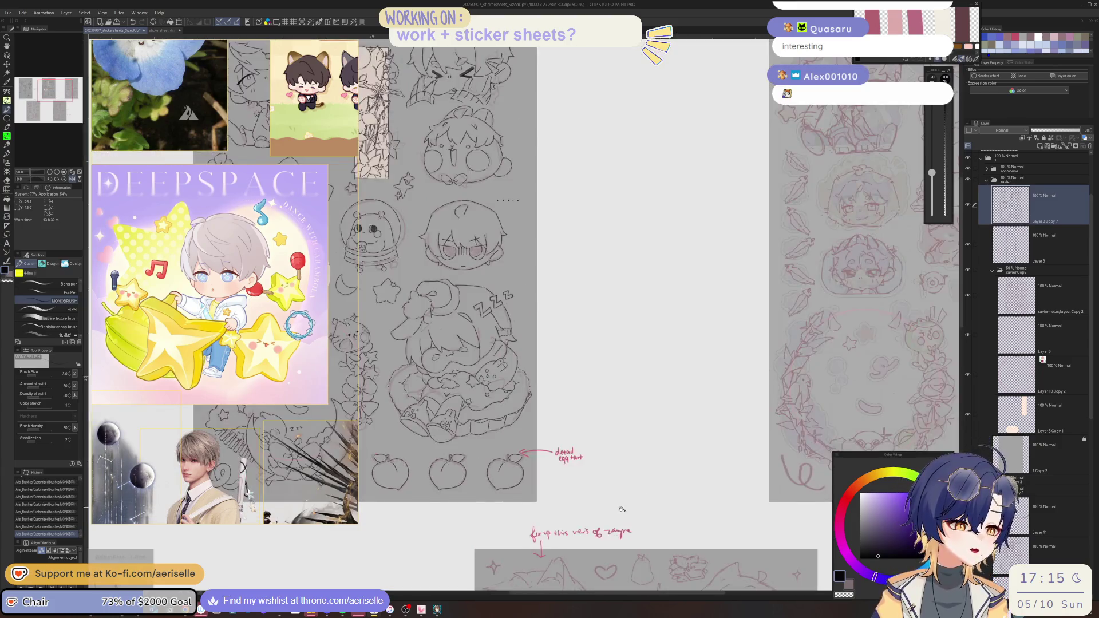
scroll(752, 451, up, 4)
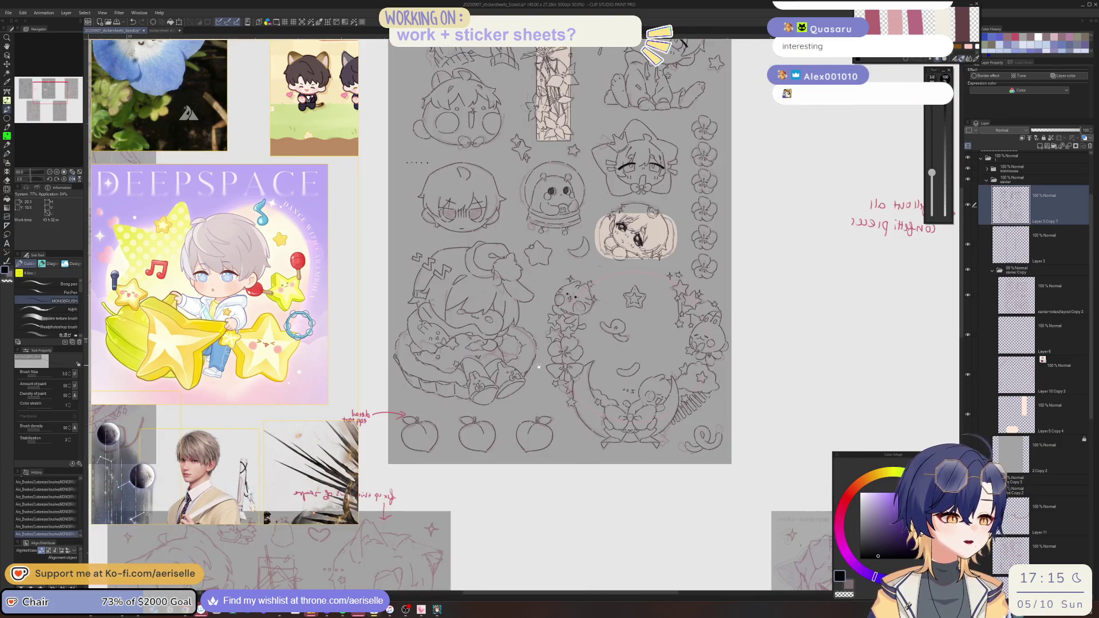
scroll(645, 345, up, 2)
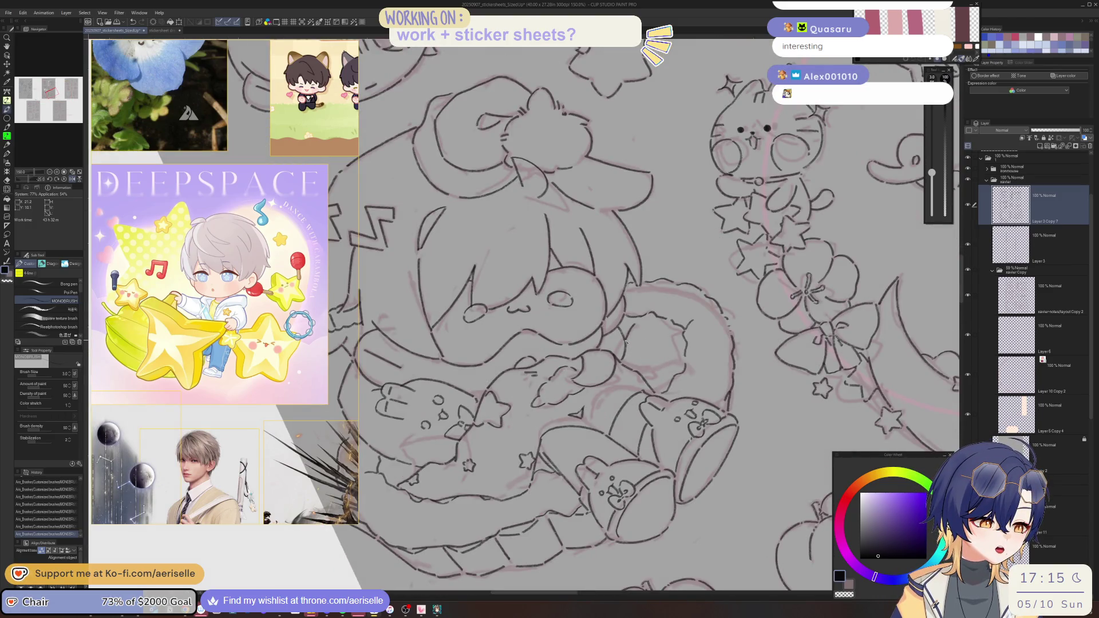
scroll(620, 356, down, 3)
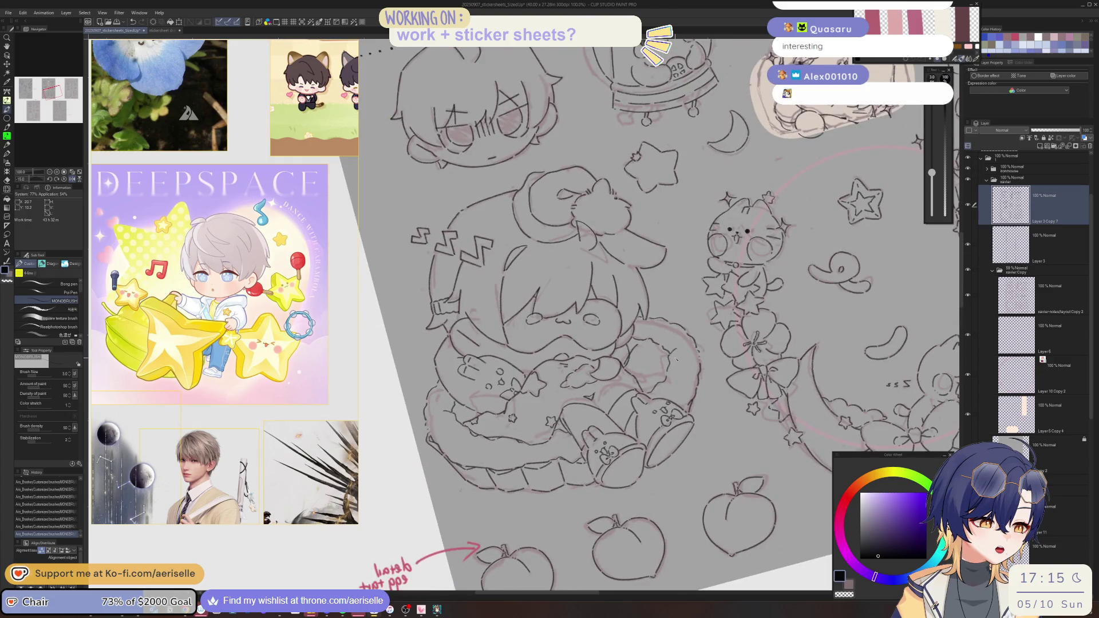
scroll(678, 360, up, 2)
scroll(678, 360, up, 1)
scroll(426, 376, up, 2)
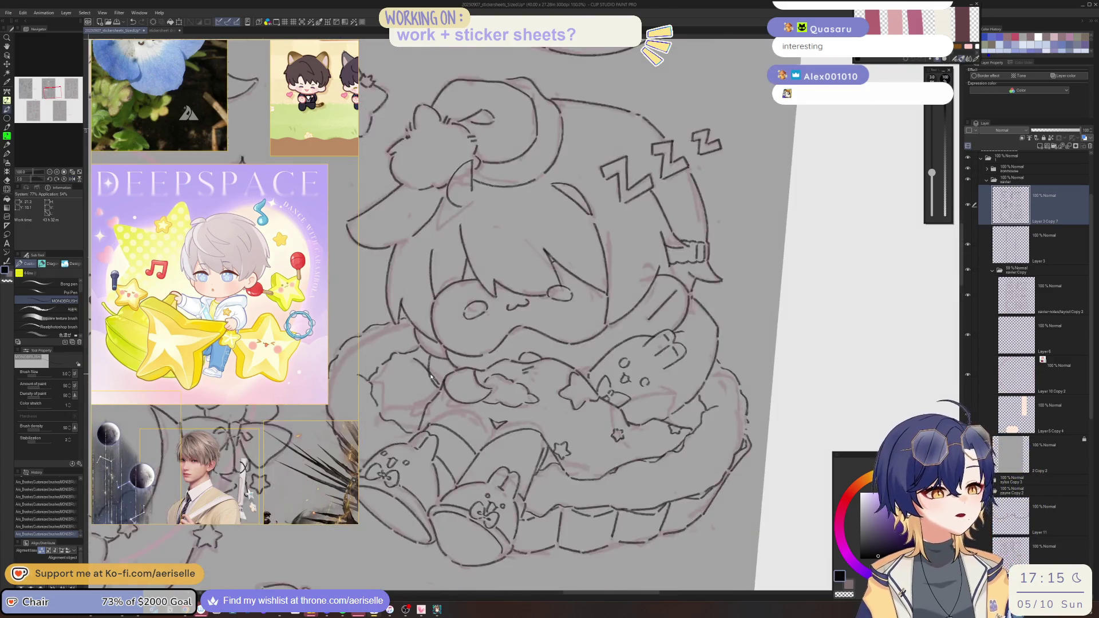
key(e)
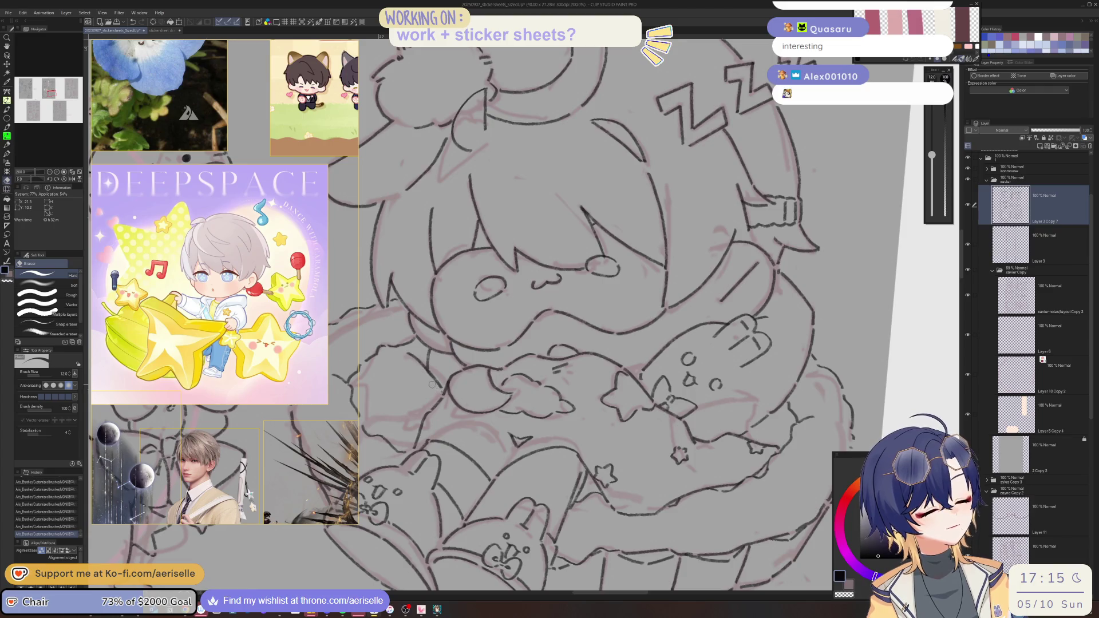
scroll(435, 355, down, 2)
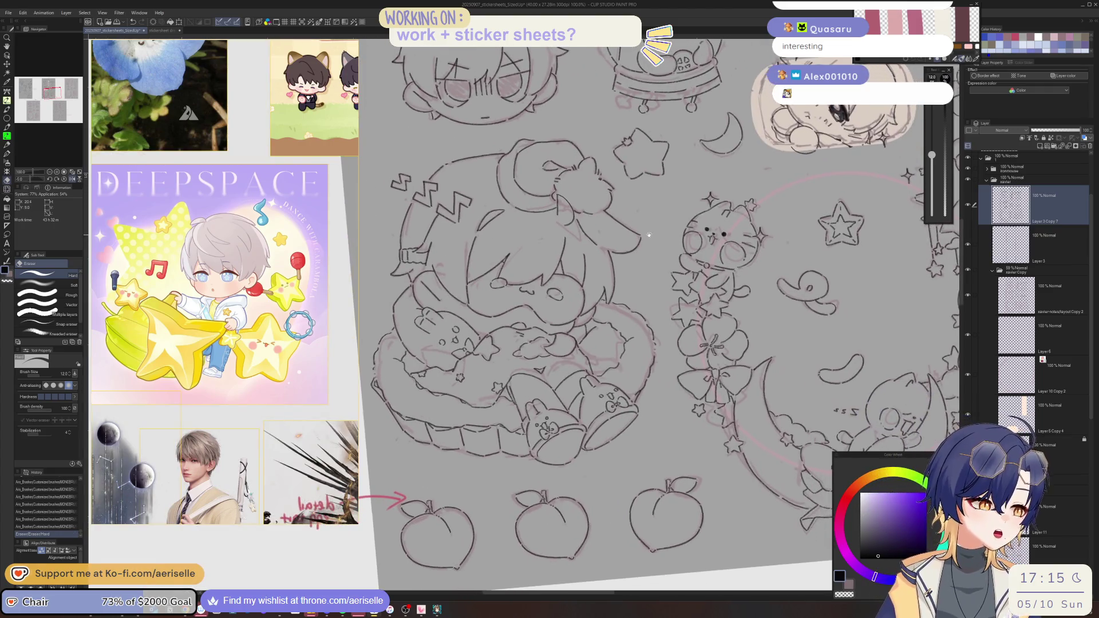
drag(660, 234, 597, 199)
scroll(460, 415, up, 2)
key(p)
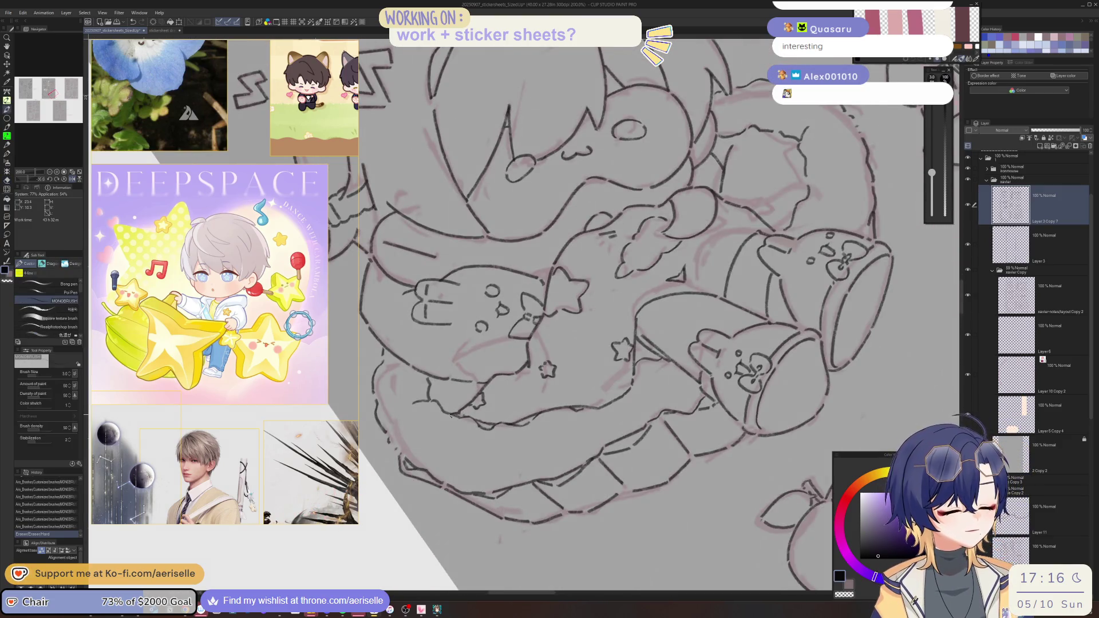
- Ink a short line on the basket and erase a small stray bit of line
drag(442, 452, 441, 429)
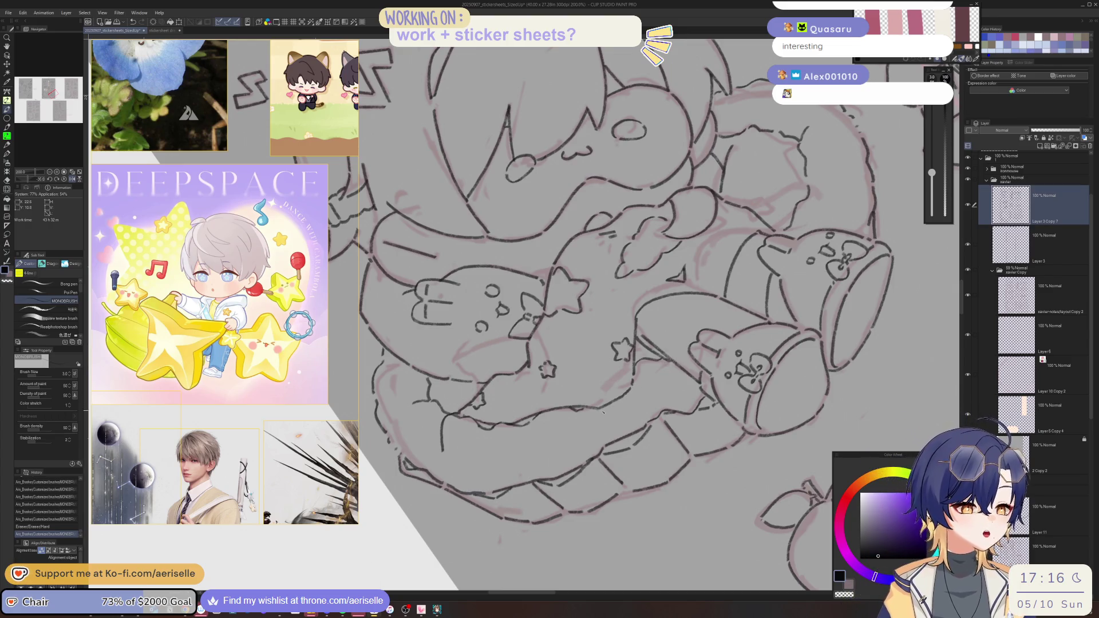
key(e)
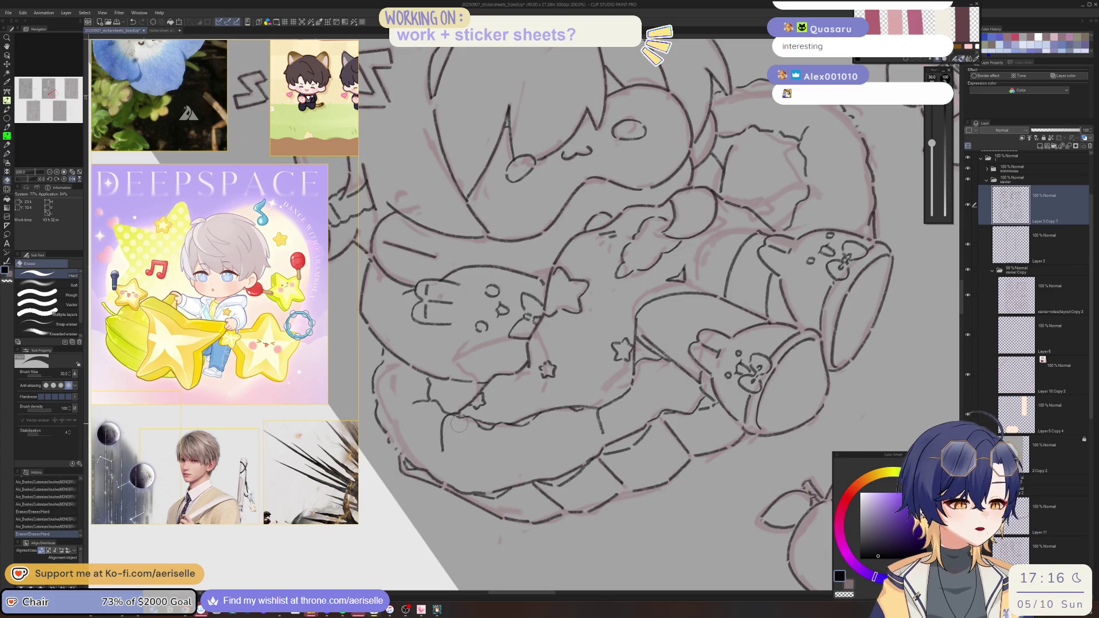
drag(463, 421, 455, 430)
key(p)
click(464, 456)
key(ctrl+shift+r)
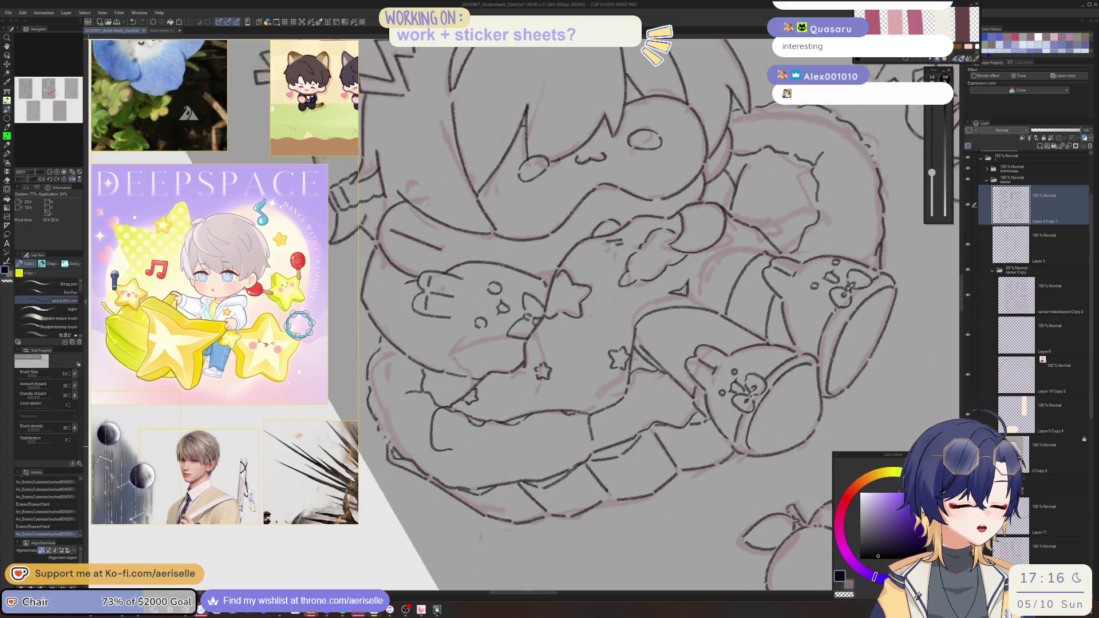
key(ctrl+z)
- Extend a pen line, add a stroke near the lower outline, and erase part of the basket outline
drag(375, 372, 387, 386)
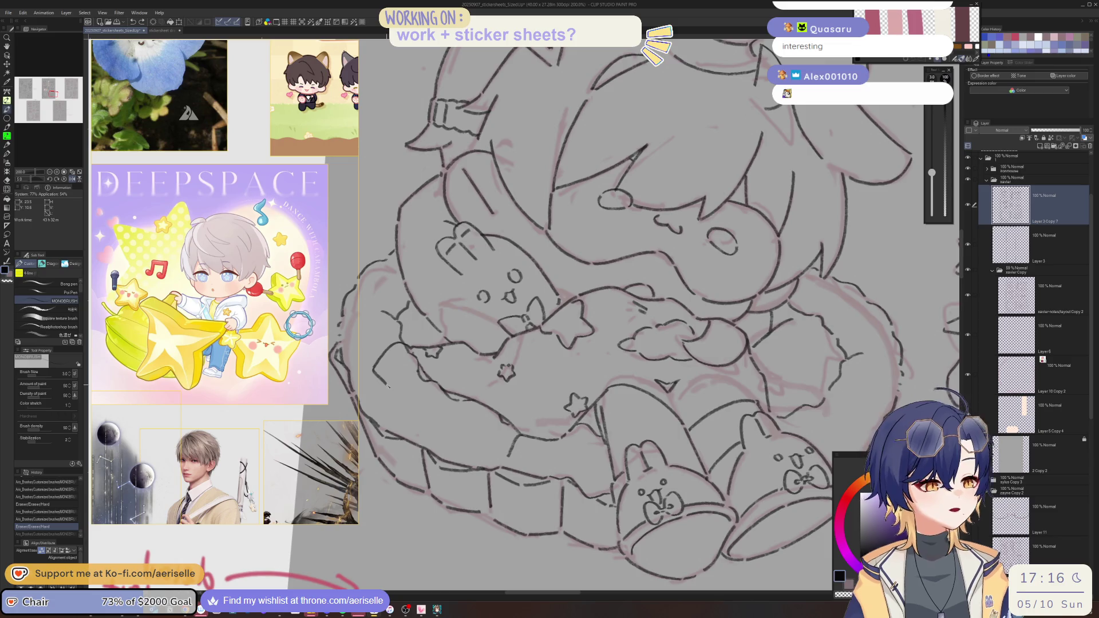
mouse_move(481, 441)
mouse_down()
mouse_move(508, 462)
mouse_move(511, 452)
mouse_up()
key(e)
key(p)
key(e)
key(p)
key(minus)
key(minus)
key(e)
mouse_move(435, 404)
mouse_down()
mouse_move(498, 423)
mouse_move(538, 418)
mouse_up()
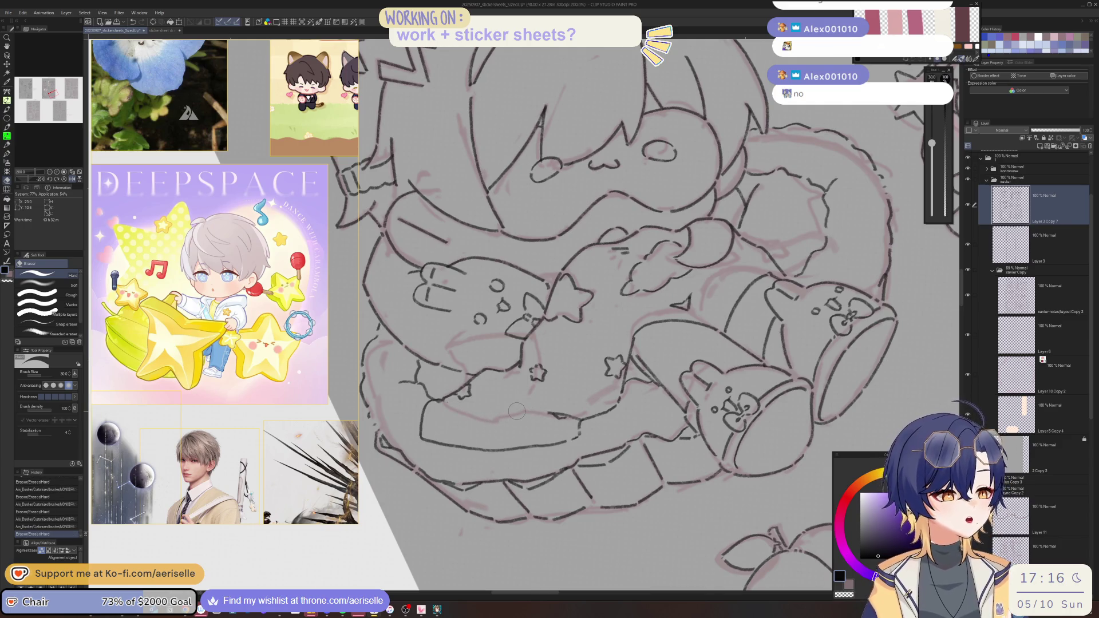
key(at)
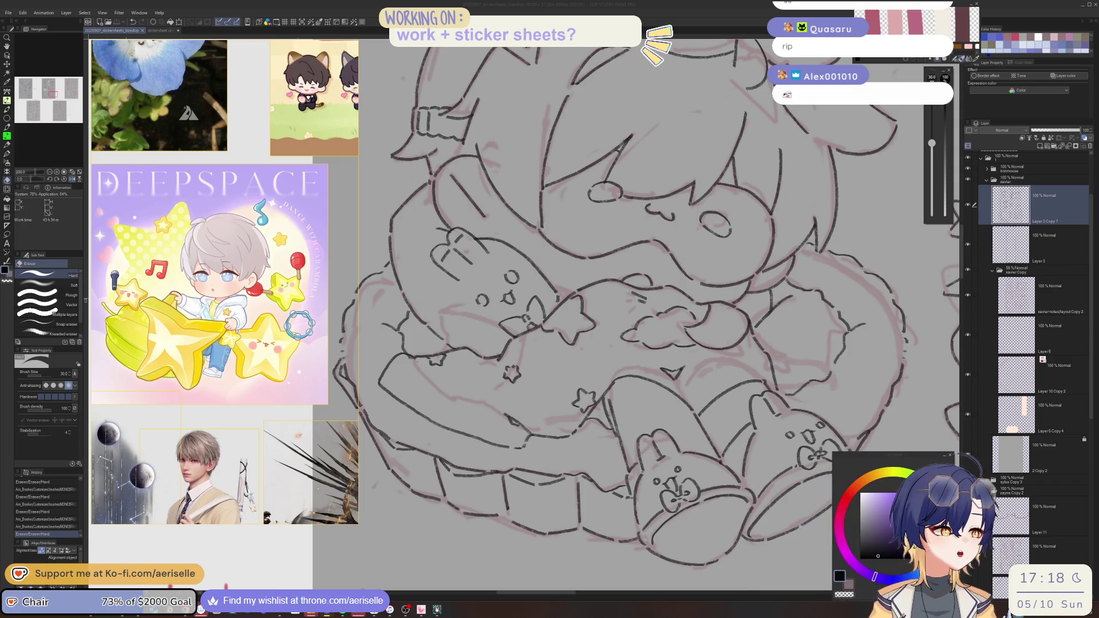
- Erase a stray mark on the sleeping chibi, flip the view, and ink a short line
click(524, 423)
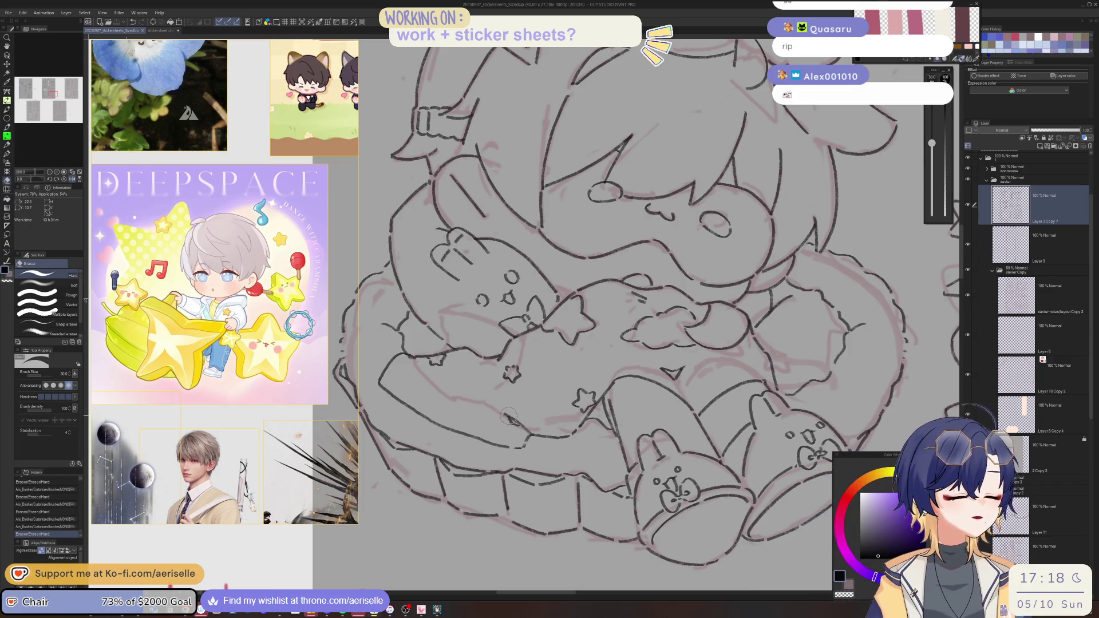
key(h)
key(minus)
key(p)
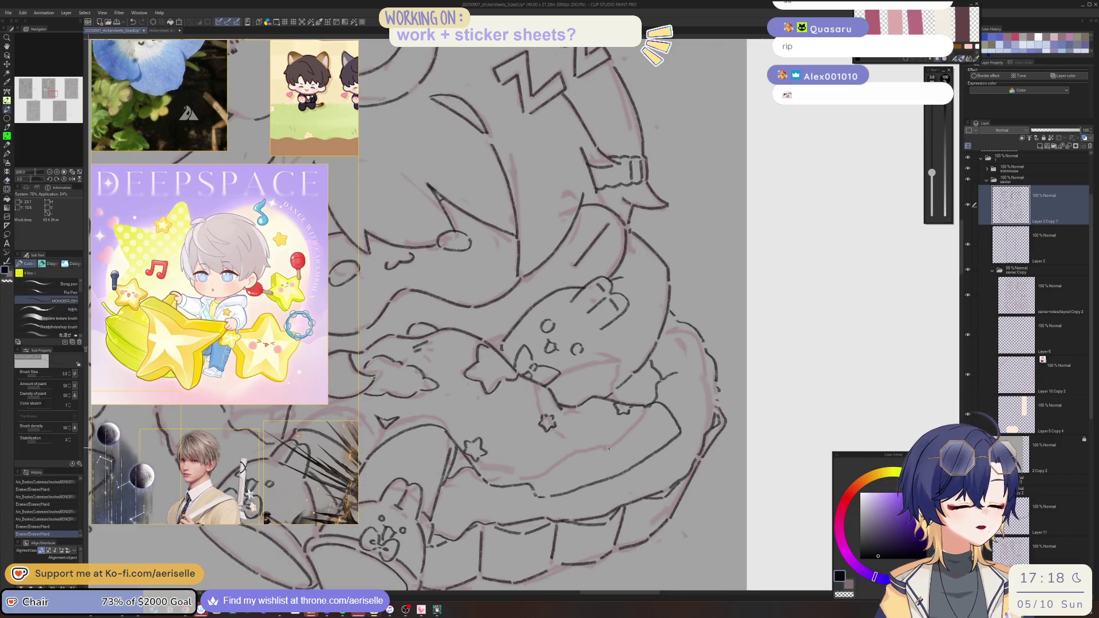
drag(606, 454, 620, 461)
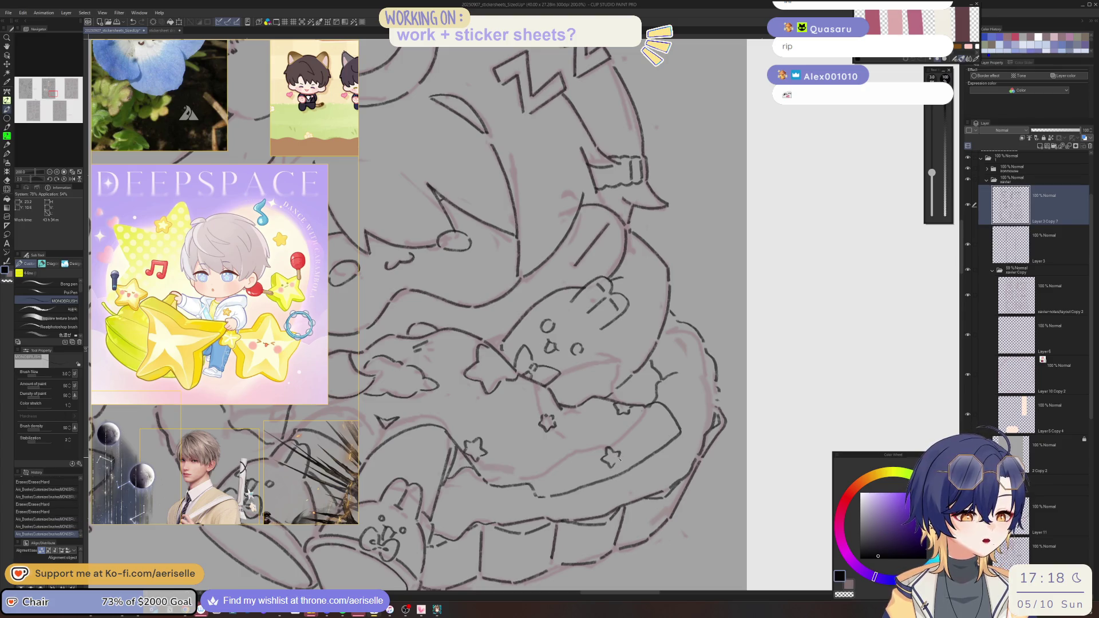
key(ctrl+0)
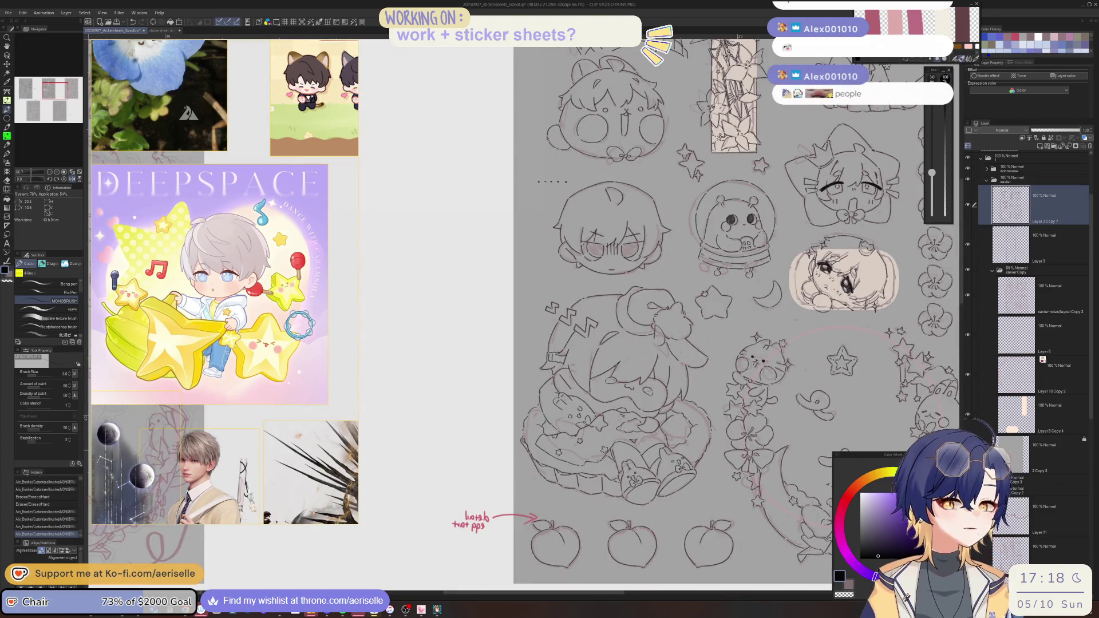
- Zoom out and pan across the canvas to show all sticker sheets, then collapse the xavier Copy folder
key(minus)
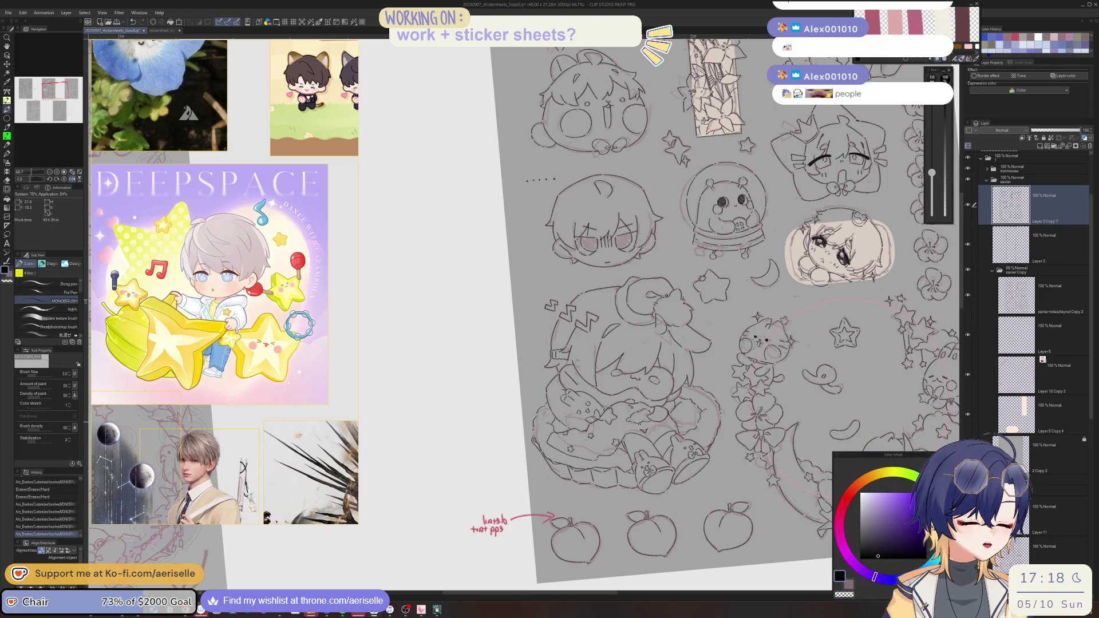
scroll(624, 427, up, 3)
scroll(627, 433, down, 3)
key(e)
mouse_move(585, 228)
mouse_down()
mouse_move(560, 424)
mouse_move(708, 392)
mouse_up()
scroll(560, 425, down, 1)
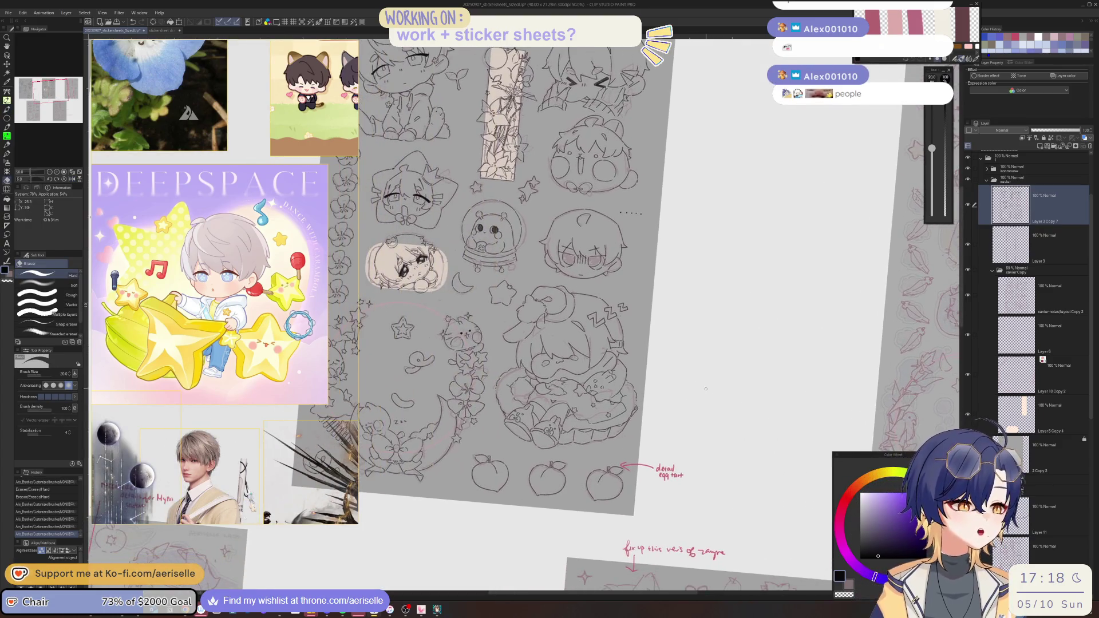
scroll(704, 440, down, 1)
drag(704, 439, 698, 447)
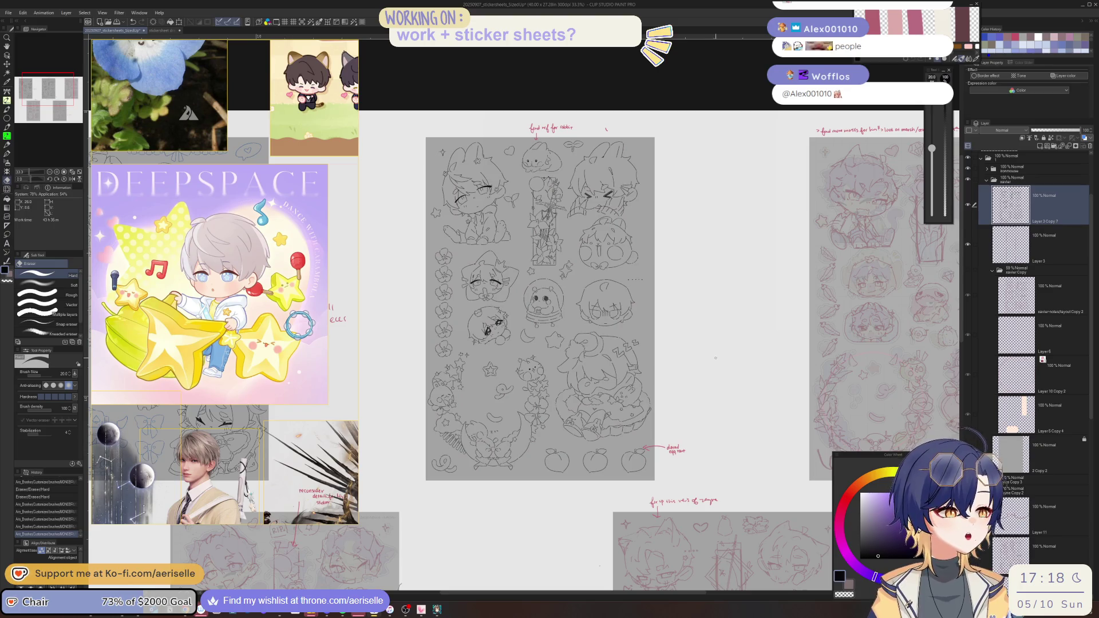
scroll(721, 362, down, 2)
scroll(716, 360, up, 2)
mouse_move(709, 358)
mouse_down()
mouse_move(676, 355)
mouse_move(633, 374)
mouse_up()
click(993, 270)
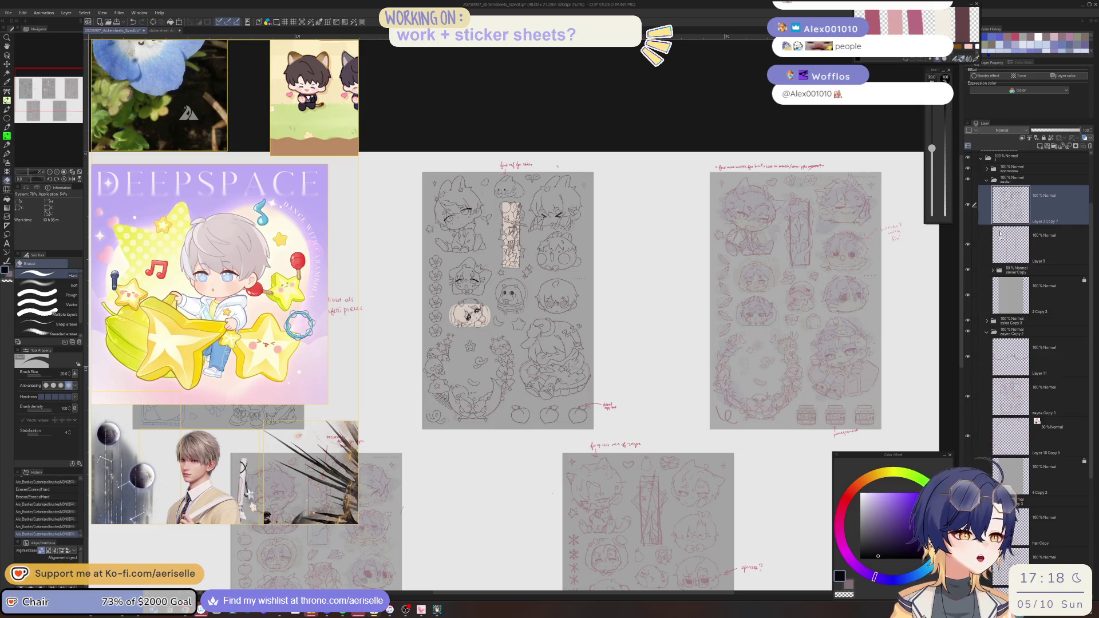
- Move sylus Copy 3 into a new folder named sylus, add a raster layer, and set 47% opacity
click(986, 181)
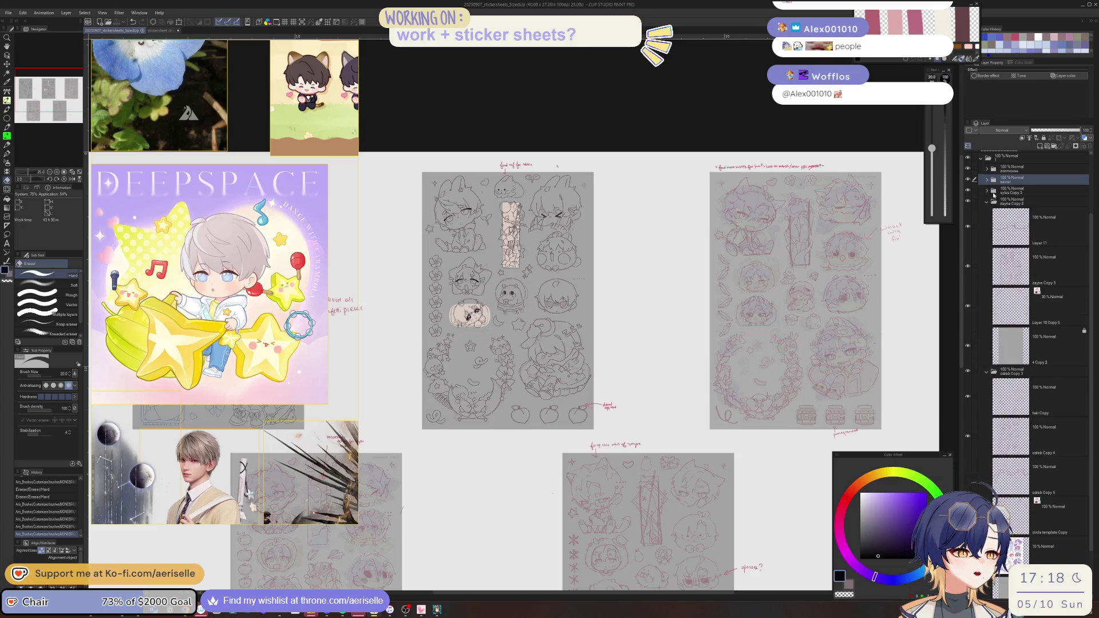
click(987, 191)
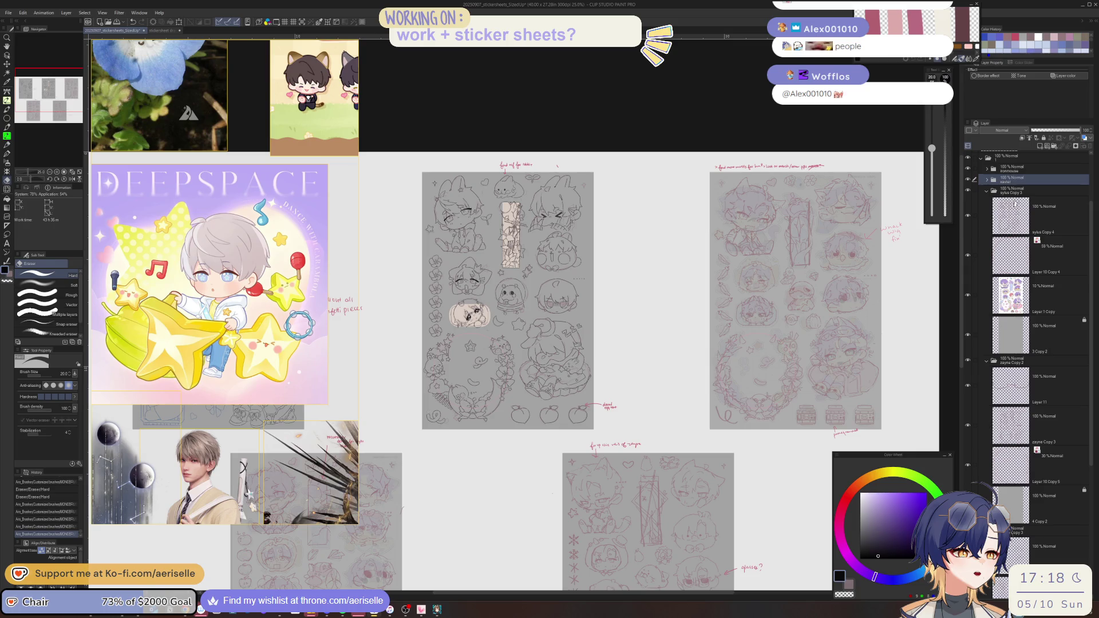
click(1014, 203)
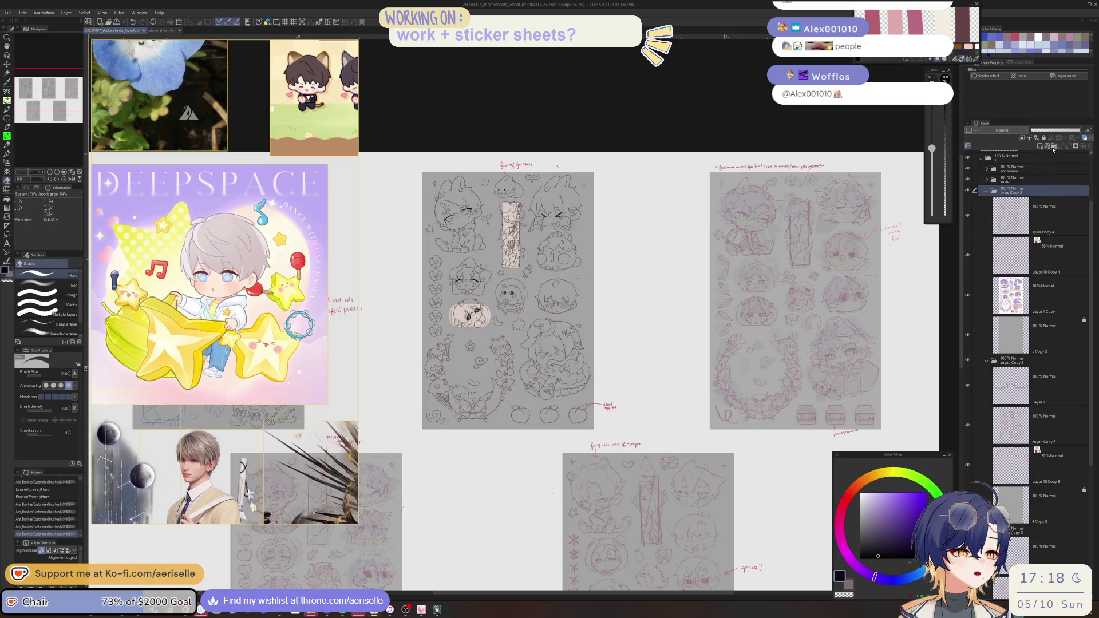
click(1054, 147)
text(s)
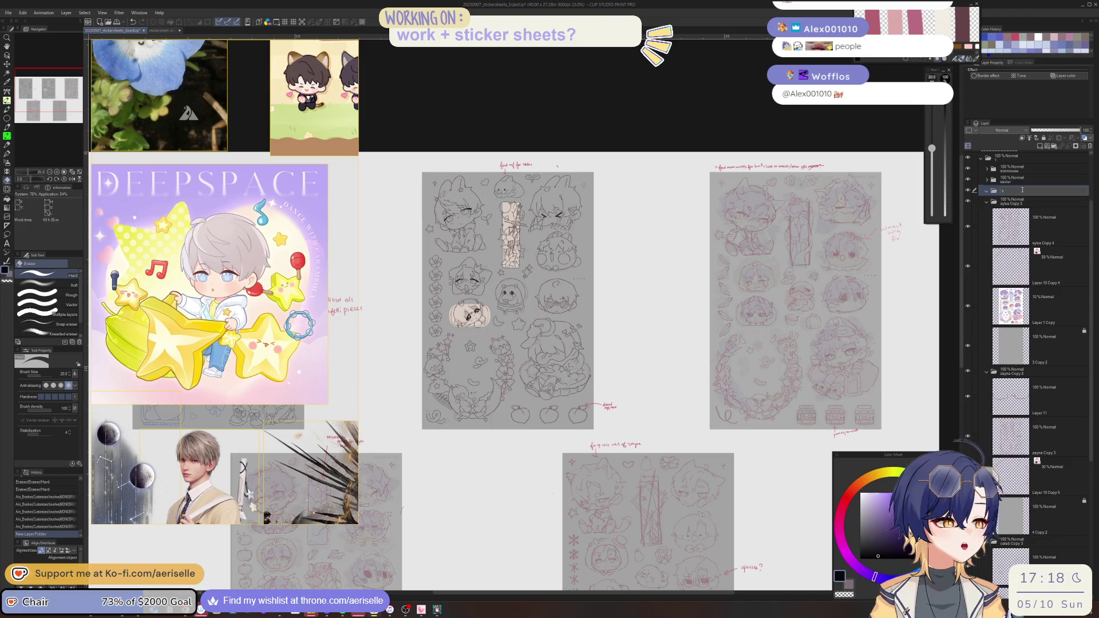
key(Return)
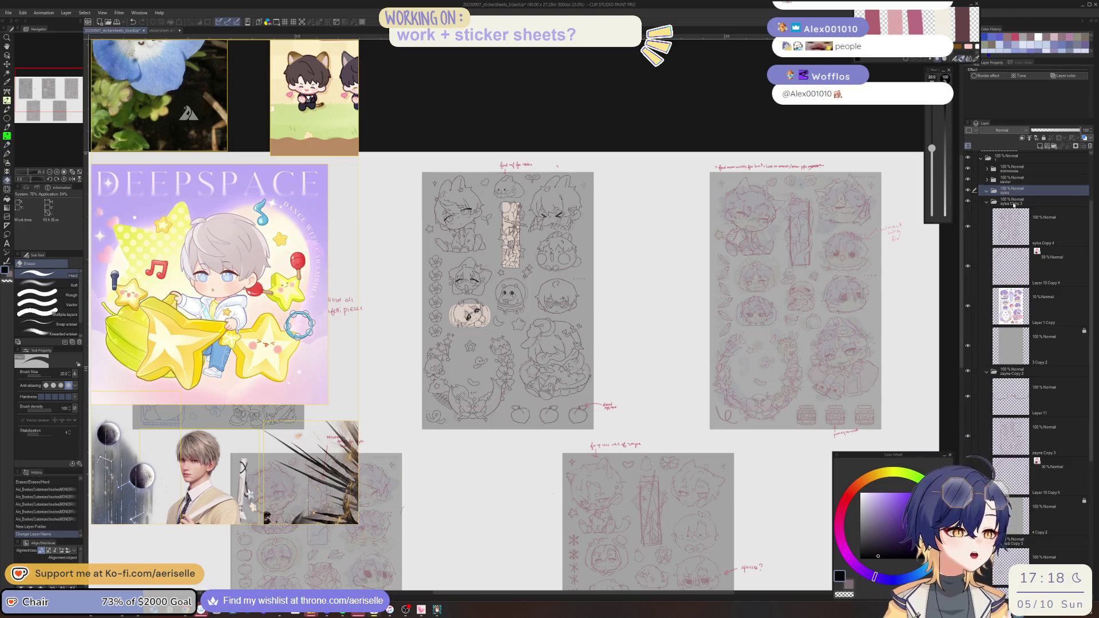
drag(1013, 204, 1017, 195)
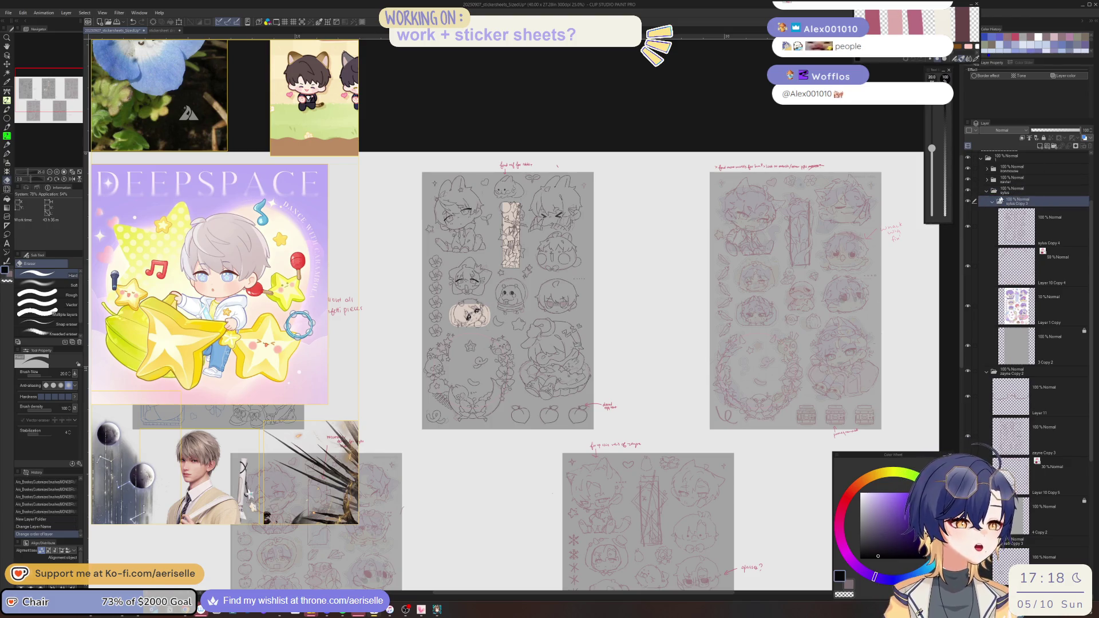
click(1040, 145)
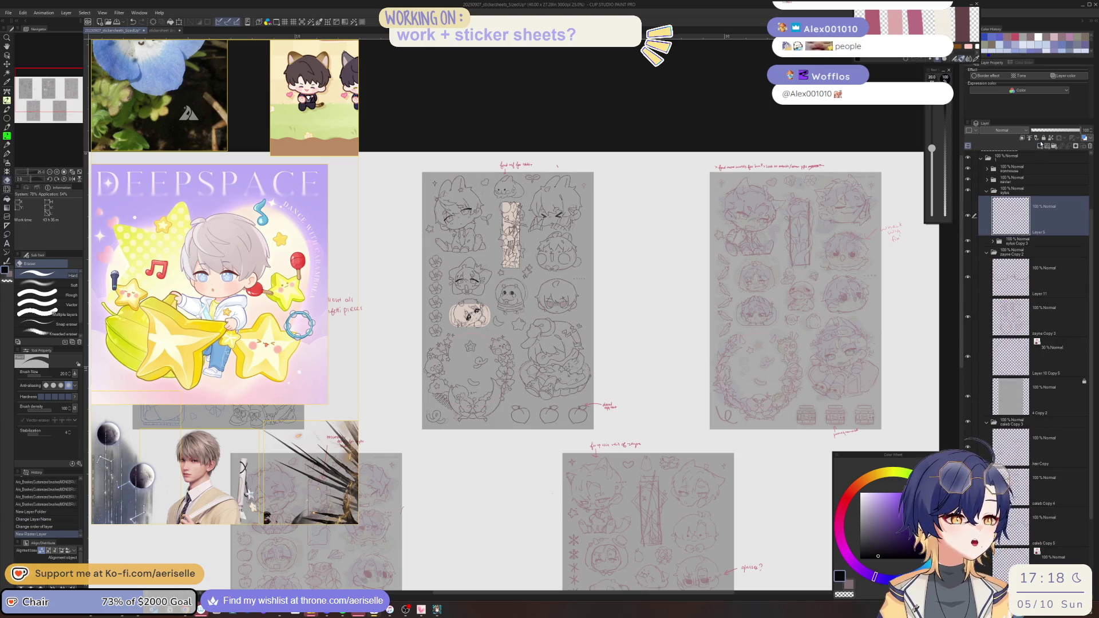
click(1007, 241)
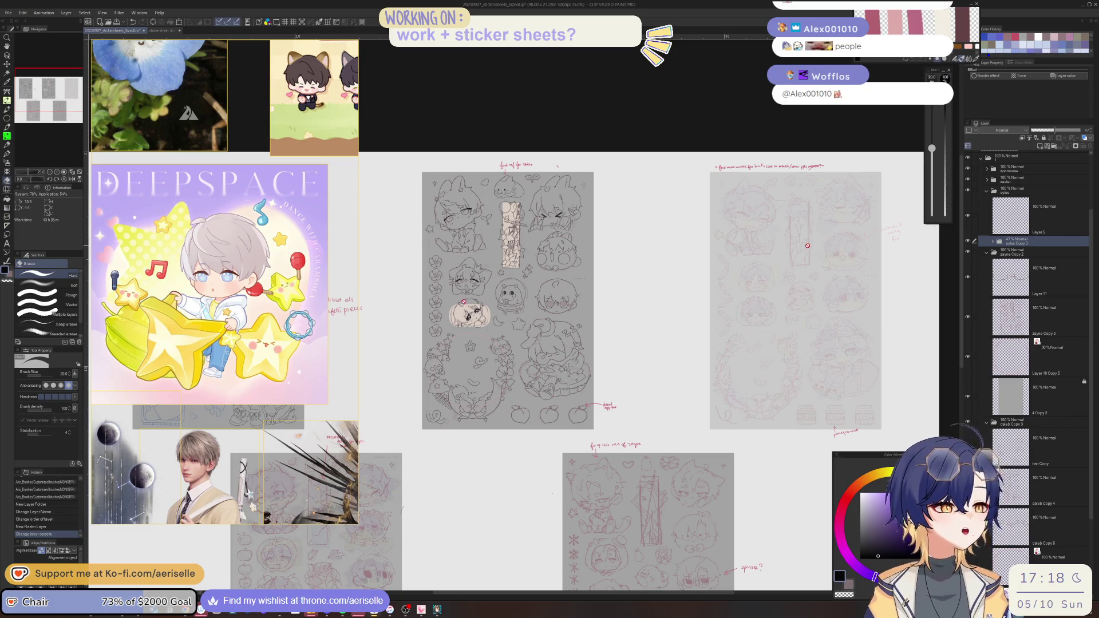
- Pick the face badge sketch's layer and paste a copy of it above 4 Copy 2
key(o)
scroll(487, 309, up, 5)
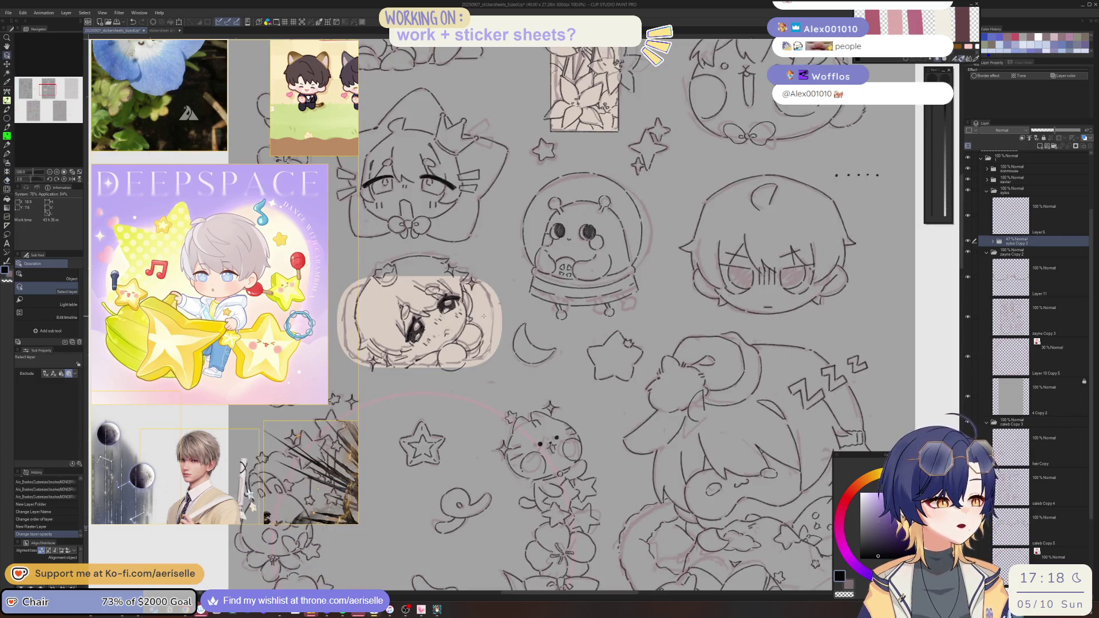
click(482, 308)
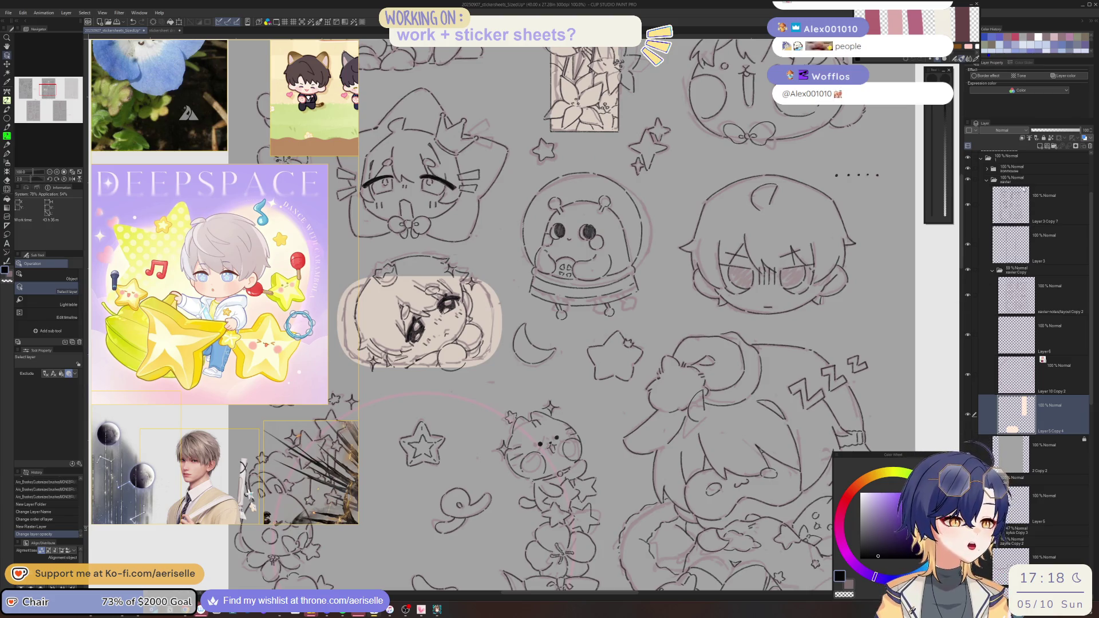
click(1038, 182)
click(985, 180)
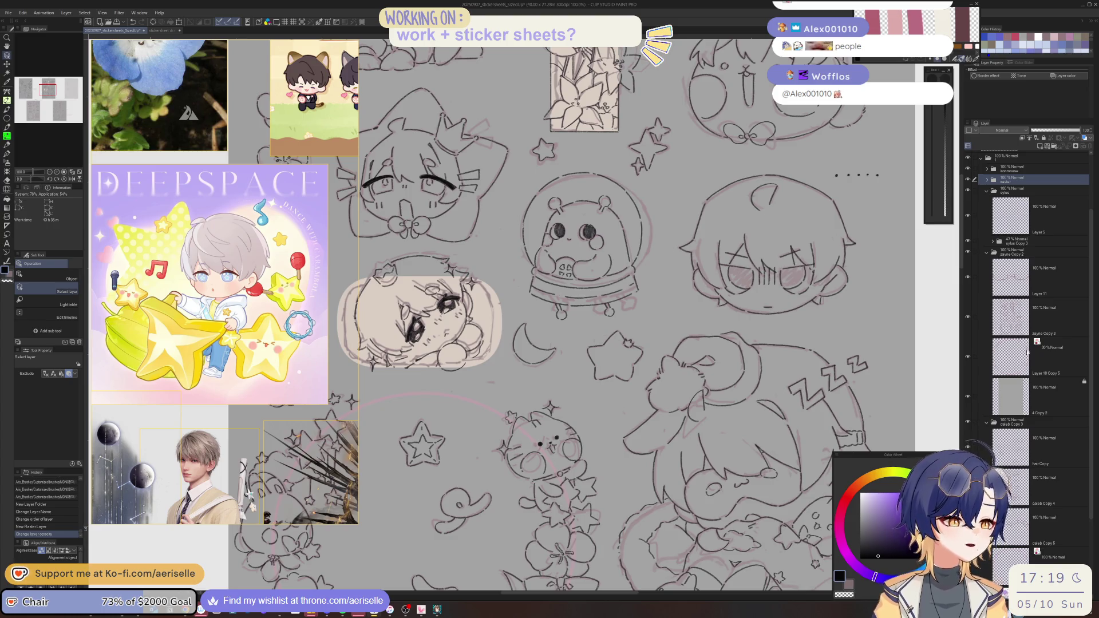
click(1026, 382)
key(ctrl+v)
scroll(706, 458, down, 5)
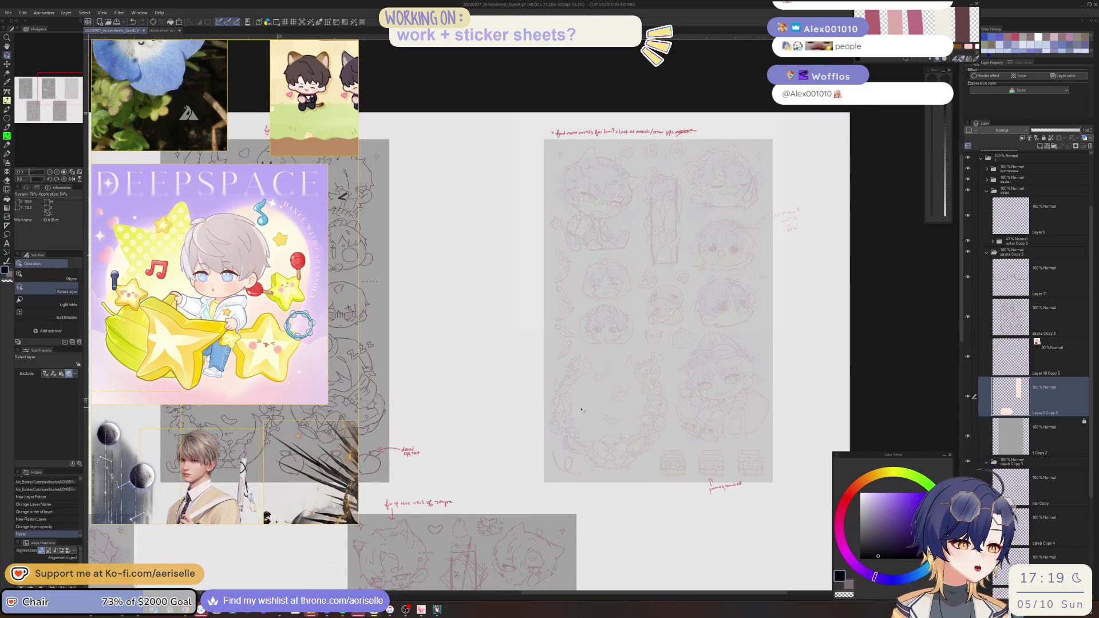
- Drag the pasted badge sketch over the pumpkin, then cancel the layer cut and undo
key(k)
drag(618, 438, 801, 435)
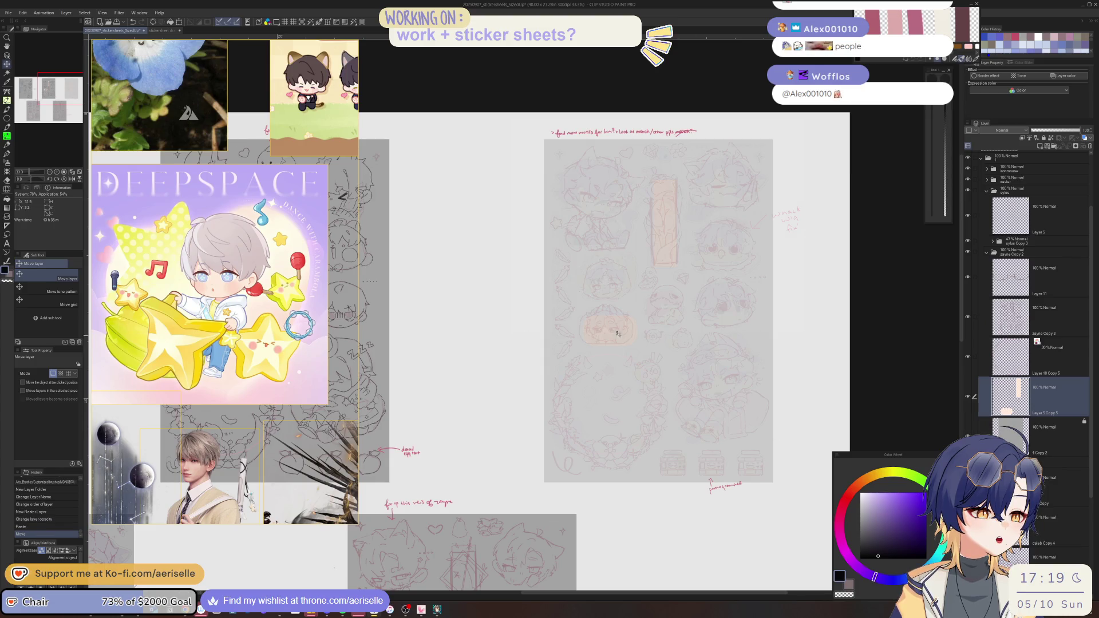
scroll(617, 333, up, 4)
drag(638, 480, 634, 481)
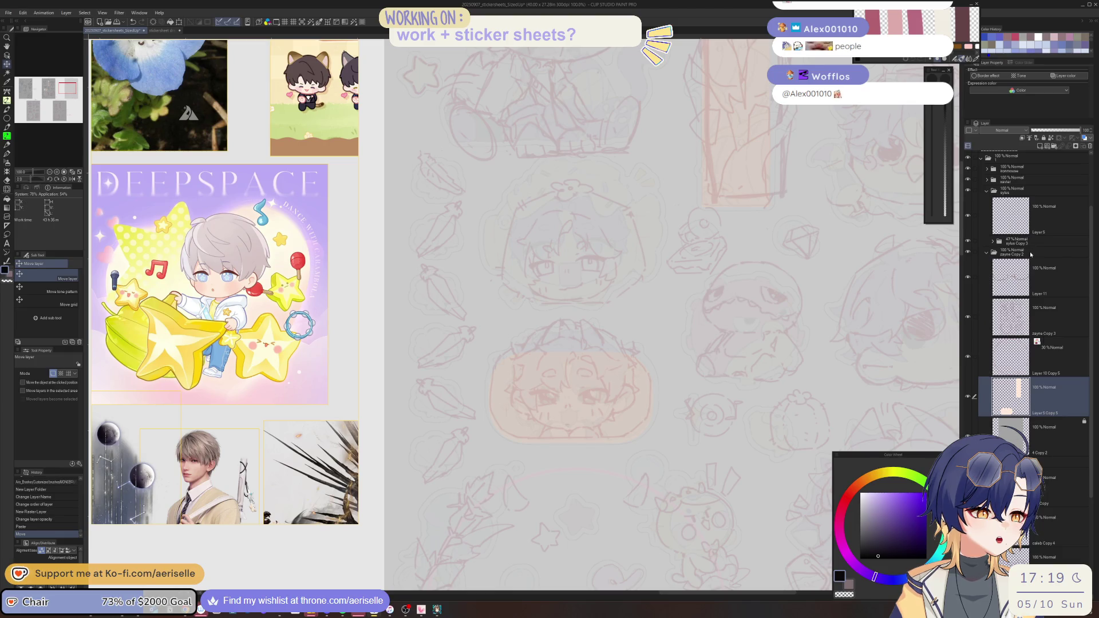
click(1048, 252)
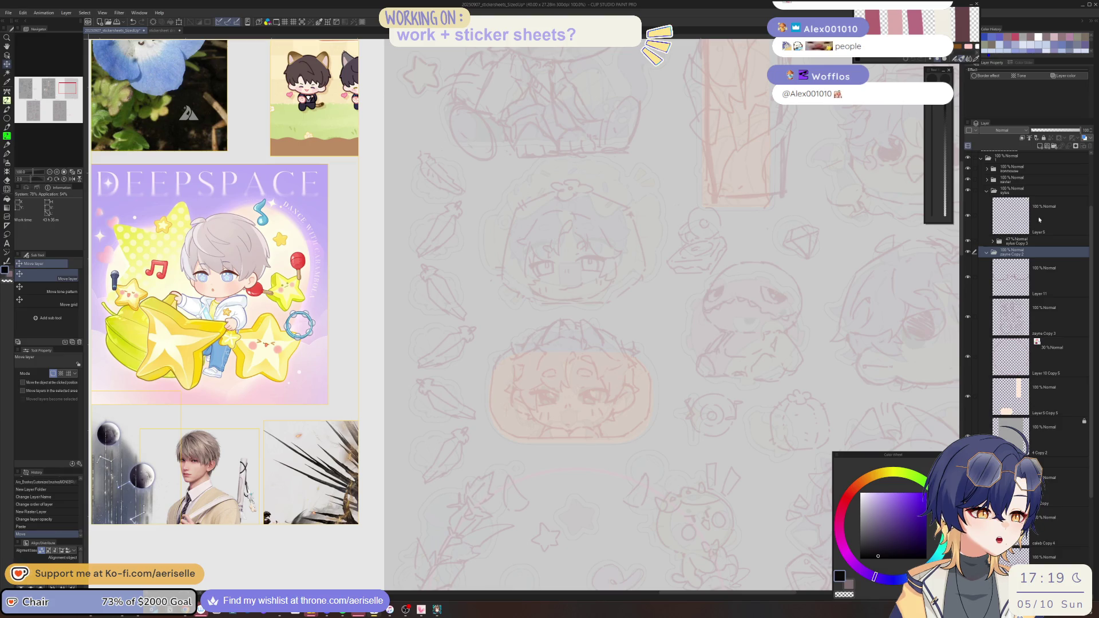
click(1023, 404)
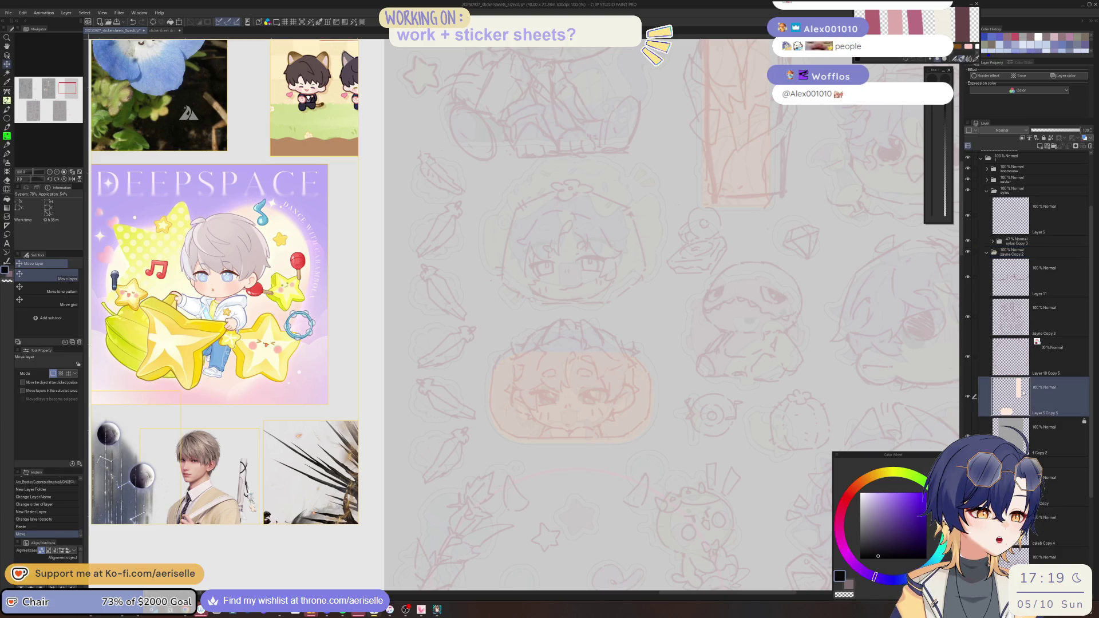
key(ctrl+x)
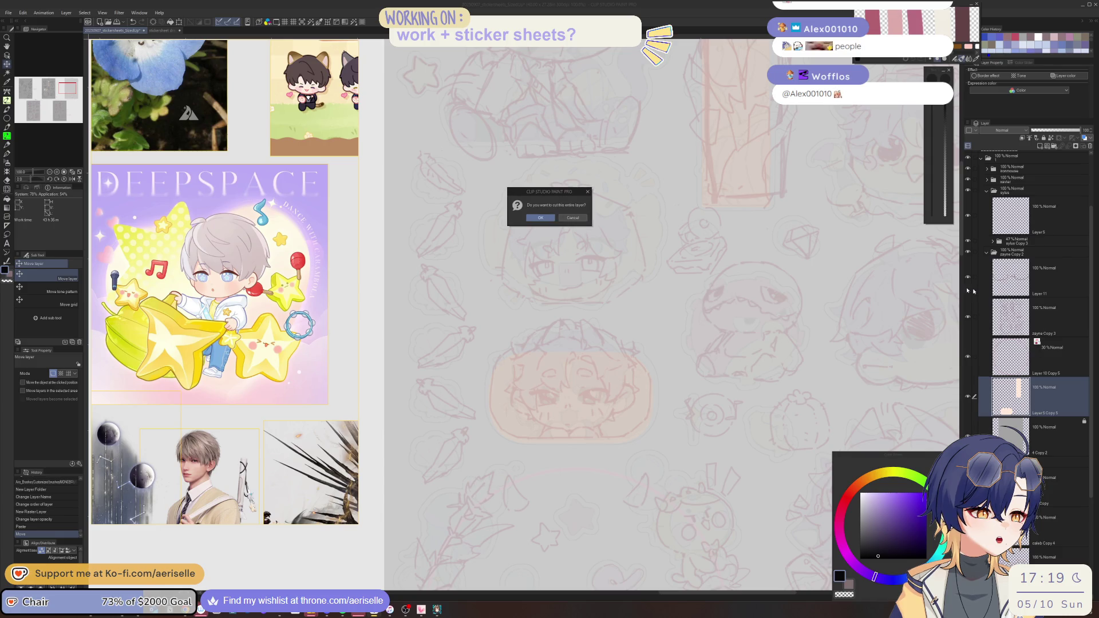
click(575, 218)
key(ctrl+z)
key(ctrl+z)
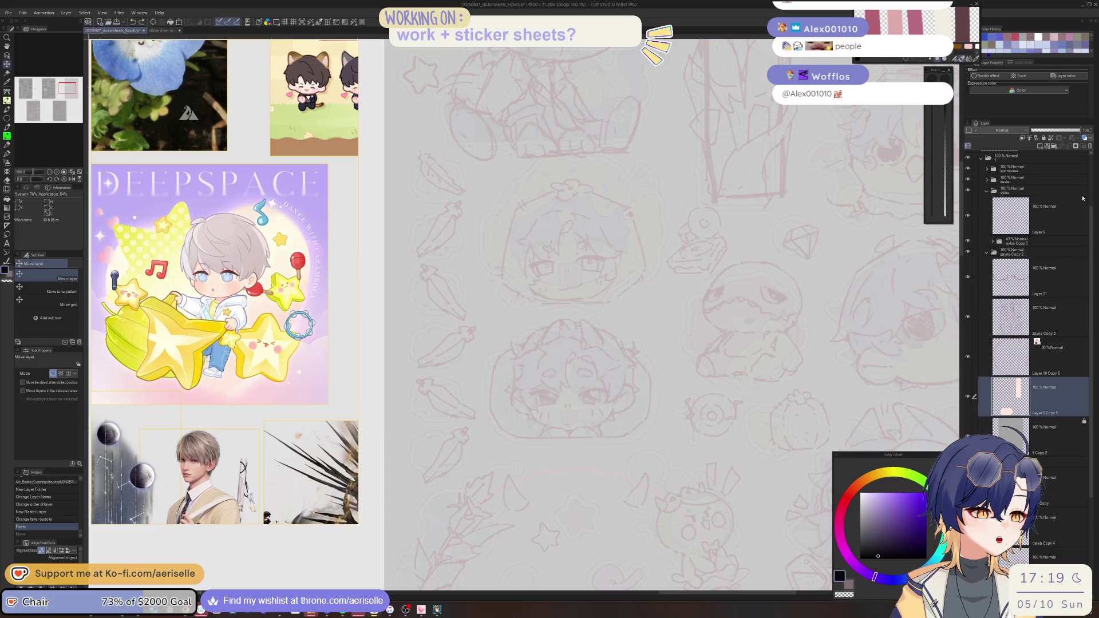
- Re-paste the badge sketch above 3 Copy 2 and shift it right onto the sheet
click(993, 241)
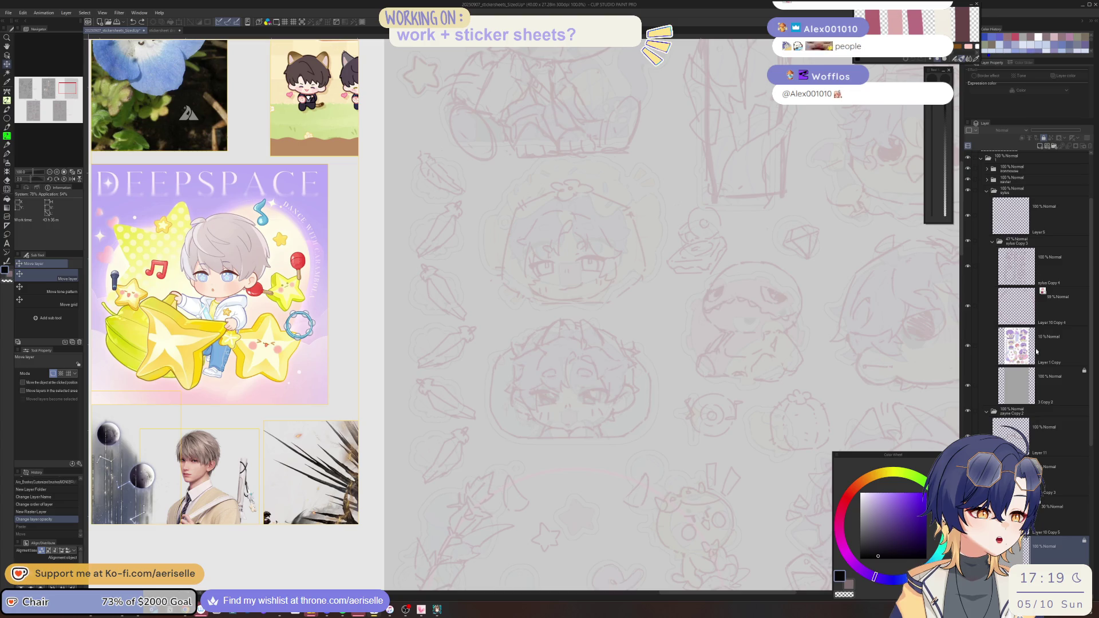
click(1041, 337)
click(1034, 372)
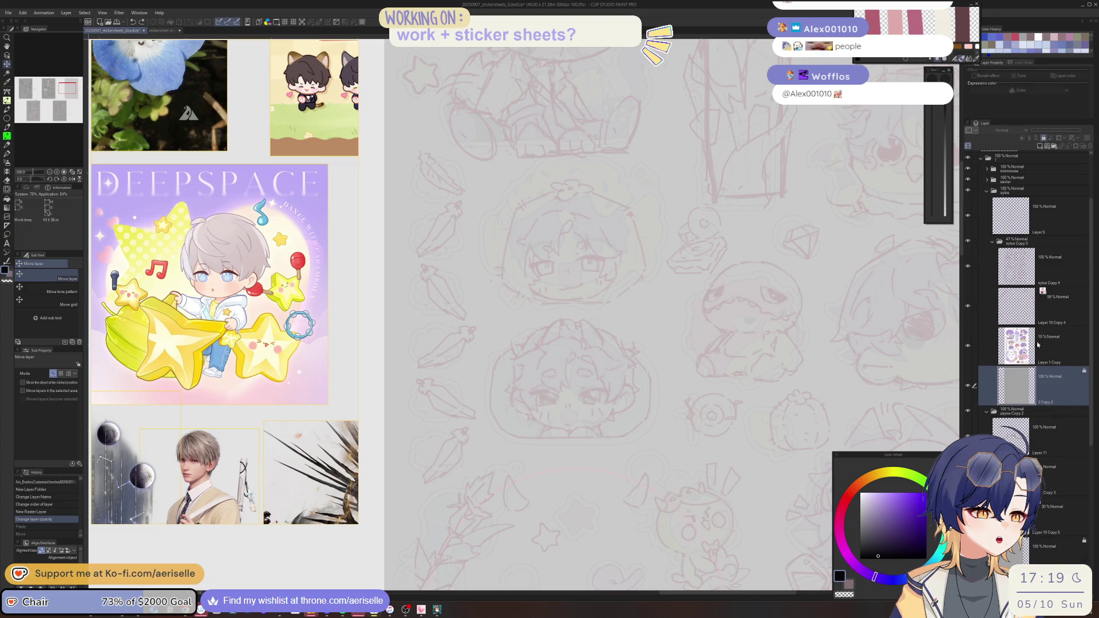
key(ctrl+v)
key(ctrl+minus)
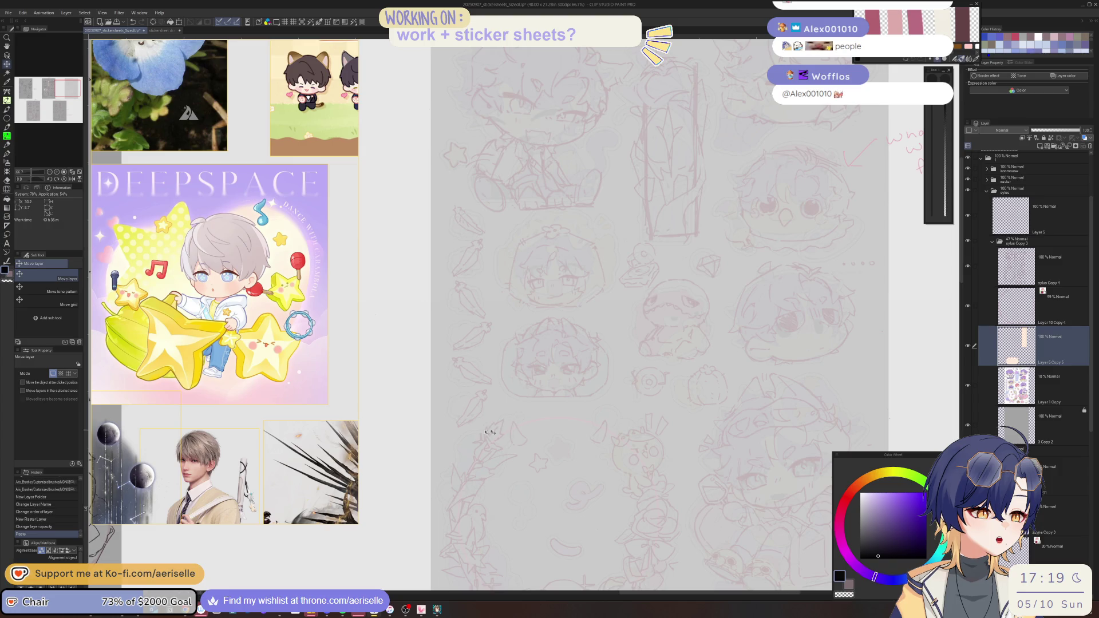
mouse_move(840, 429)
mouse_down()
mouse_move(728, 435)
mouse_move(765, 431)
mouse_up()
key(ctrl+minus)
key(ctrl+minus)
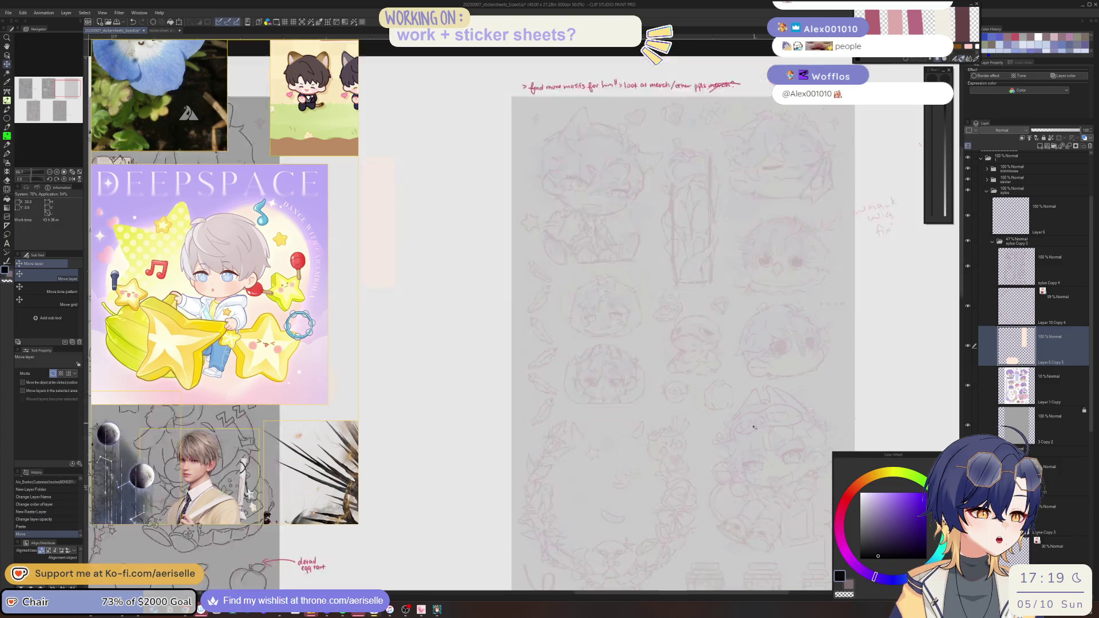
drag(675, 479, 806, 479)
scroll(674, 397, up, 1)
scroll(712, 413, up, 2)
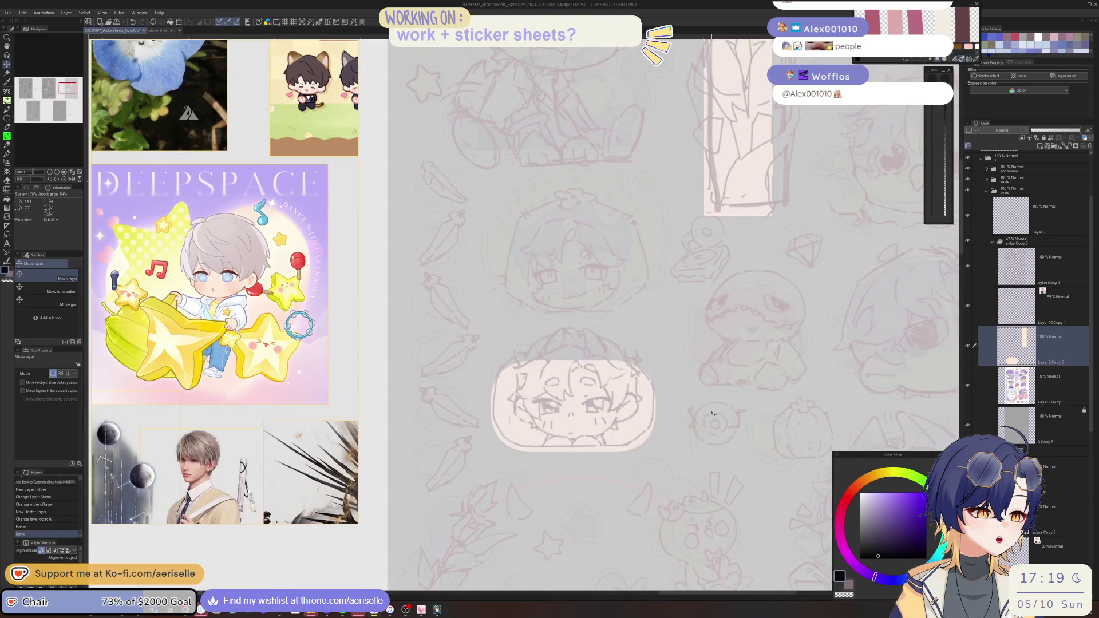
drag(1056, 130, 1069, 130)
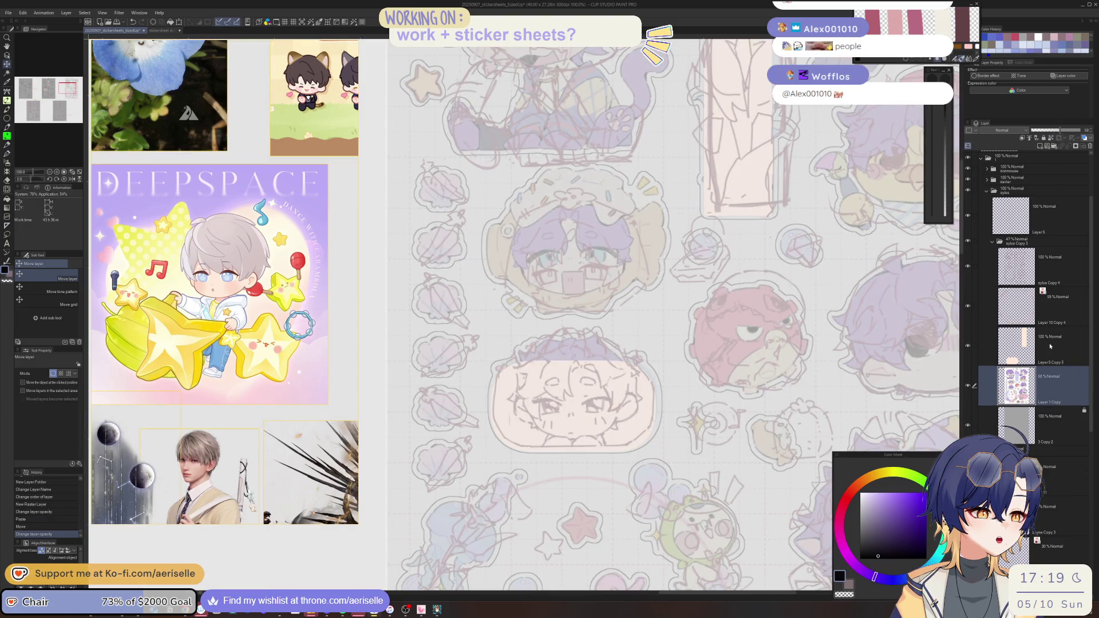
drag(634, 506, 634, 506)
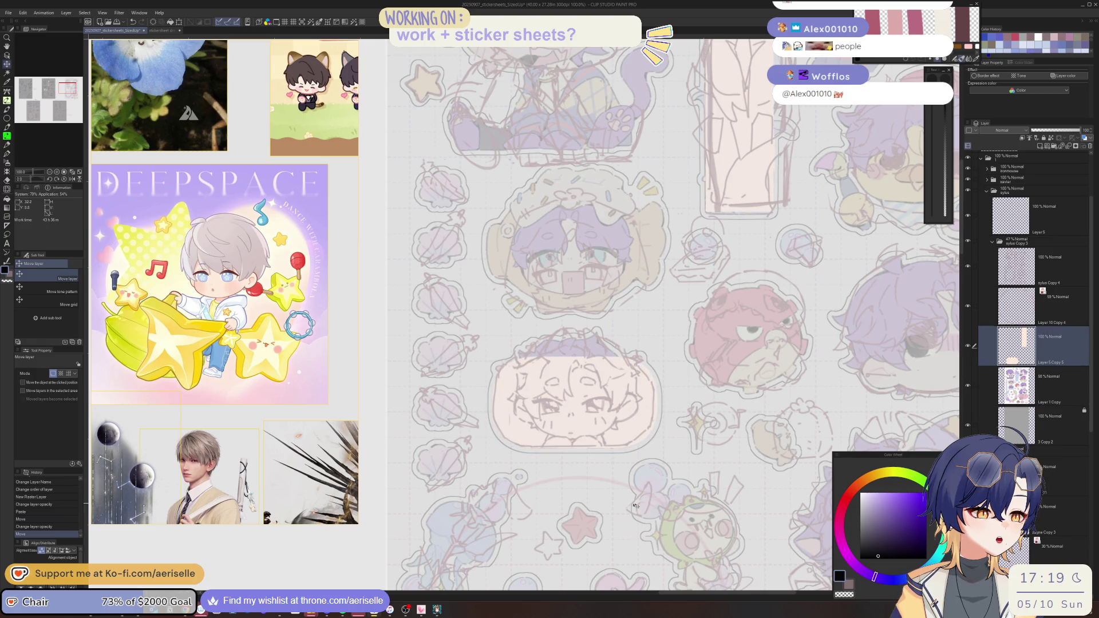
scroll(636, 507, up, 5)
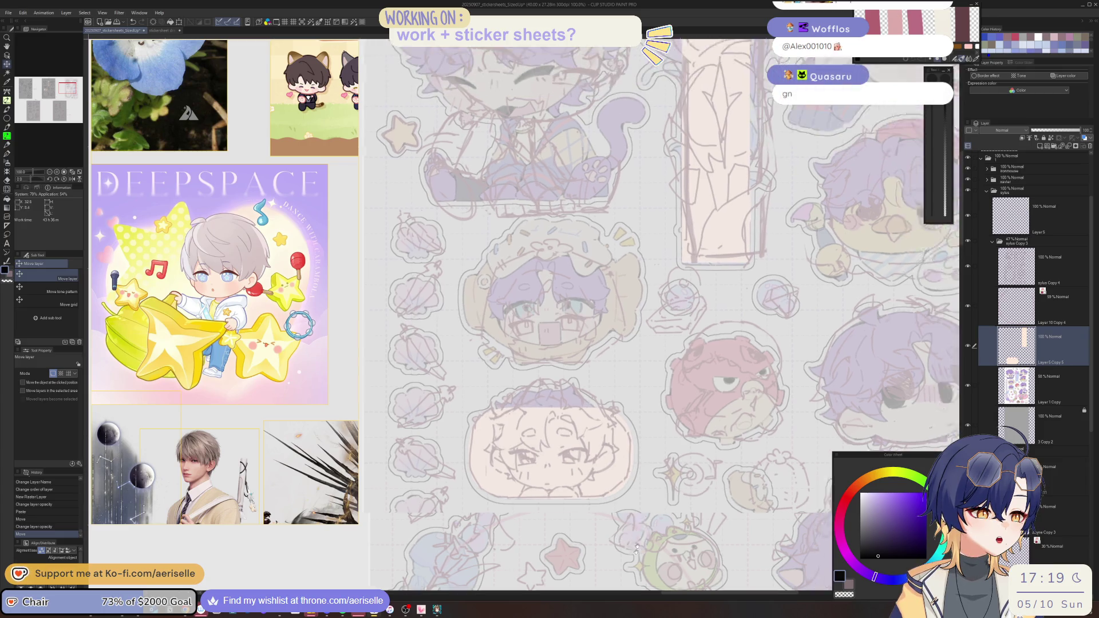
scroll(643, 513, up, 2)
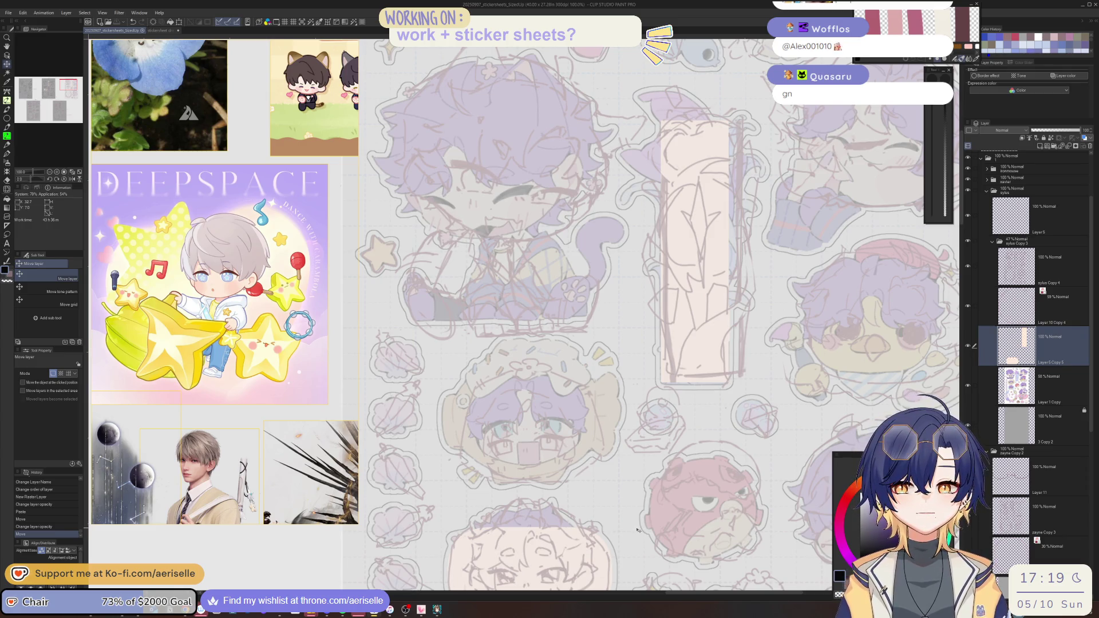
scroll(641, 515, down, 5)
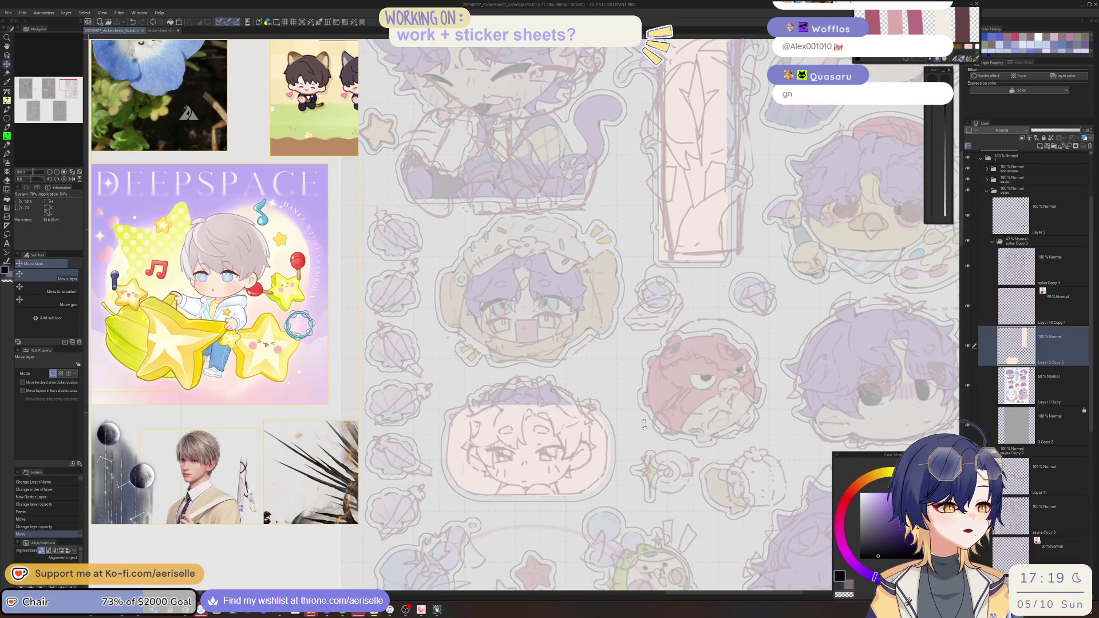
scroll(653, 474, up, 3)
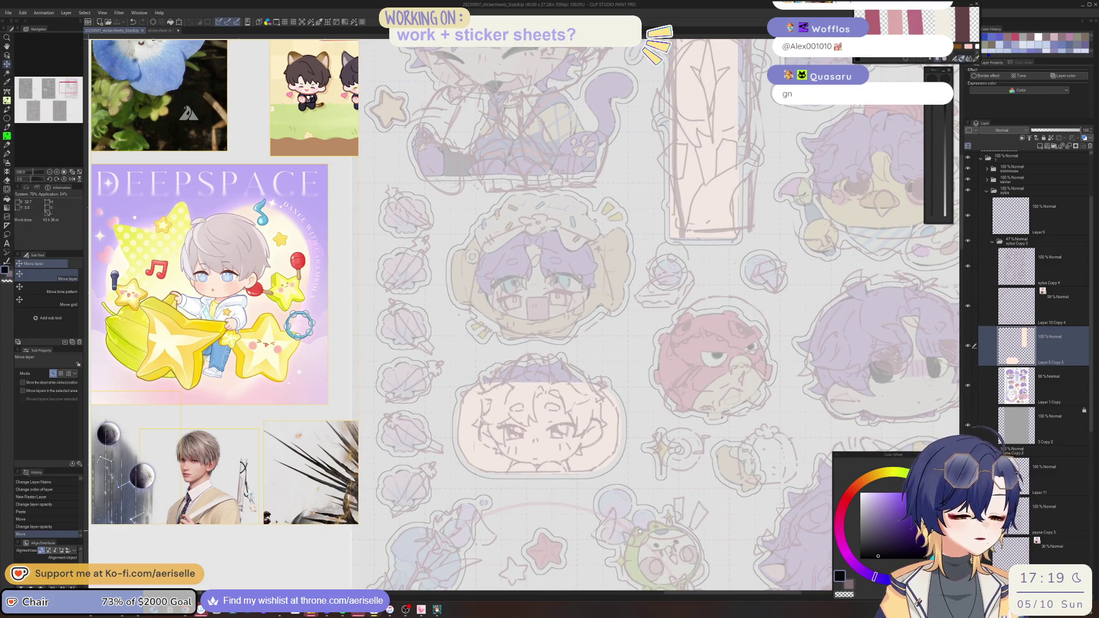
drag(641, 532, 587, 516)
scroll(744, 401, up, 2)
scroll(857, 342, down, 2)
ctrl+shift+click(857, 342)
key(m)
mouse_move(759, 237)
mouse_down()
mouse_move(716, 247)
mouse_move(704, 403)
mouse_move(798, 396)
mouse_move(884, 295)
mouse_move(825, 251)
mouse_up()
- Scale the lassoed purple-haired face sticker slightly smaller and confirm
click(800, 417)
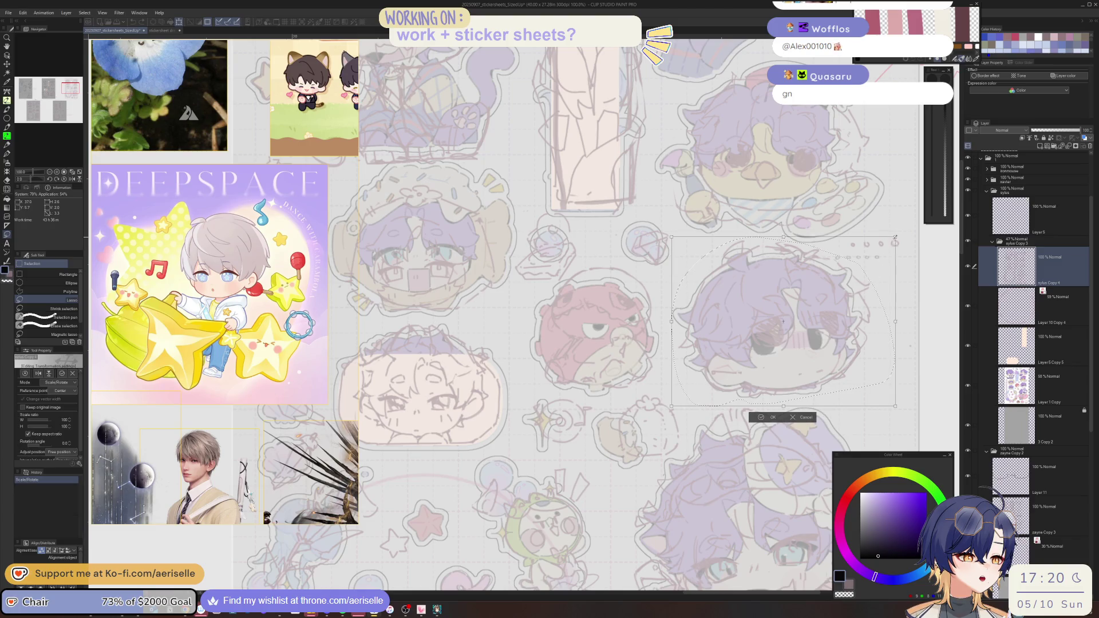
drag(880, 249, 875, 253)
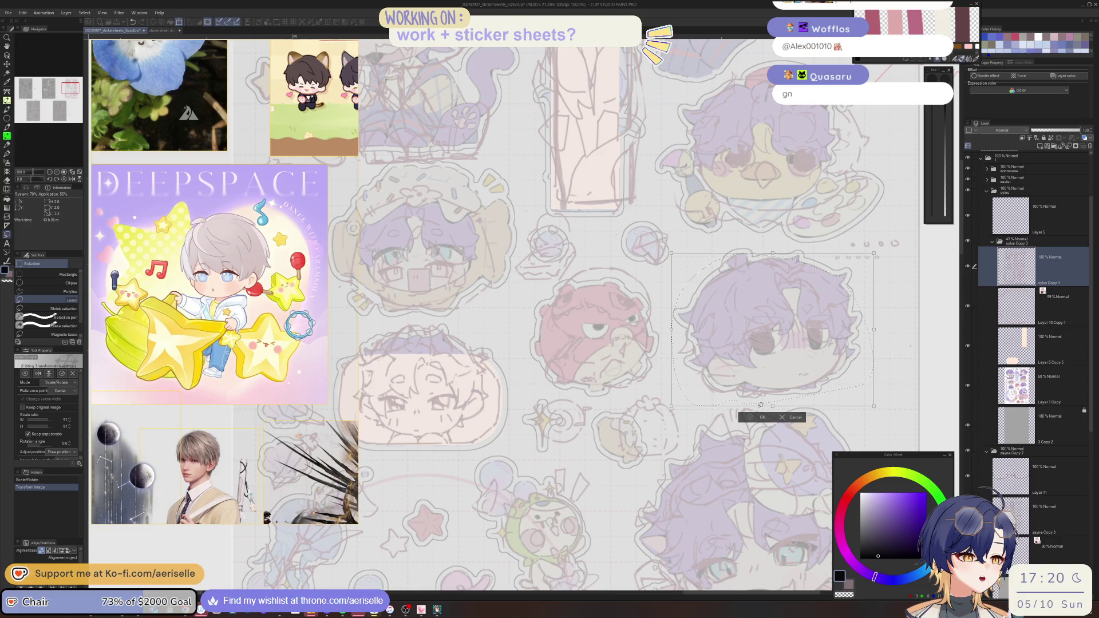
click(755, 417)
click(703, 417)
mouse_move(707, 397)
mouse_down()
mouse_move(685, 384)
mouse_move(700, 433)
mouse_move(670, 470)
mouse_move(658, 561)
mouse_move(664, 515)
mouse_move(667, 532)
mouse_move(705, 423)
mouse_move(756, 320)
mouse_move(780, 308)
mouse_up()
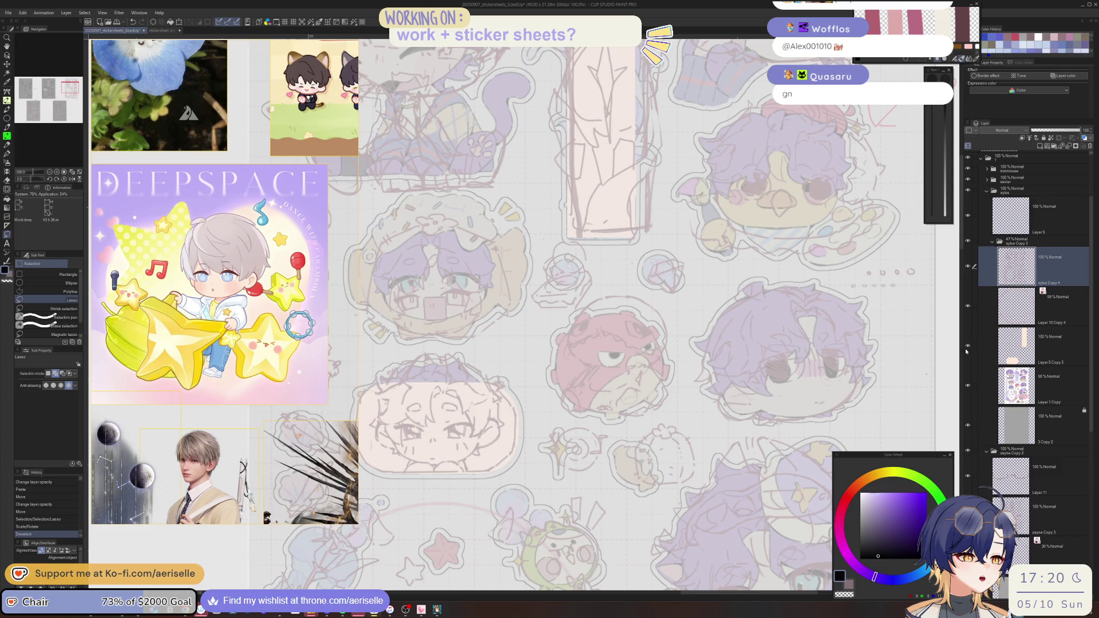
scroll(603, 298, down, 2)
drag(599, 255, 603, 298)
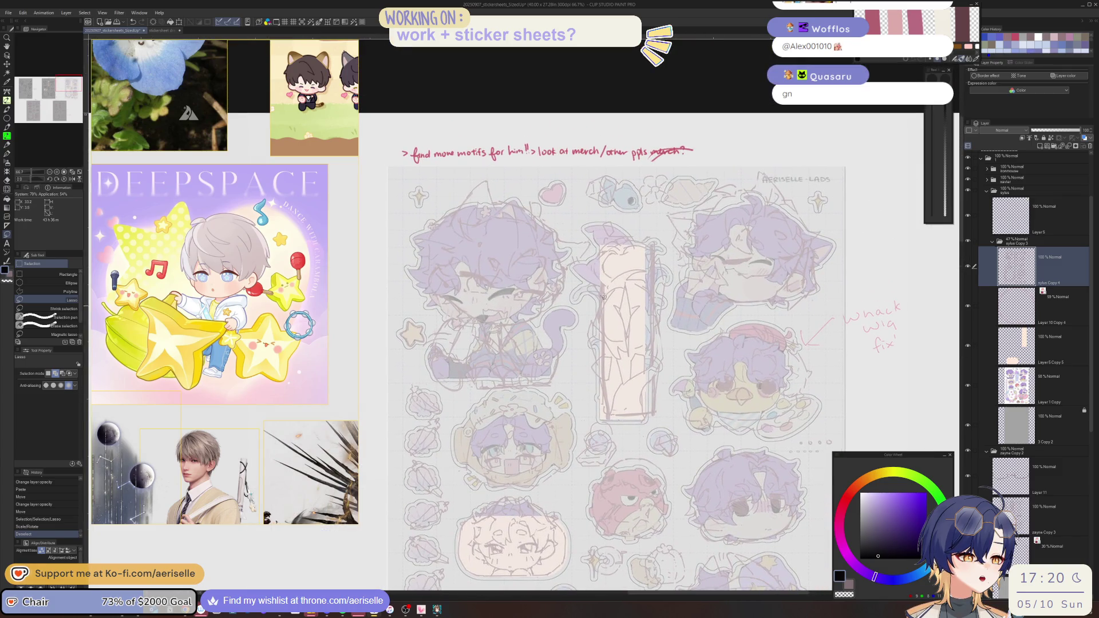
- Lasso the tall rectangular sticker, rotate it slightly, confirm, and deselect
mouse_move(602, 240)
mouse_down()
mouse_move(580, 390)
mouse_move(630, 428)
mouse_up()
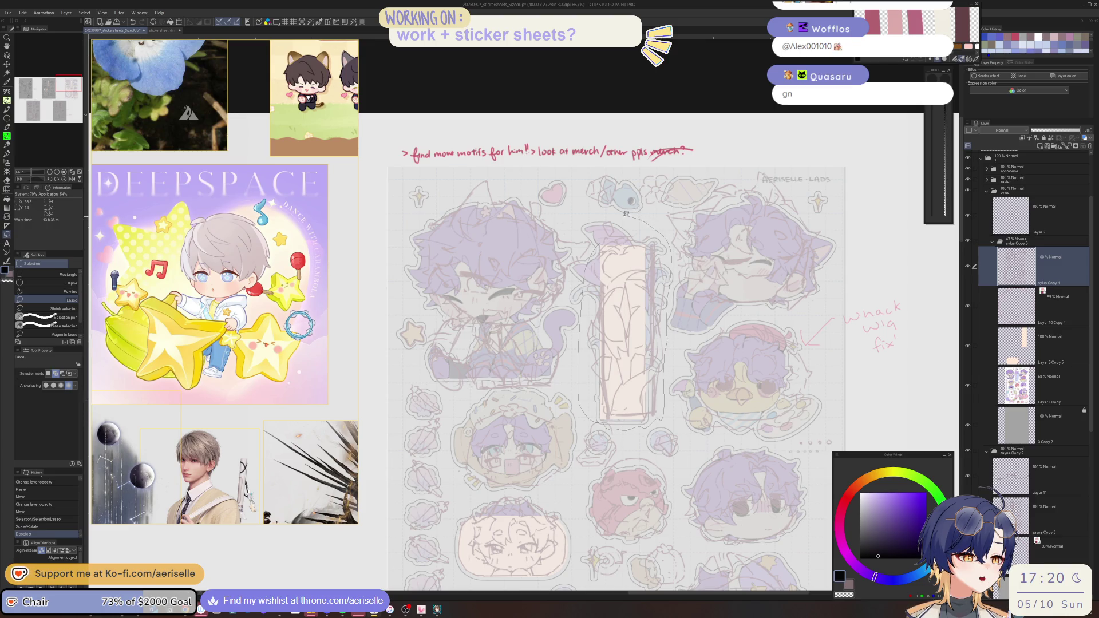
drag(626, 213, 606, 202)
click(652, 442)
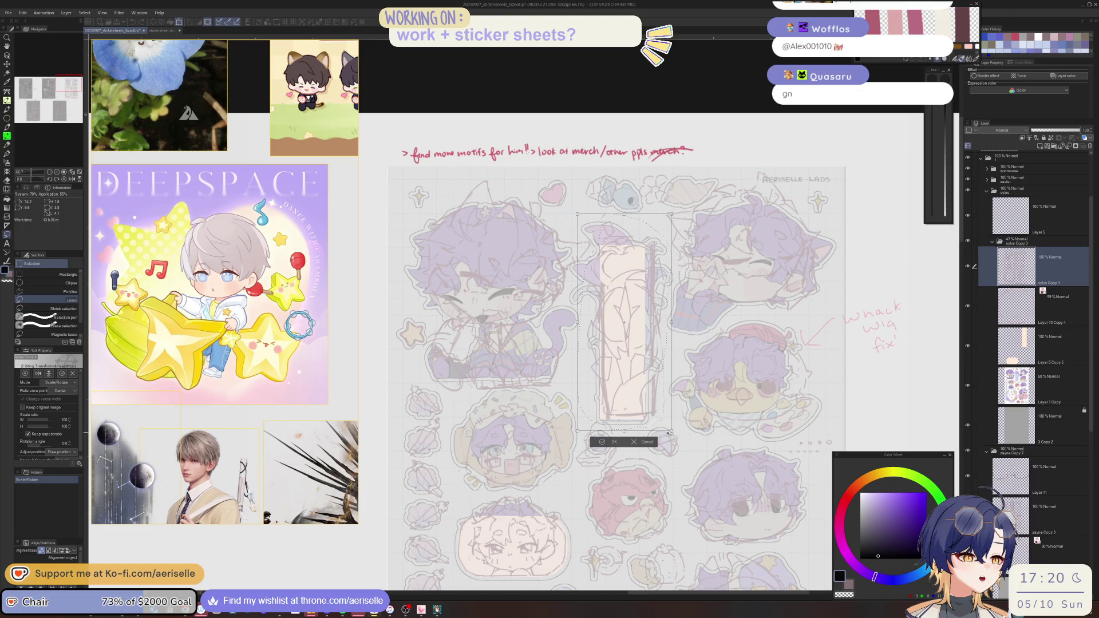
drag(677, 426, 652, 425)
click(600, 444)
key(ctrl+d)
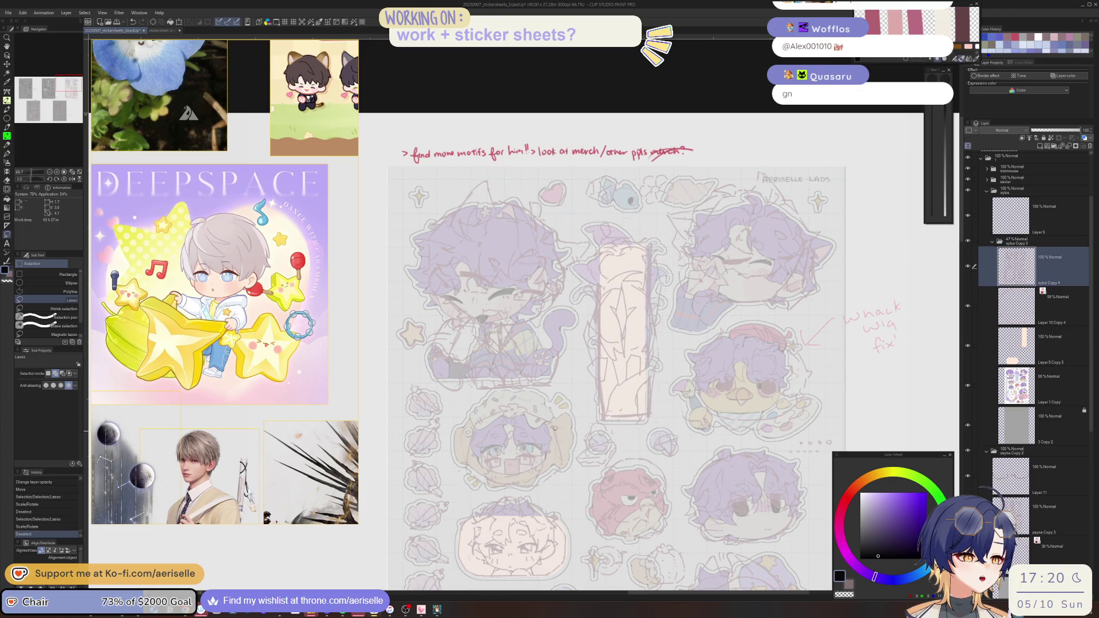
scroll(698, 229, down, 2)
click(967, 385)
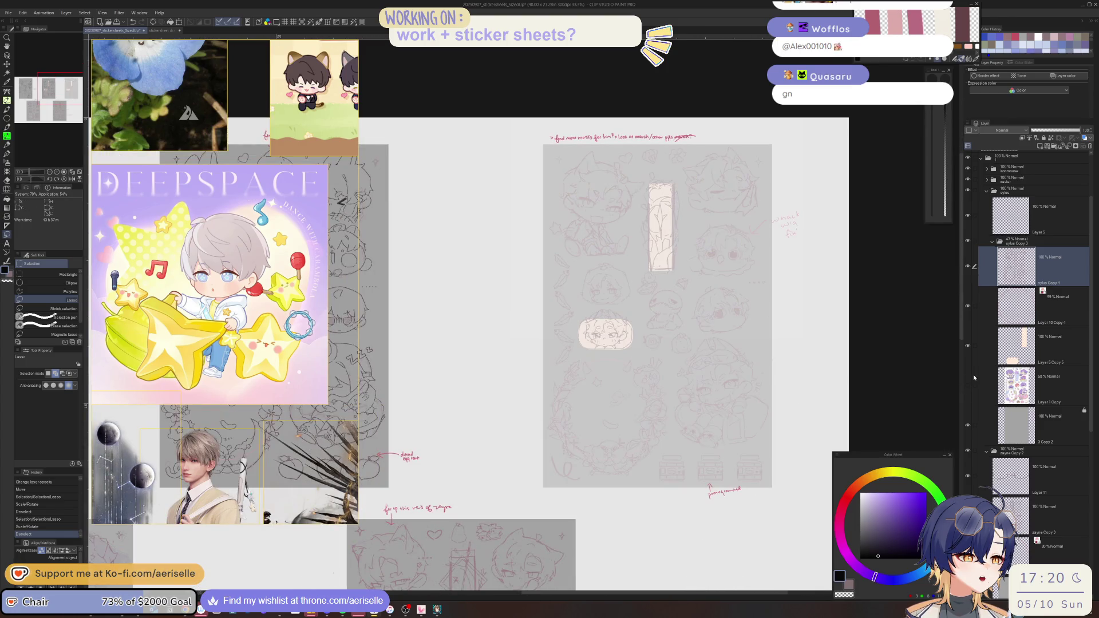
- Set the sylus Copy 3 folder to 71% opacity and drag the grey Copy 2 layer above it
click(967, 347)
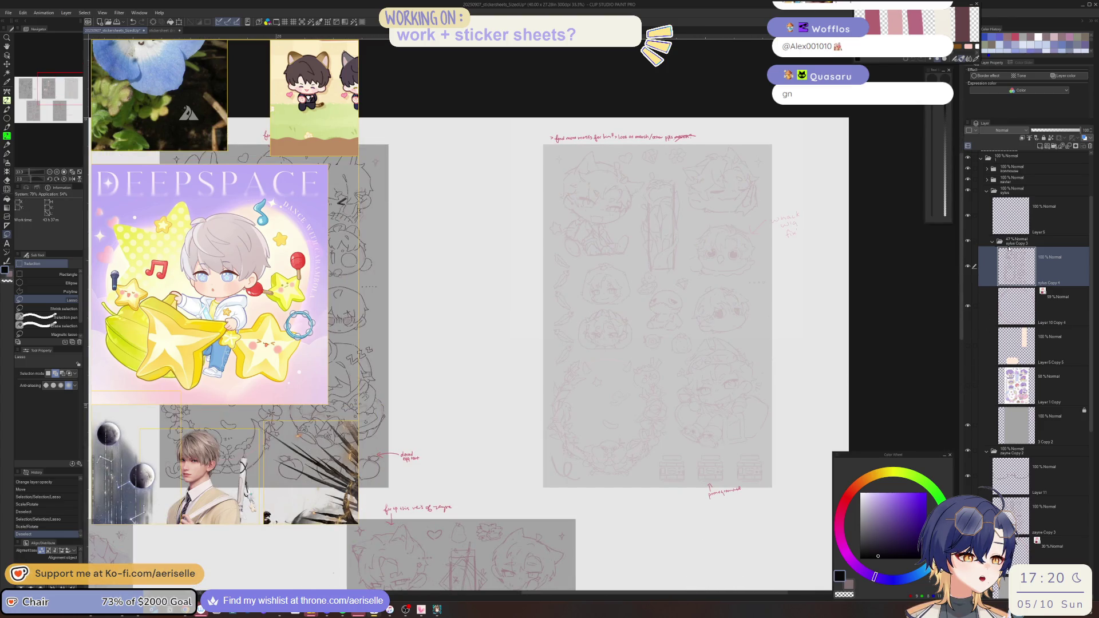
click(968, 346)
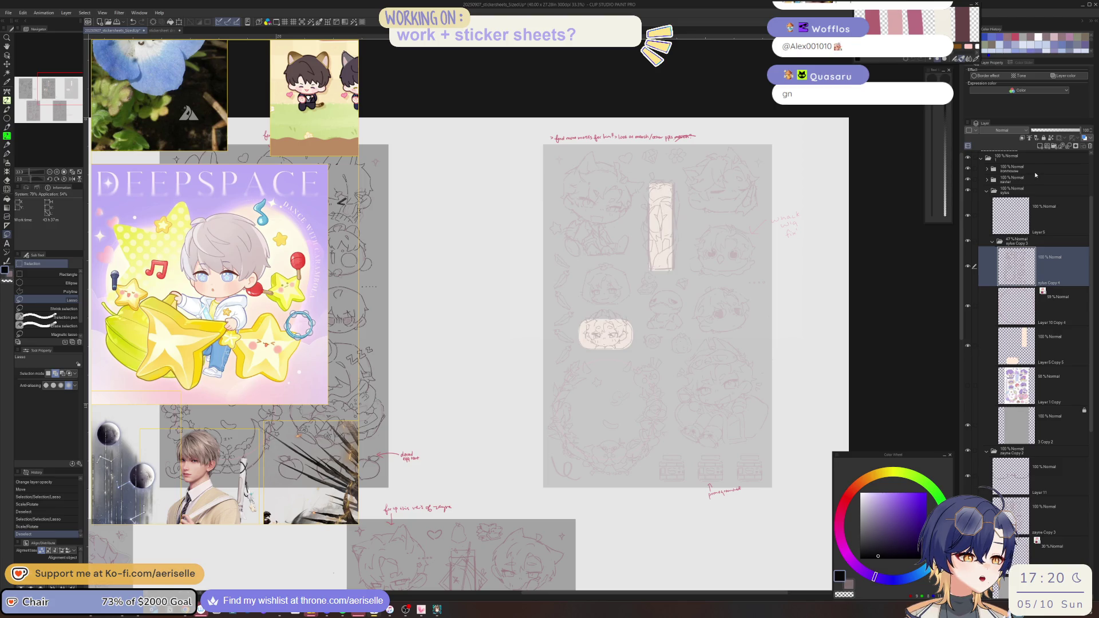
click(1020, 242)
click(1068, 131)
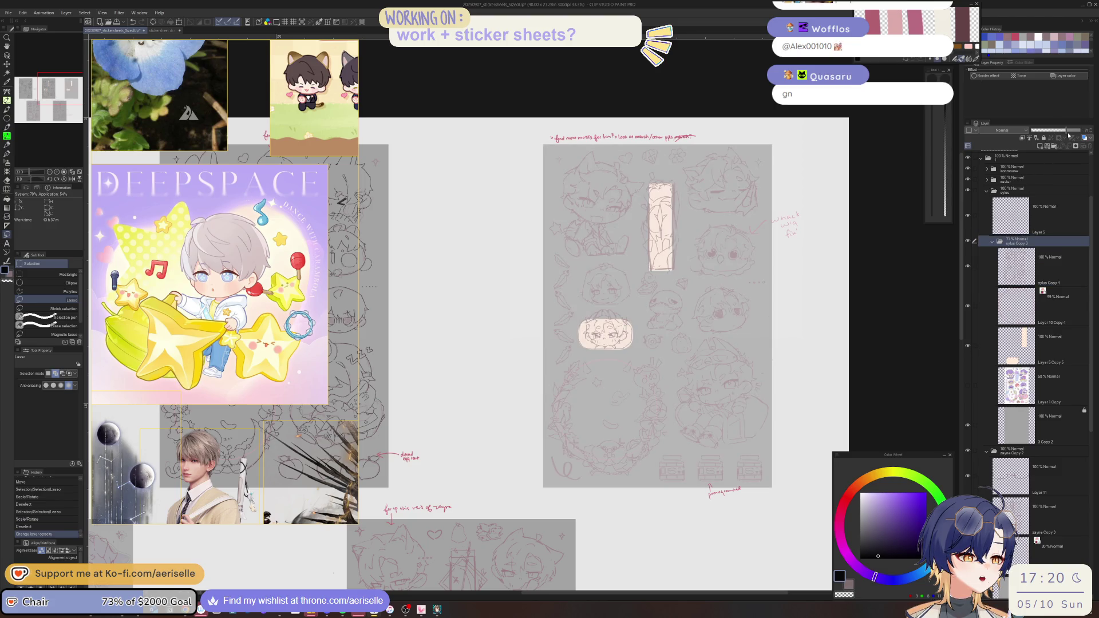
click(992, 241)
click(994, 244)
mouse_move(1013, 426)
mouse_down()
mouse_move(1028, 236)
mouse_move(1006, 286)
mouse_up()
click(992, 281)
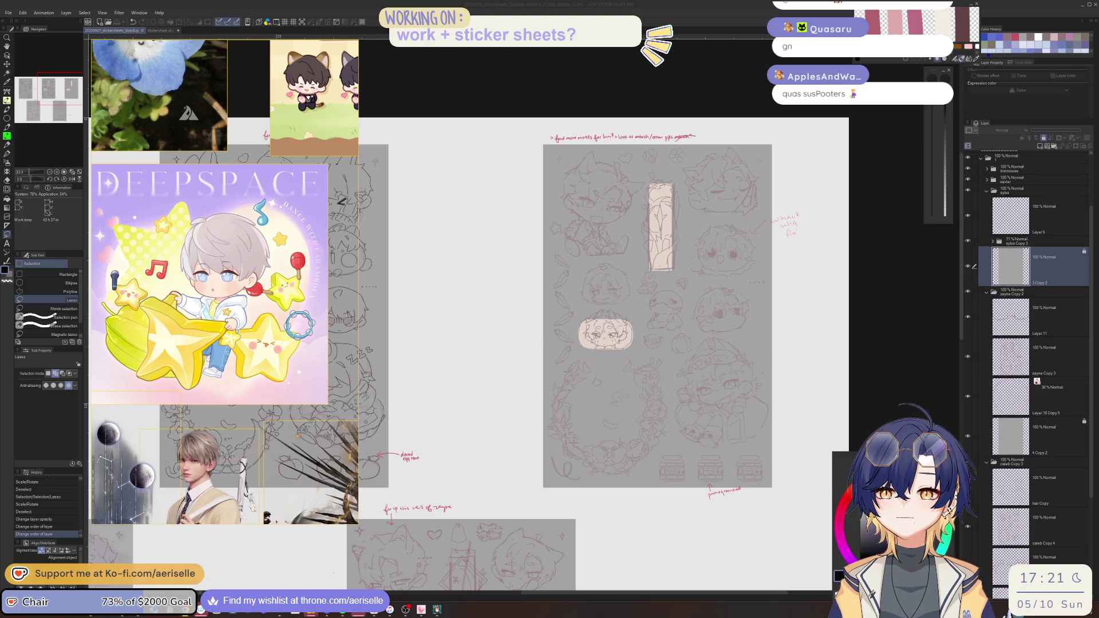
key(alt+Tab)
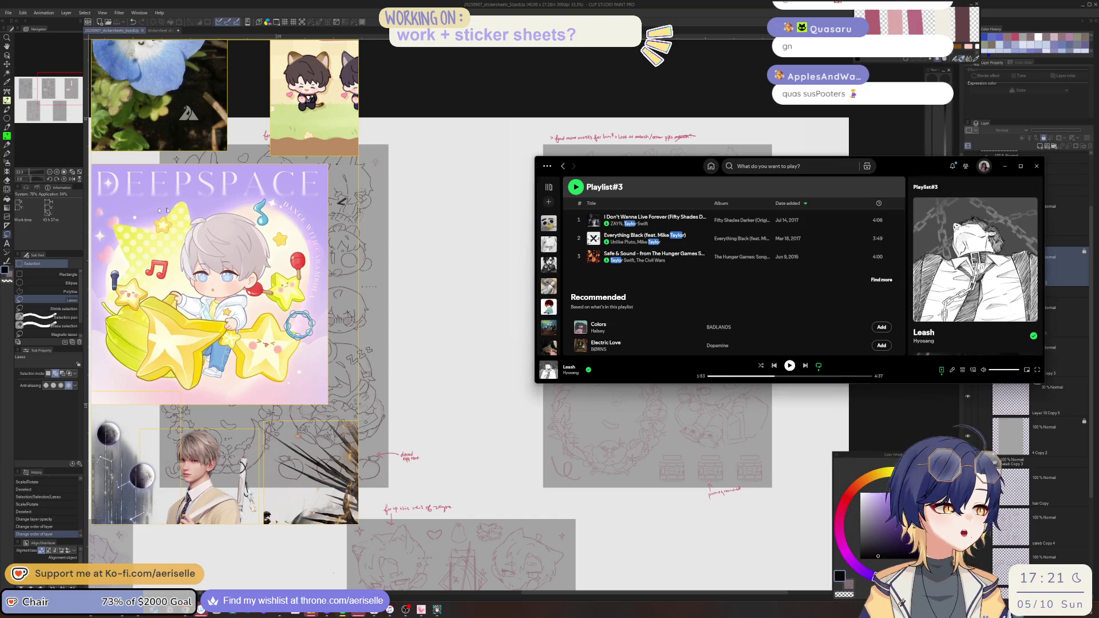
click(763, 166)
text(sa)
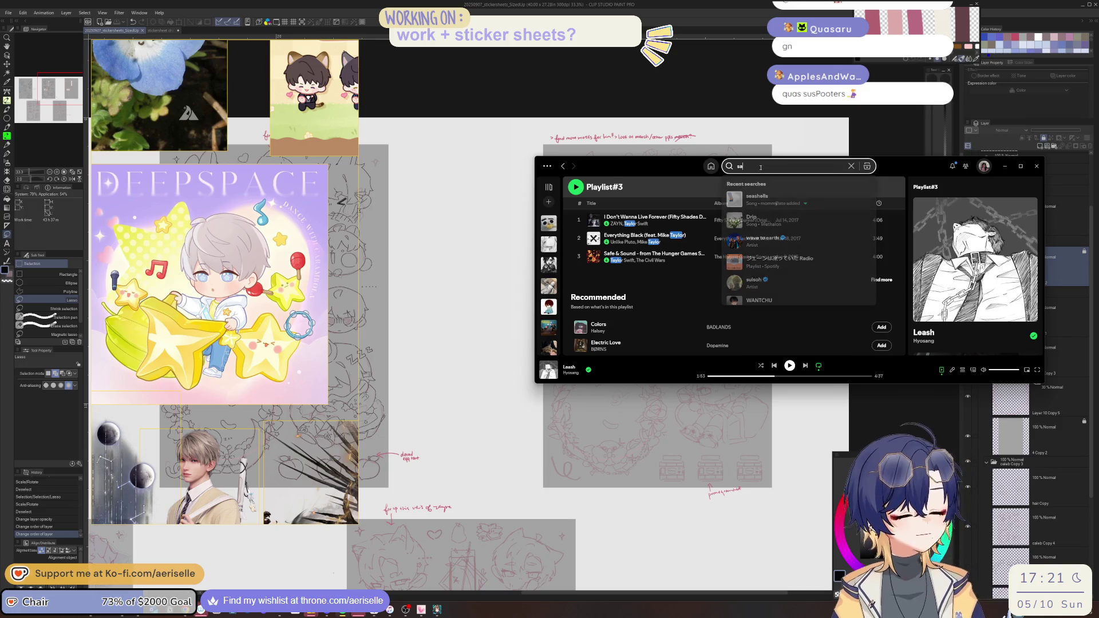
text(kanau)
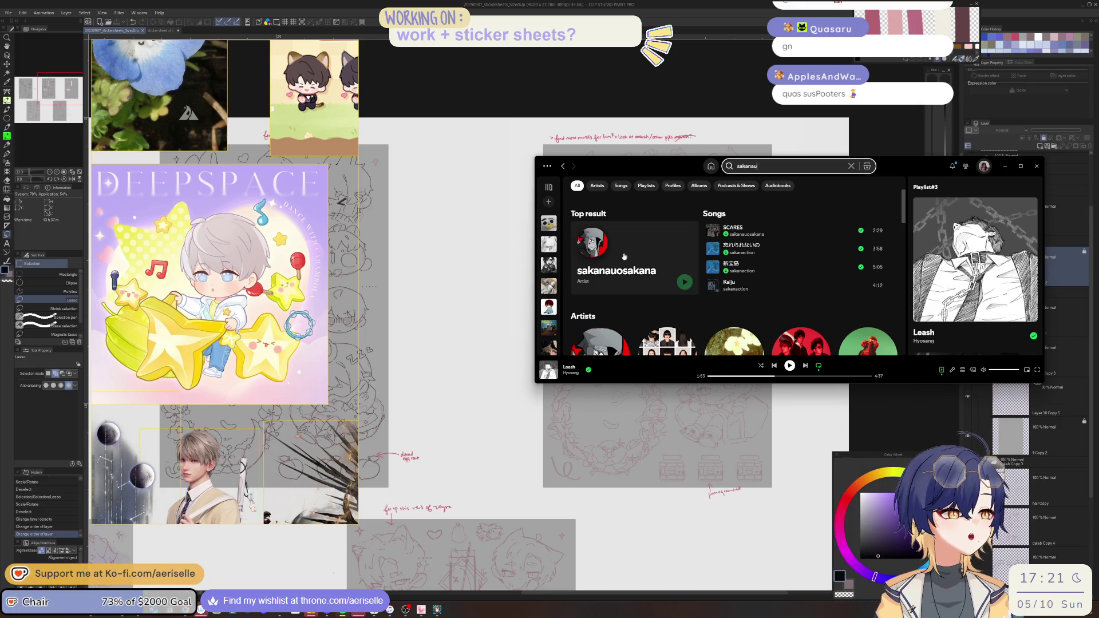
click(711, 166)
drag(678, 383, 677, 515)
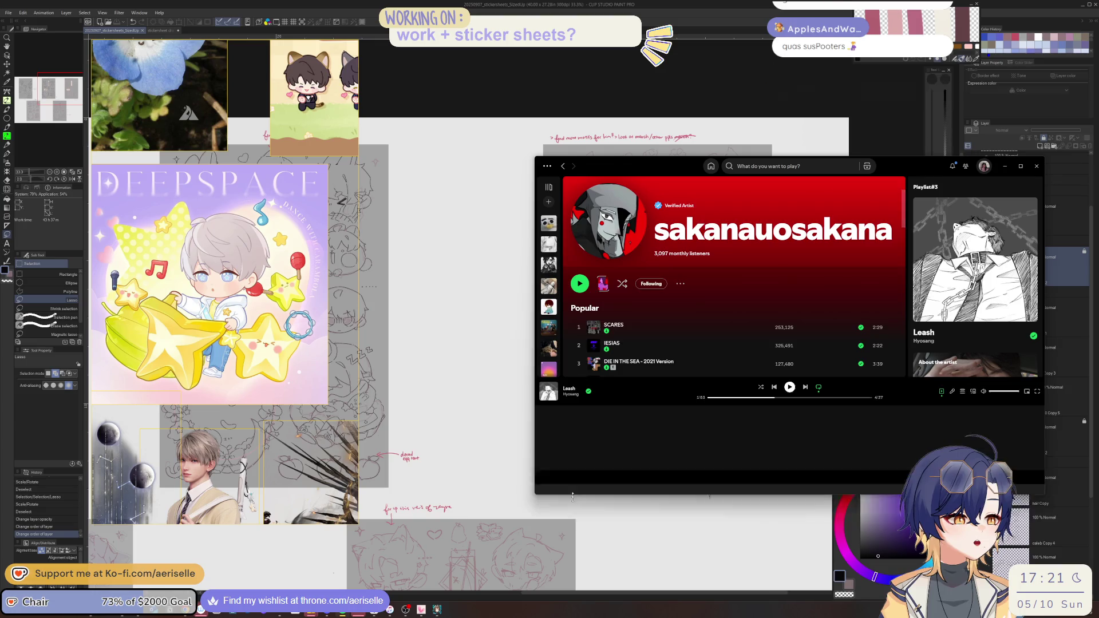
scroll(677, 424, down, 4)
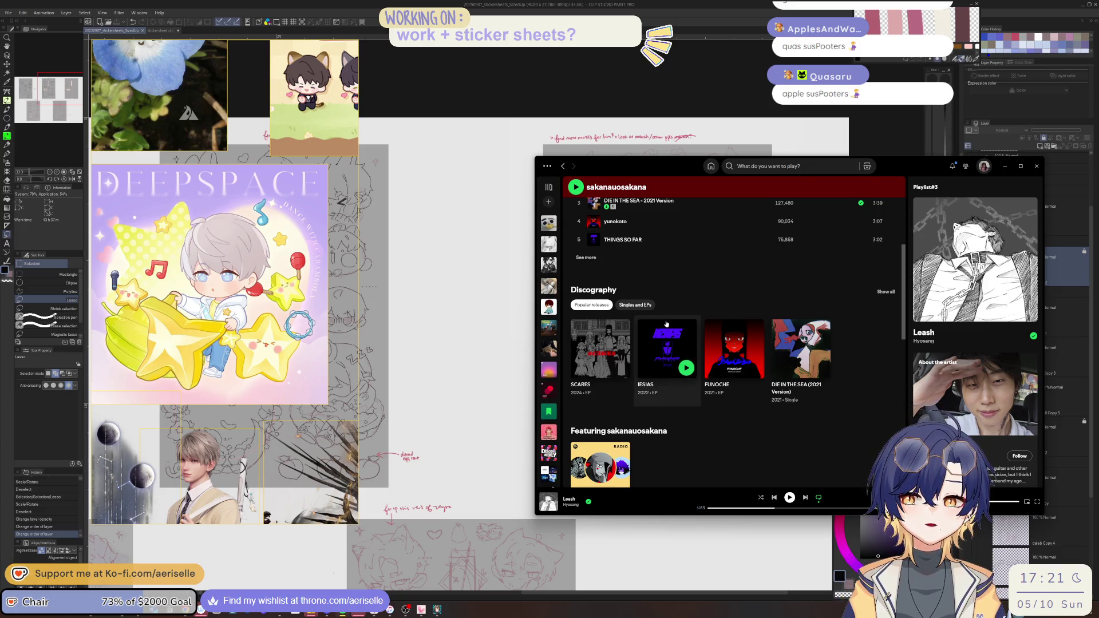
click(754, 166)
text(sakan)
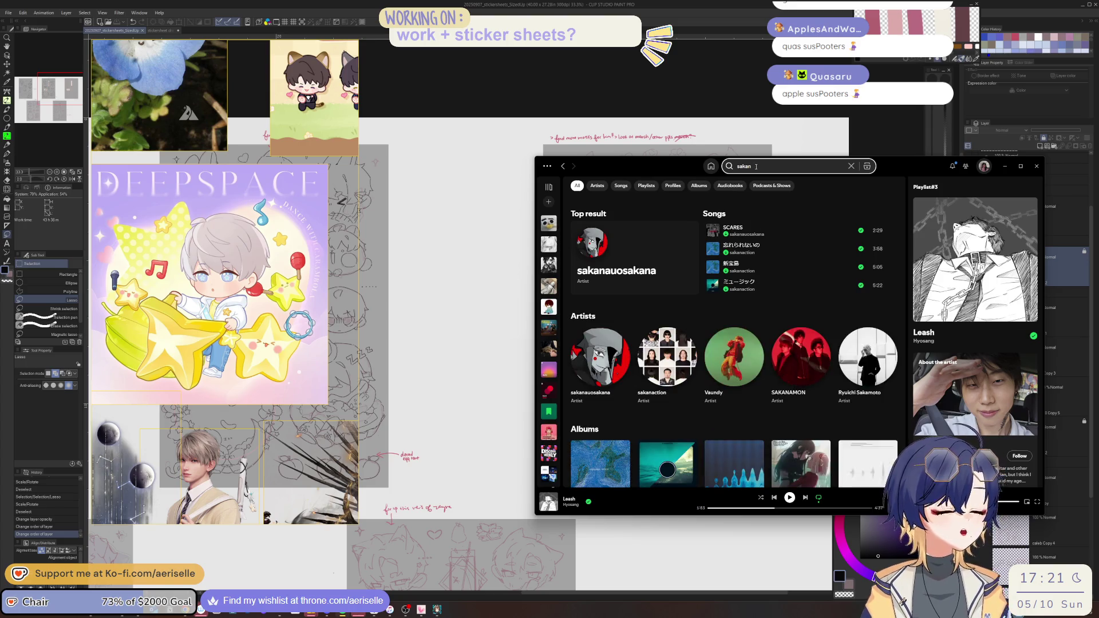
key(BackSpace)
text(nausakana)
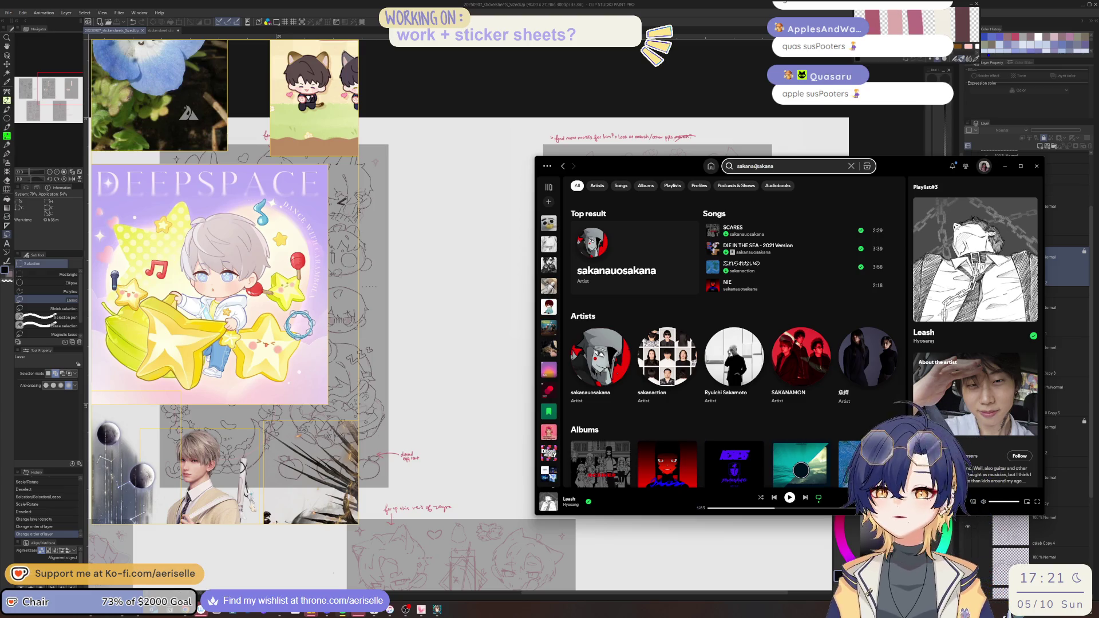
text(ite)
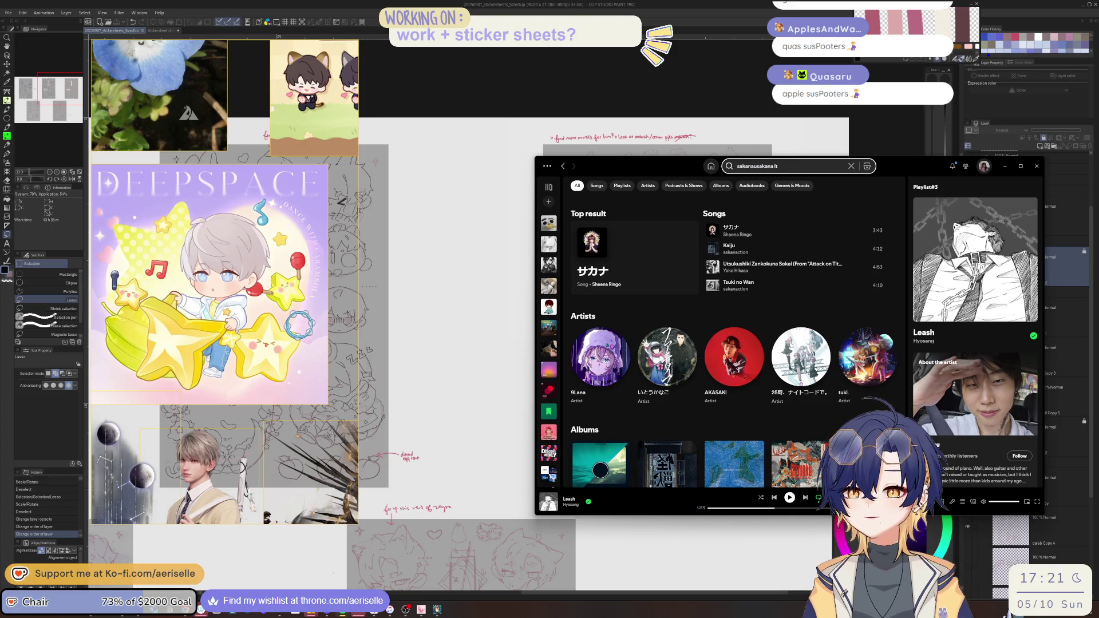
key(Escape)
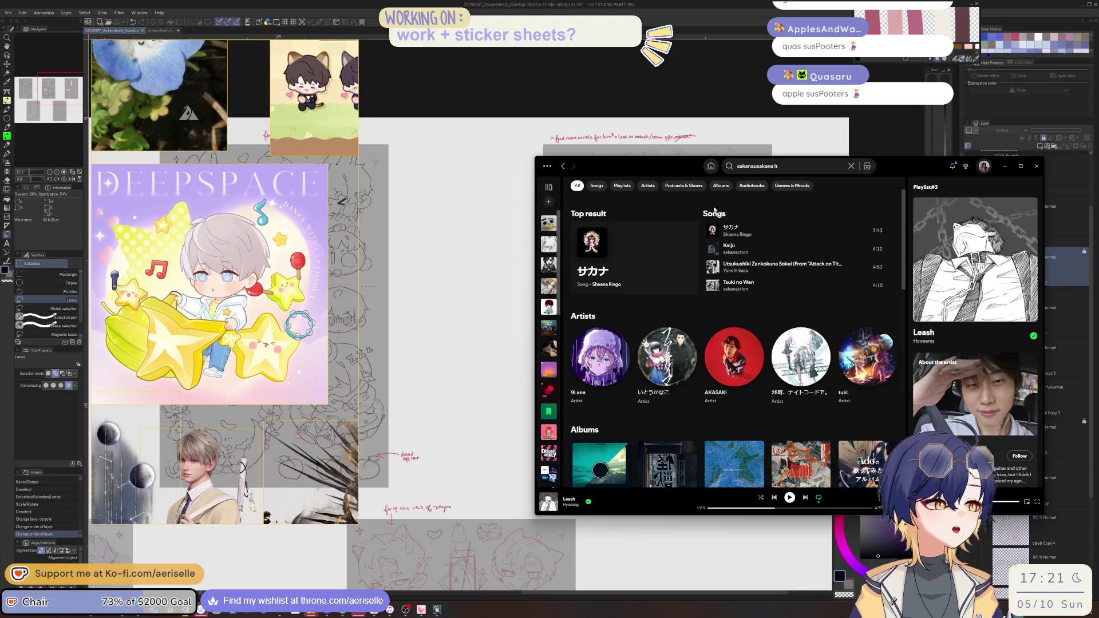
click(774, 166)
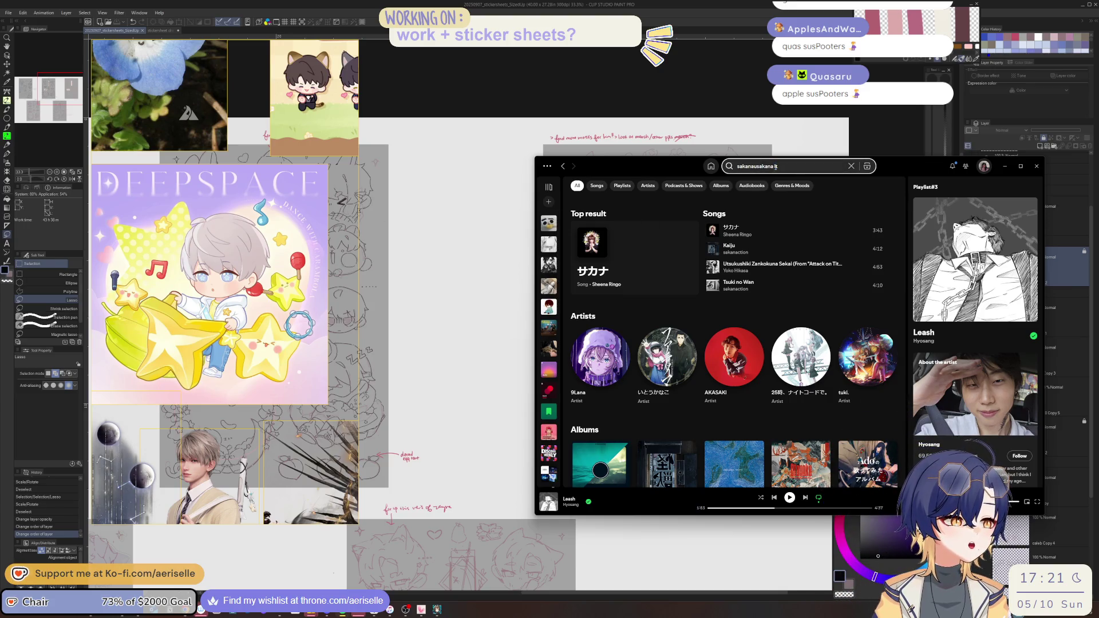
text(いてって)
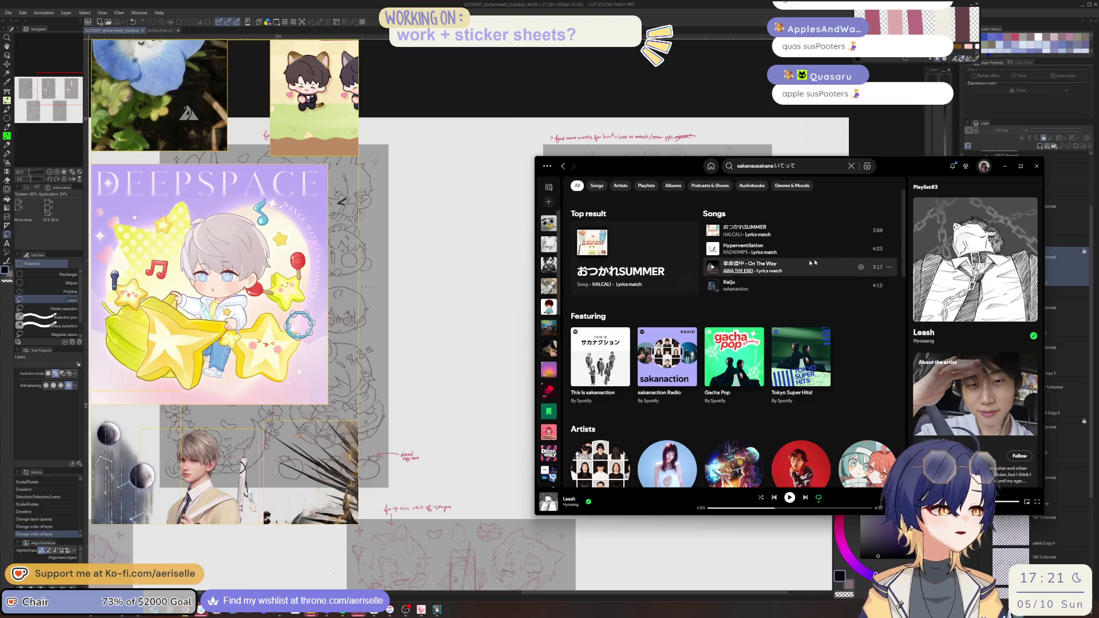
click(1004, 166)
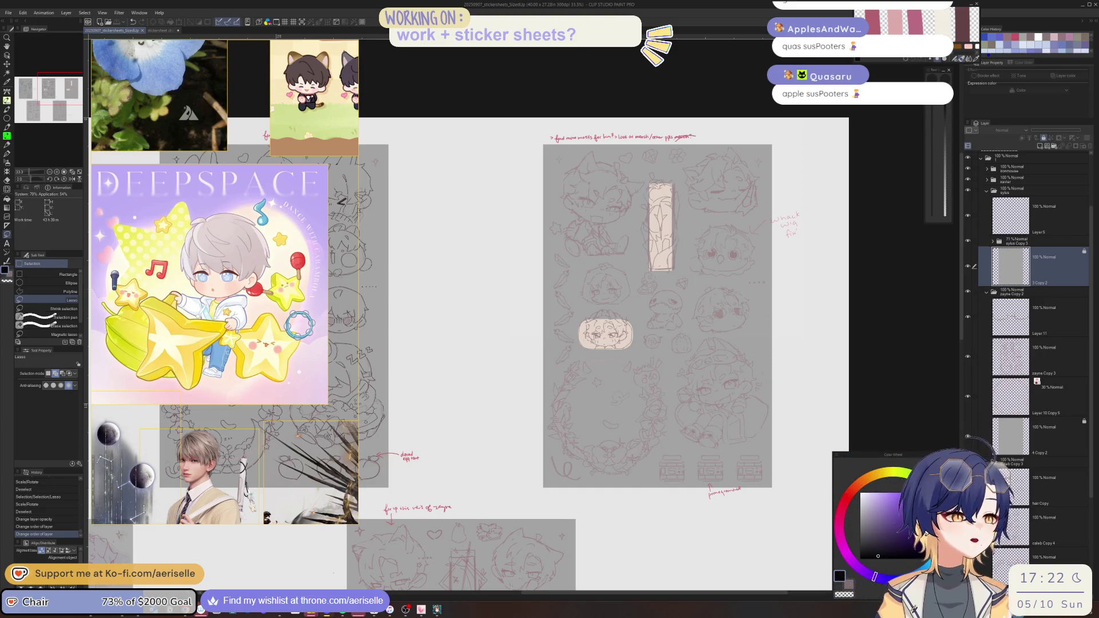
- Erase stray marks under the pumpkin face on the sylus Copy 4 sketch layer
scroll(613, 318, up, 3)
mouse_move(682, 415)
mouse_down()
mouse_move(659, 443)
mouse_move(662, 471)
mouse_up()
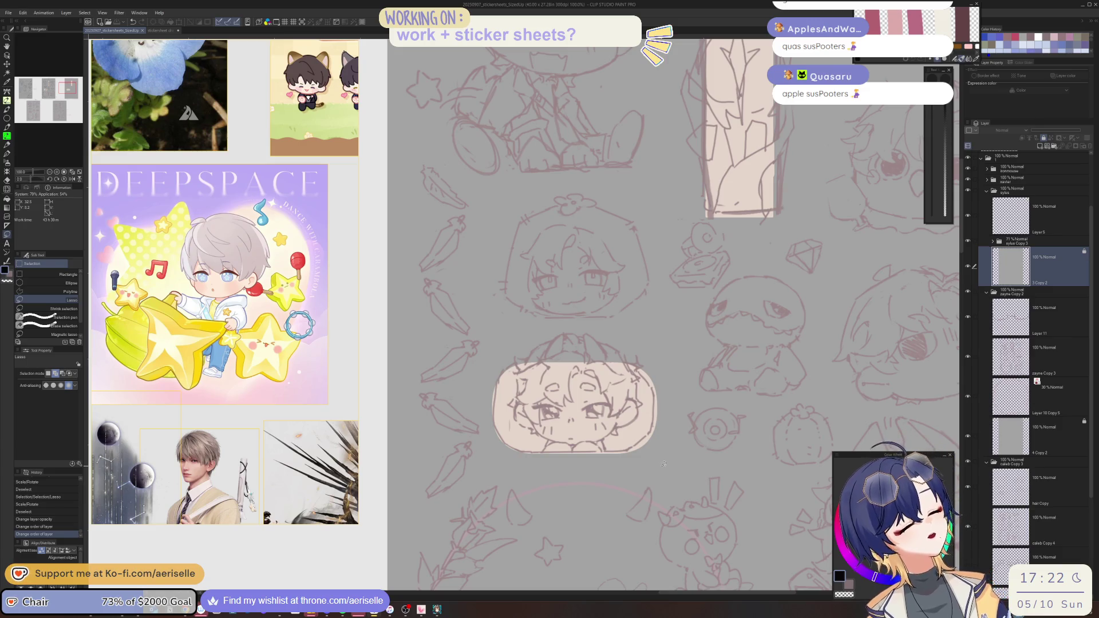
key(e)
ctrl+shift+click(573, 446)
drag(580, 440, 598, 447)
click(584, 444)
click(572, 447)
click(573, 448)
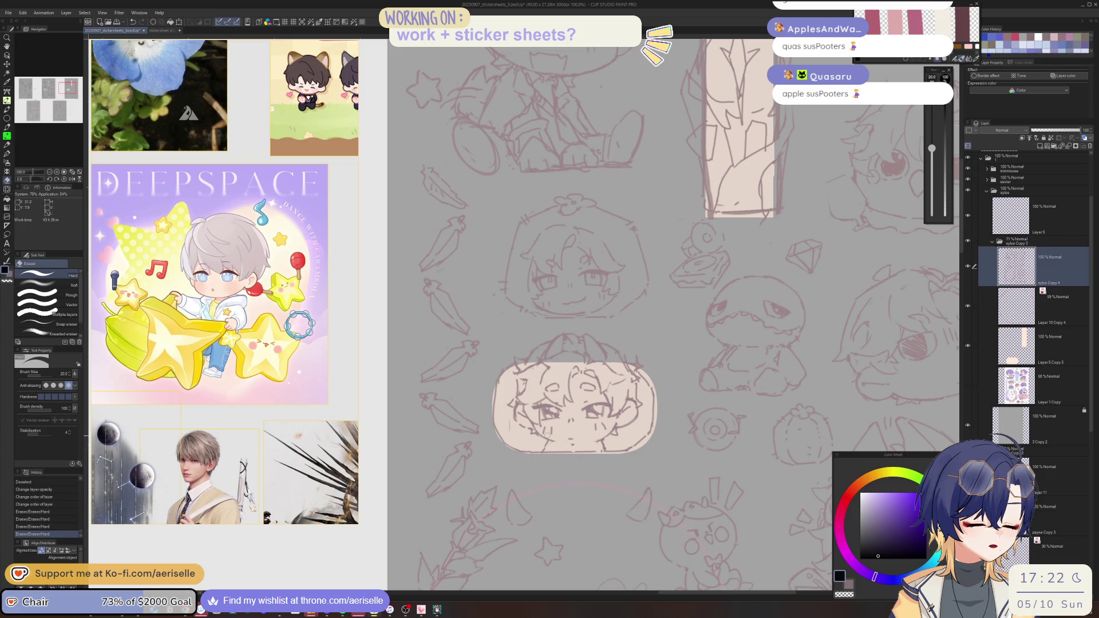
- Darken short lines on the lower face with a mauve pen
key(b)
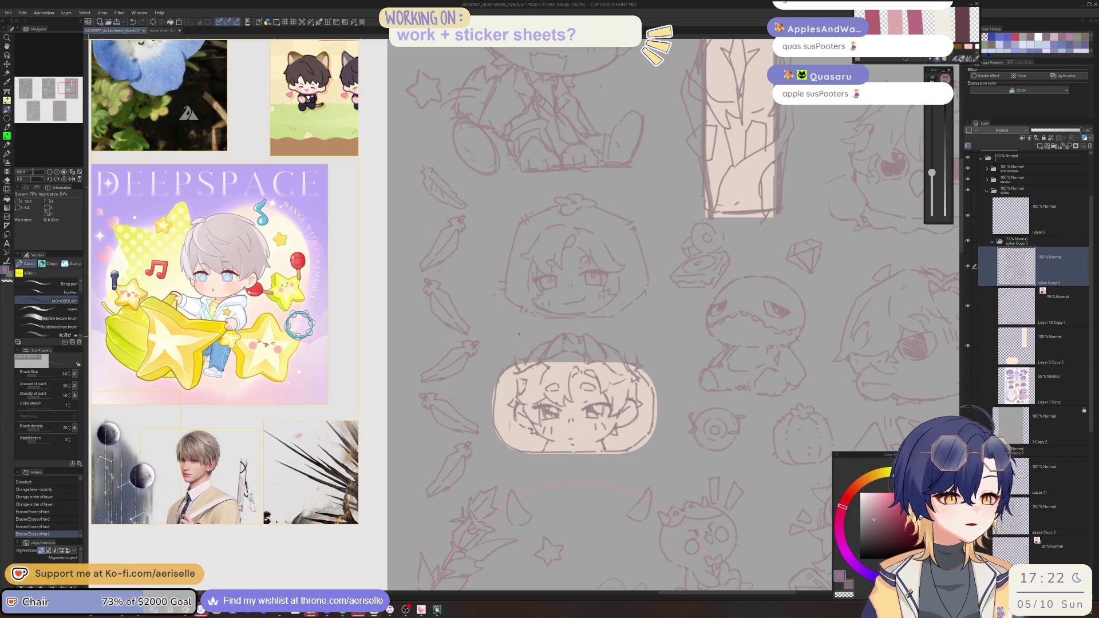
key(p)
scroll(560, 436, up, 3)
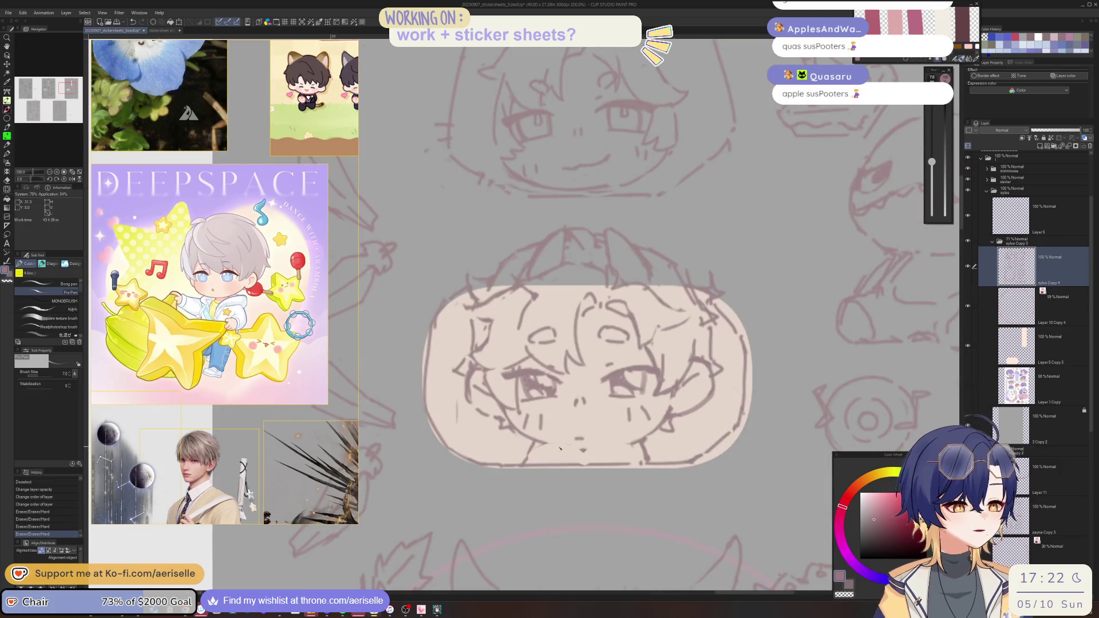
drag(571, 449, 765, 382)
mouse_move(659, 407)
mouse_down()
mouse_move(632, 418)
mouse_move(658, 408)
mouse_up()
key(ctrl+at)
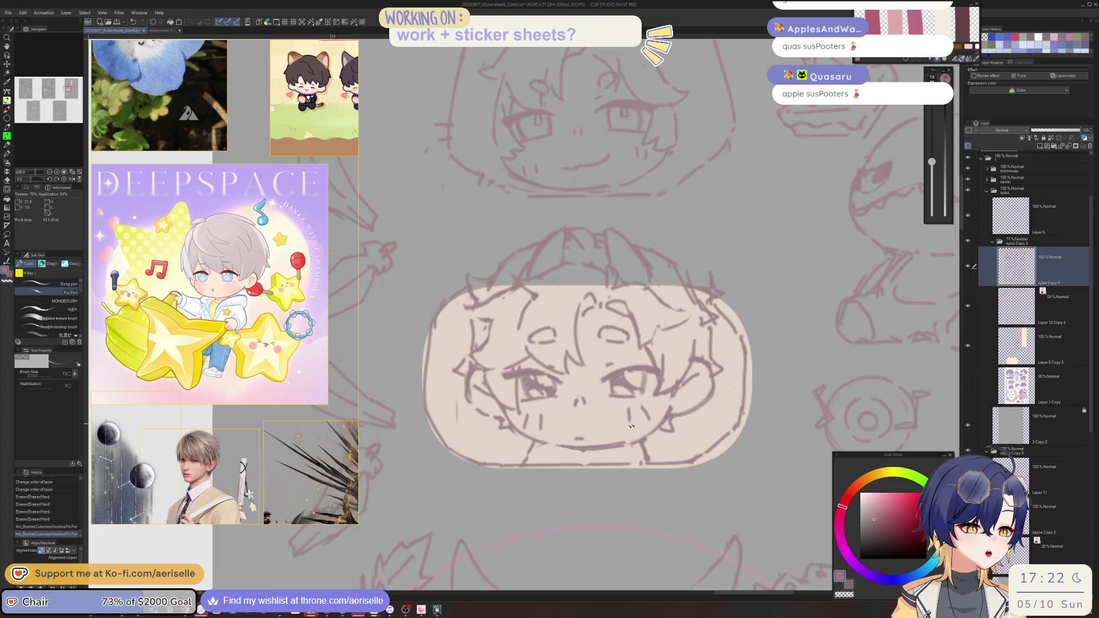
- Erase part of the mouth line and lasso-select the face sketch
key(e)
drag(572, 445, 619, 442)
key(m)
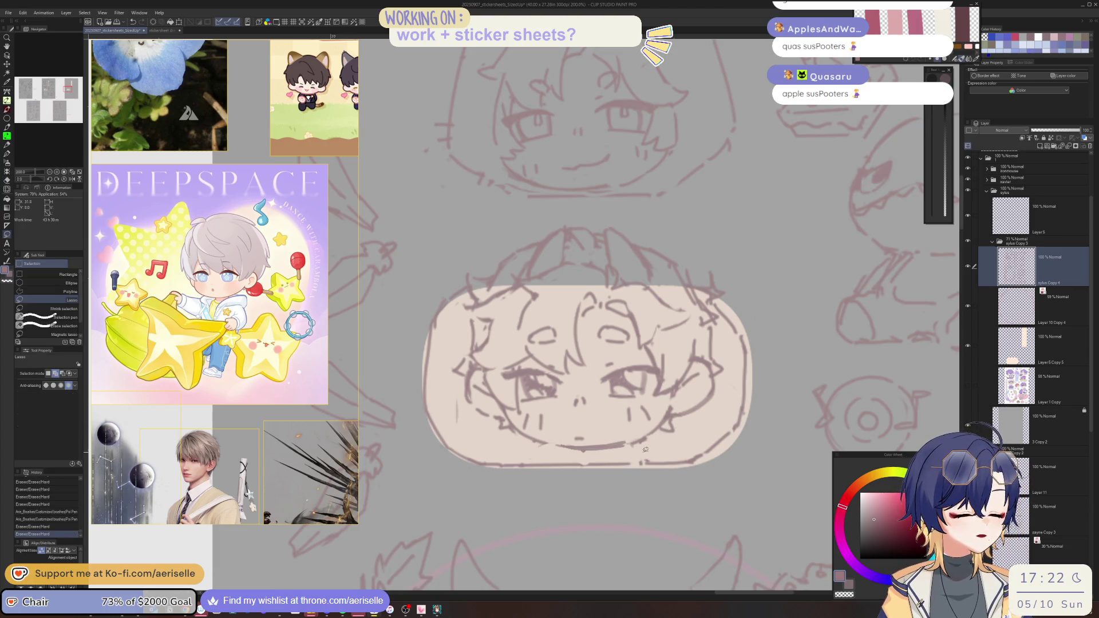
mouse_move(657, 228)
mouse_down()
mouse_move(498, 228)
mouse_move(456, 321)
mouse_move(481, 429)
mouse_move(569, 447)
mouse_up()
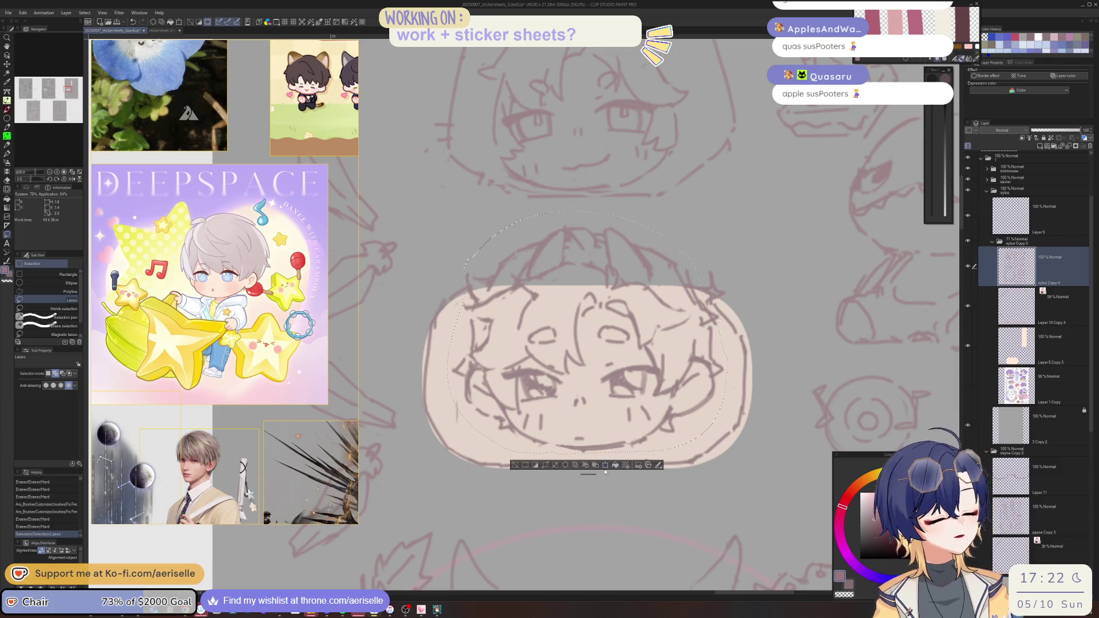
- Rotate the selected chibi face about 12 degrees to tilt it, then deselect
key(ctrl+t)
drag(764, 449, 785, 410)
drag(648, 418, 623, 446)
click(569, 492)
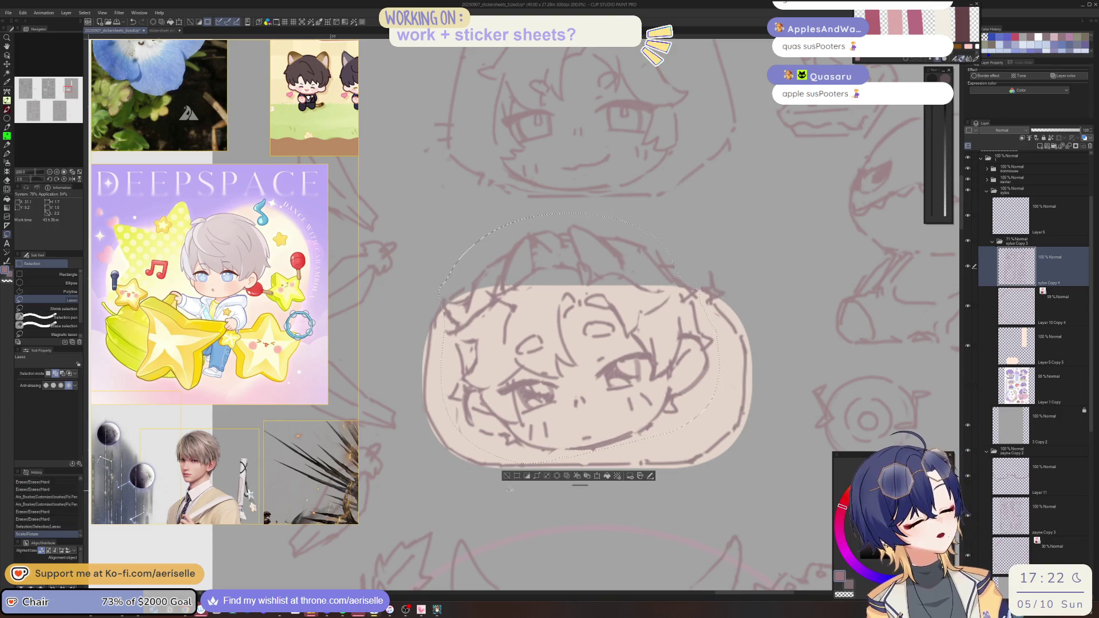
key(ctrl+d)
- Redraw the bottom of the face as a curved chin line and erase the stray lines
key(p)
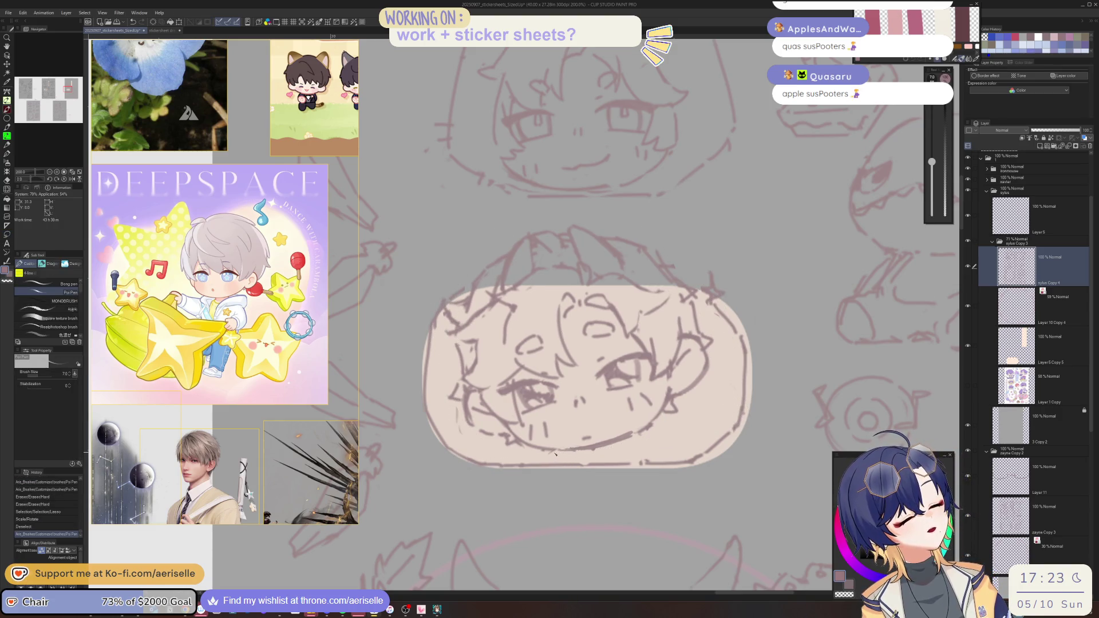
drag(548, 452, 543, 462)
drag(646, 460, 637, 438)
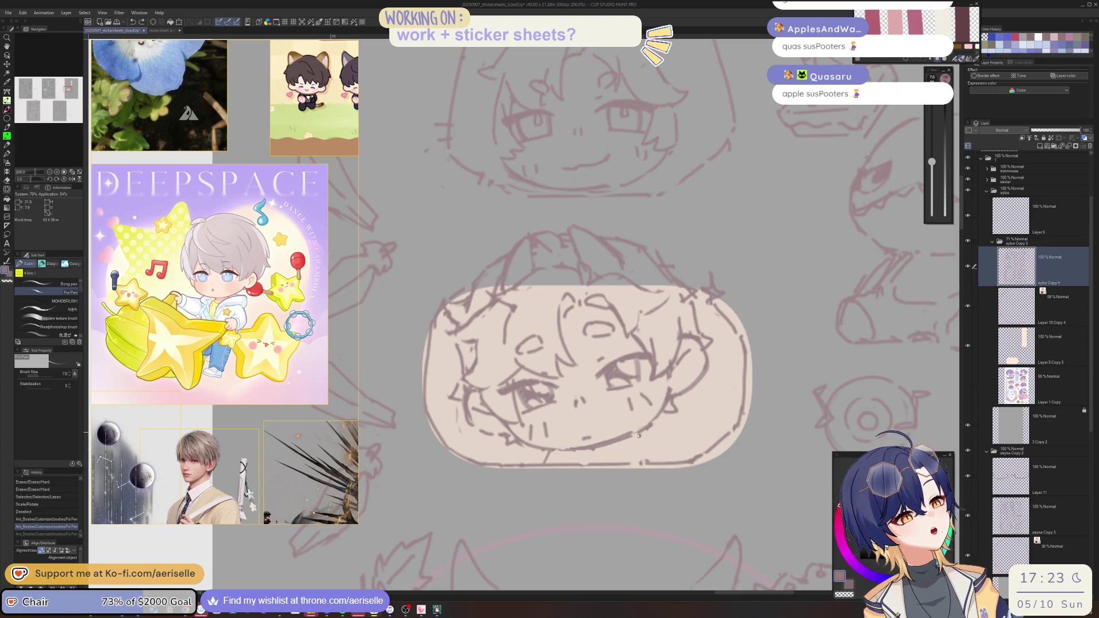
key(bracketright)
drag(544, 455, 644, 465)
key(e)
drag(541, 460, 644, 454)
- Erase a line near the chin and add a small dot there instead
key(e)
key(p)
scroll(647, 455, down, 4)
scroll(589, 477, up, 7)
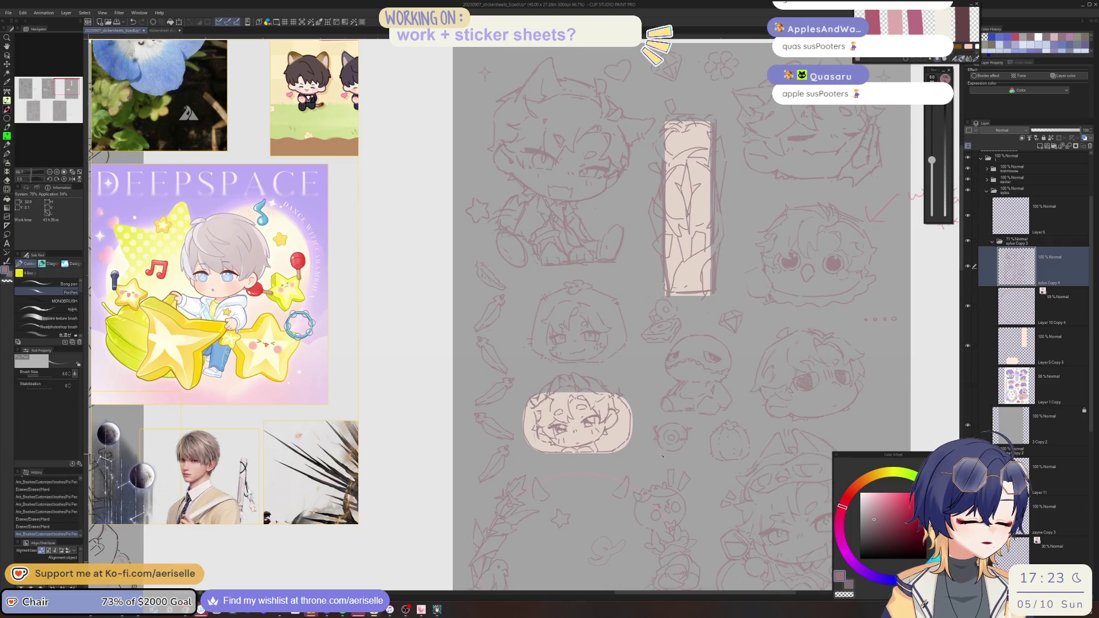
key(e)
mouse_move(585, 507)
mouse_down()
mouse_move(611, 504)
mouse_move(613, 494)
mouse_up()
key(p)
key(ctrl+z)
click(585, 494)
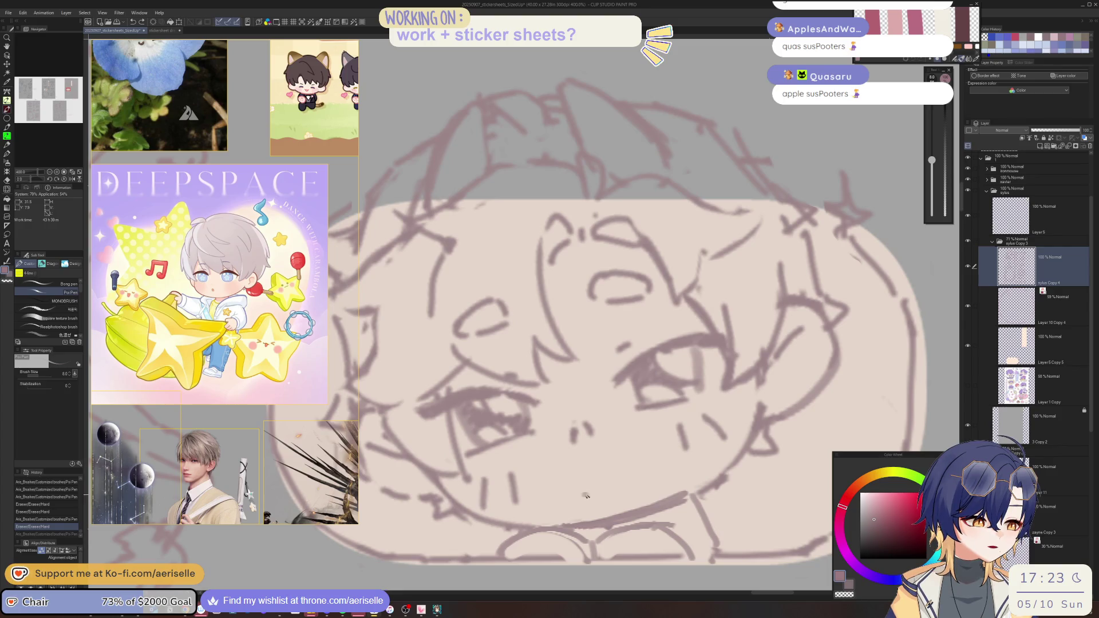
- Erase a line near the eye and add a small replacement stroke
scroll(621, 487, down, 5)
scroll(601, 441, up, 4)
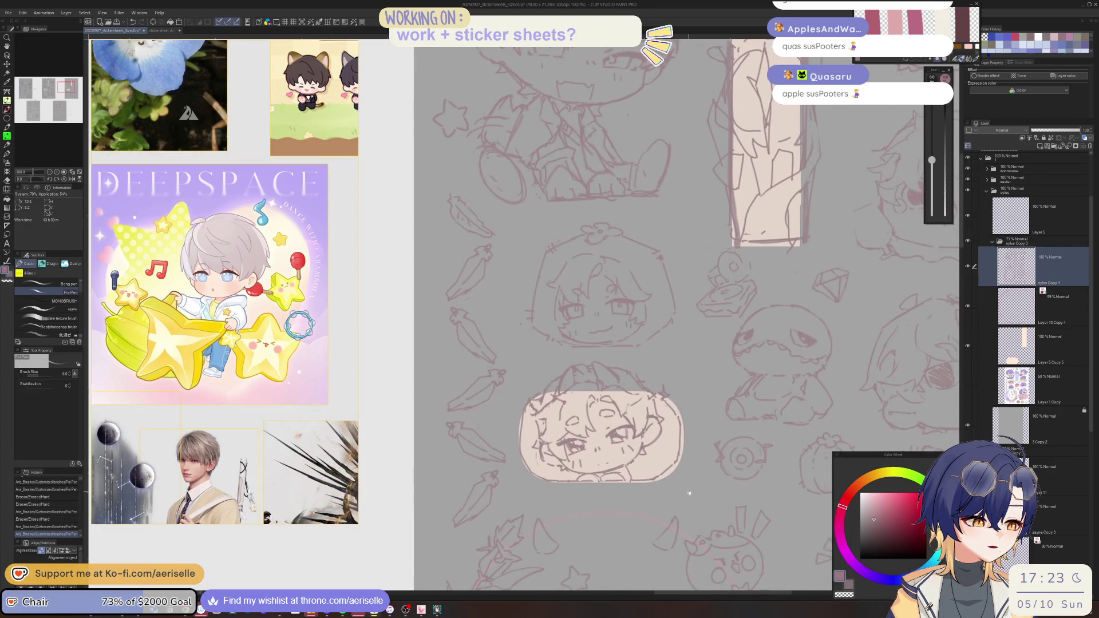
key(e)
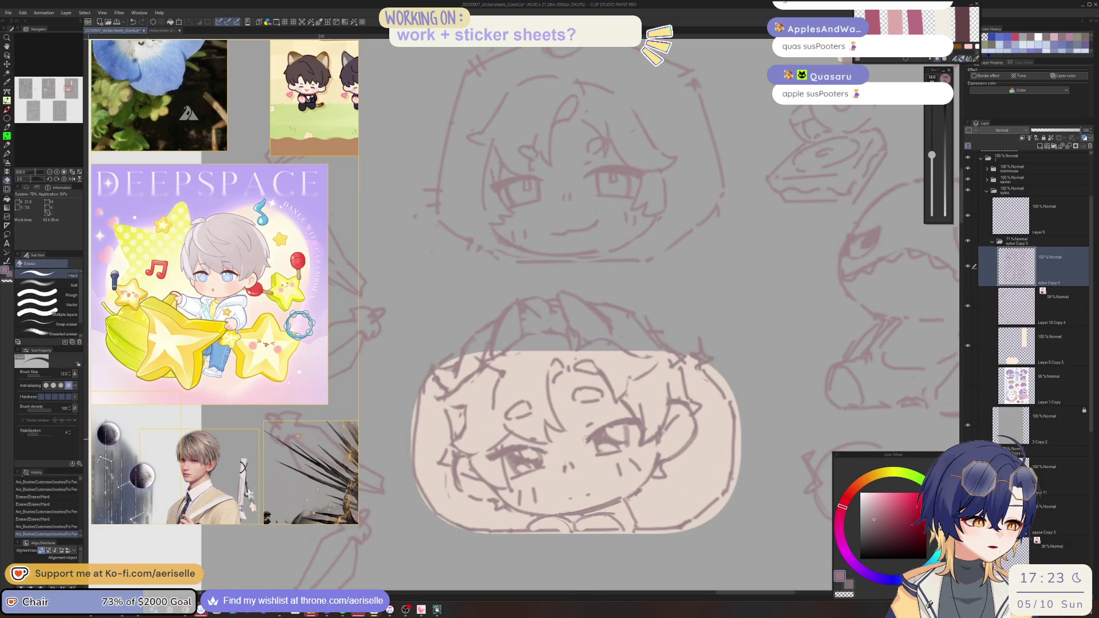
drag(585, 438, 615, 424)
key(p)
key(minus)
key(minus)
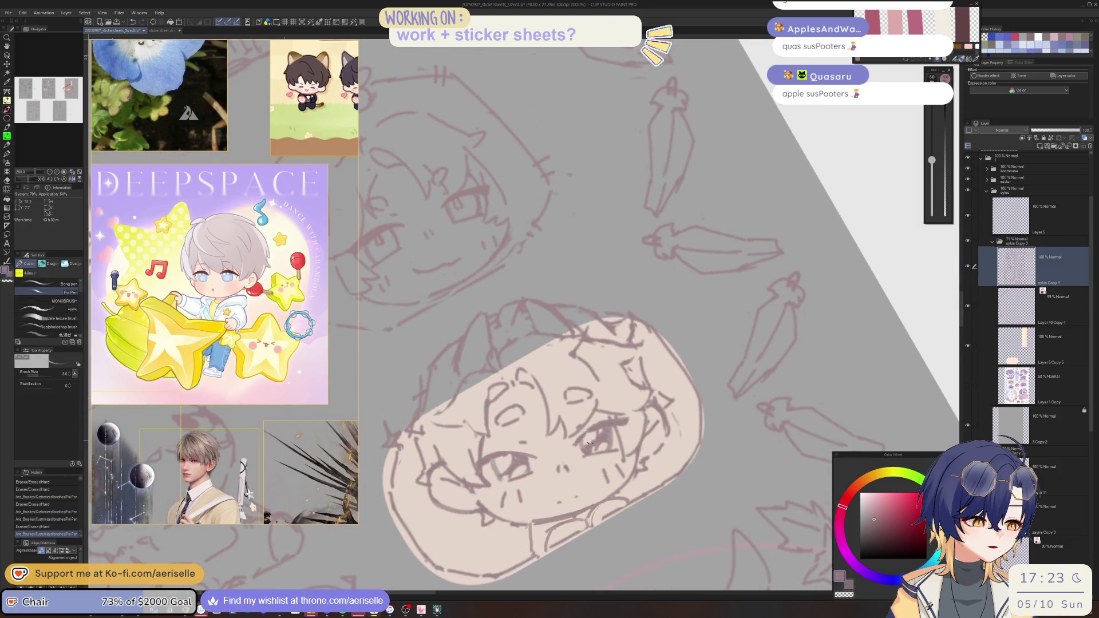
key(e)
key(p)
drag(590, 429, 575, 451)
- Lasso one eye and nudge it slightly downward with Transform
key(asciicircum)
key(asciicircum)
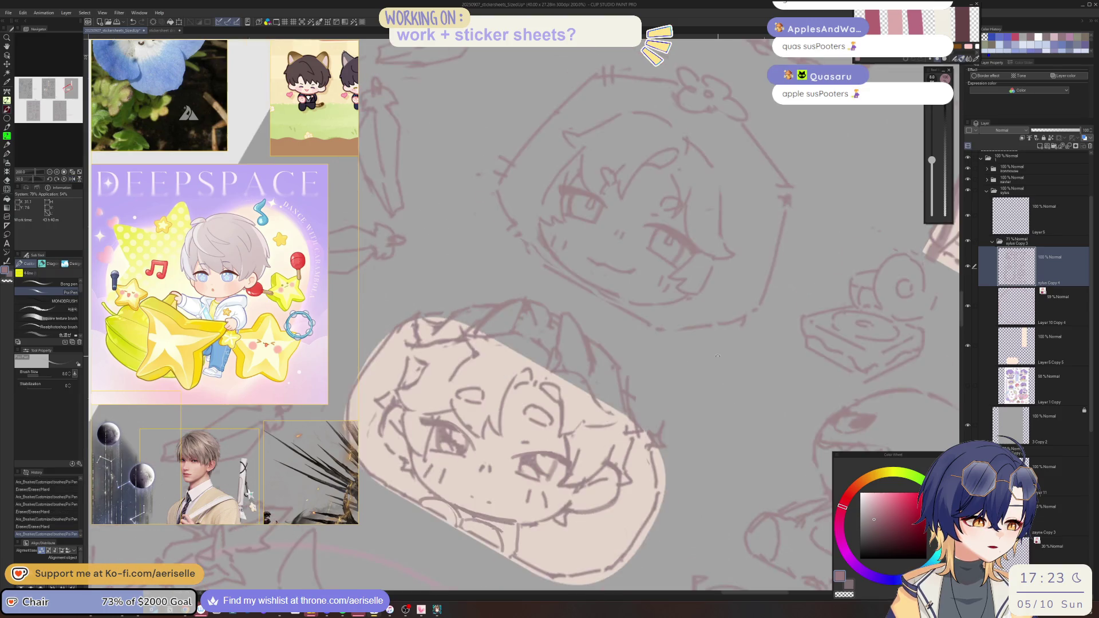
key(m)
drag(576, 392, 574, 394)
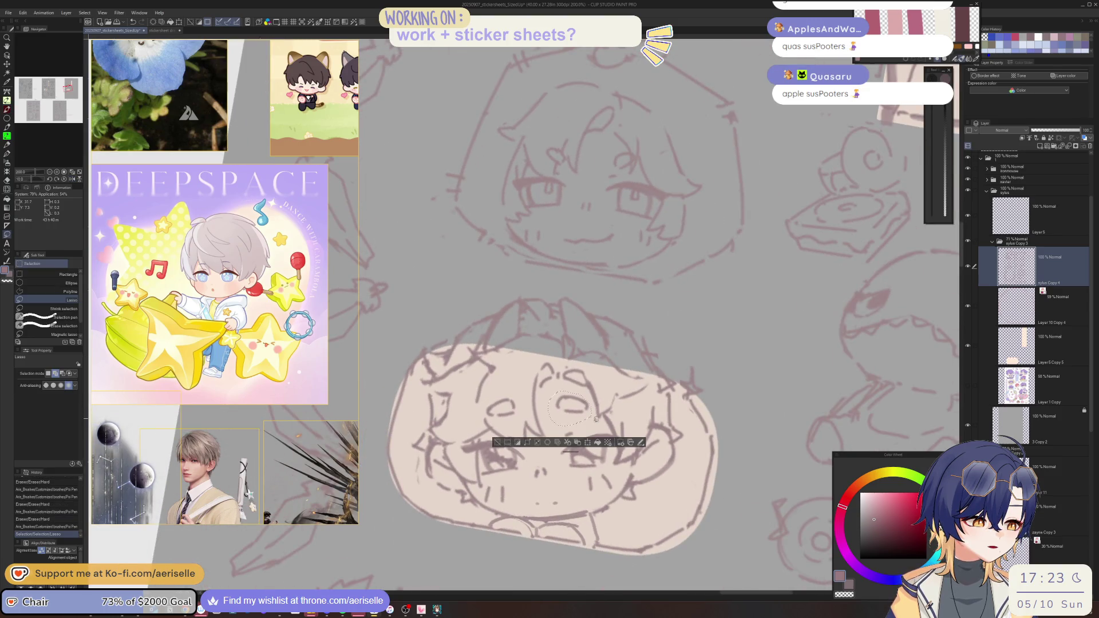
key(asciicircum)
key(minus)
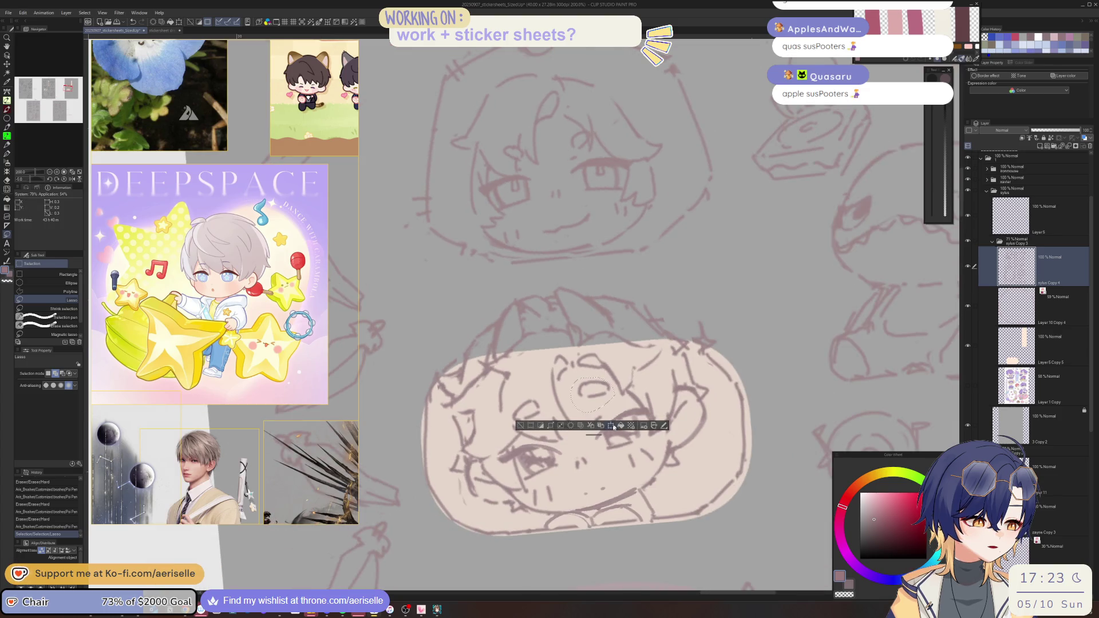
key(ctrl+t)
drag(608, 396, 607, 403)
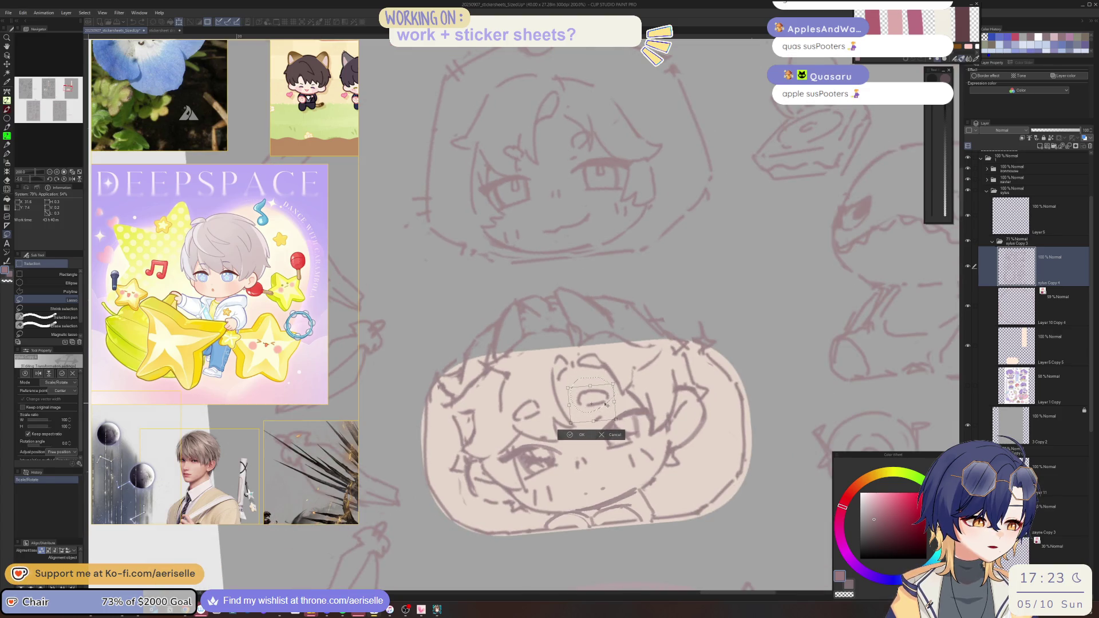
key(Return)
click(519, 434)
- Lasso the left eye and rotate it into place
mouse_move(536, 394)
mouse_down()
mouse_move(514, 398)
mouse_move(553, 441)
mouse_up()
key(k)
key(ctrl+t)
click(509, 456)
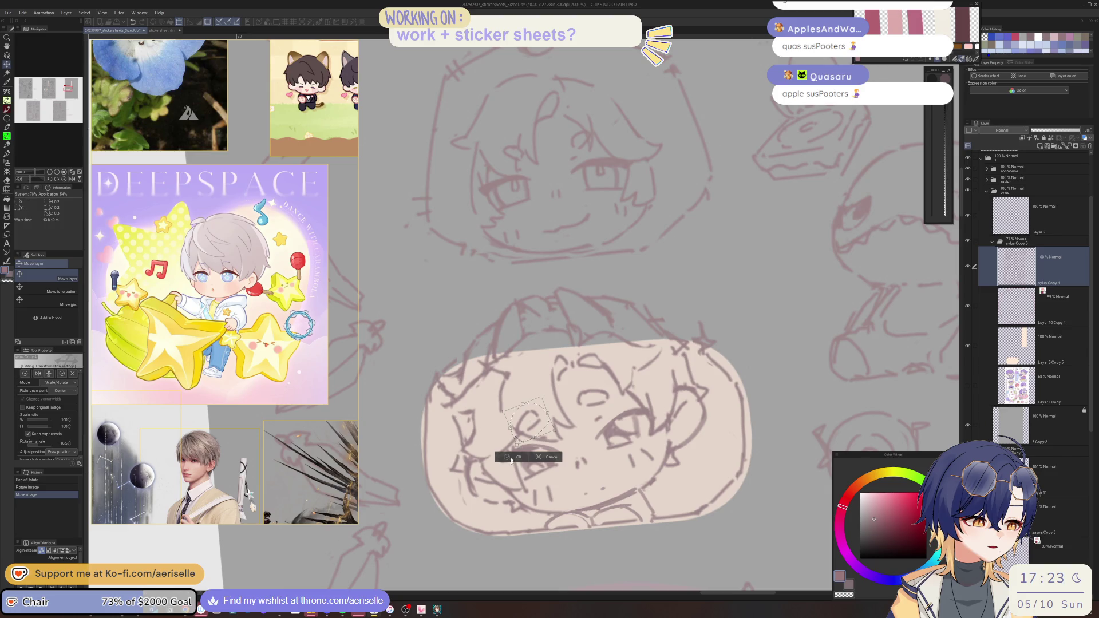
click(458, 456)
- Draw short pen lines near the chin
scroll(453, 441, down, 3)
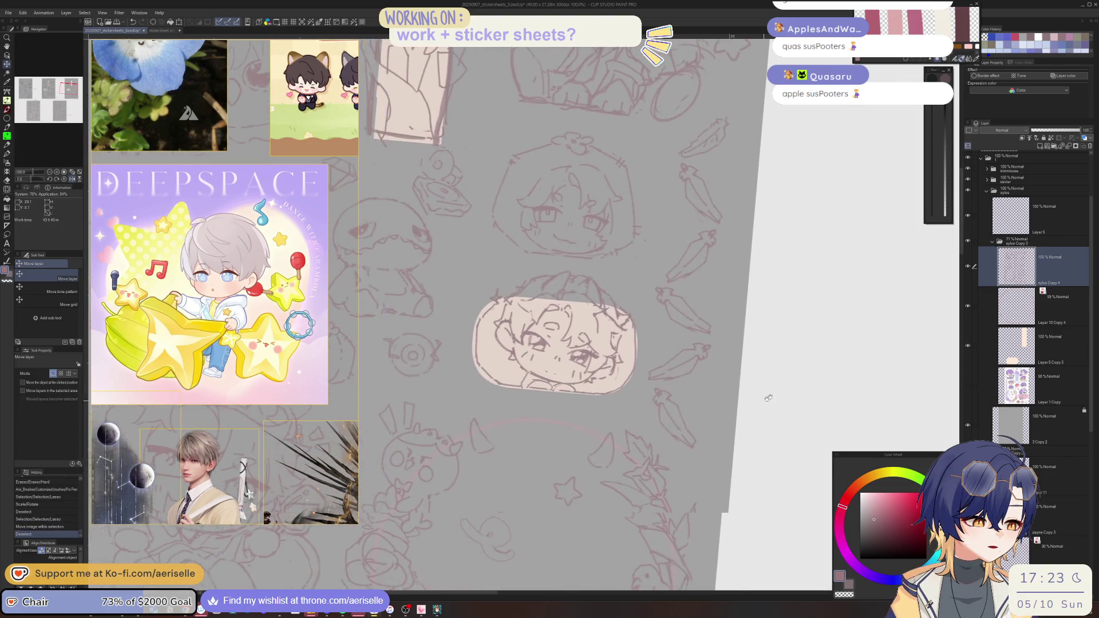
scroll(532, 395, up, 3)
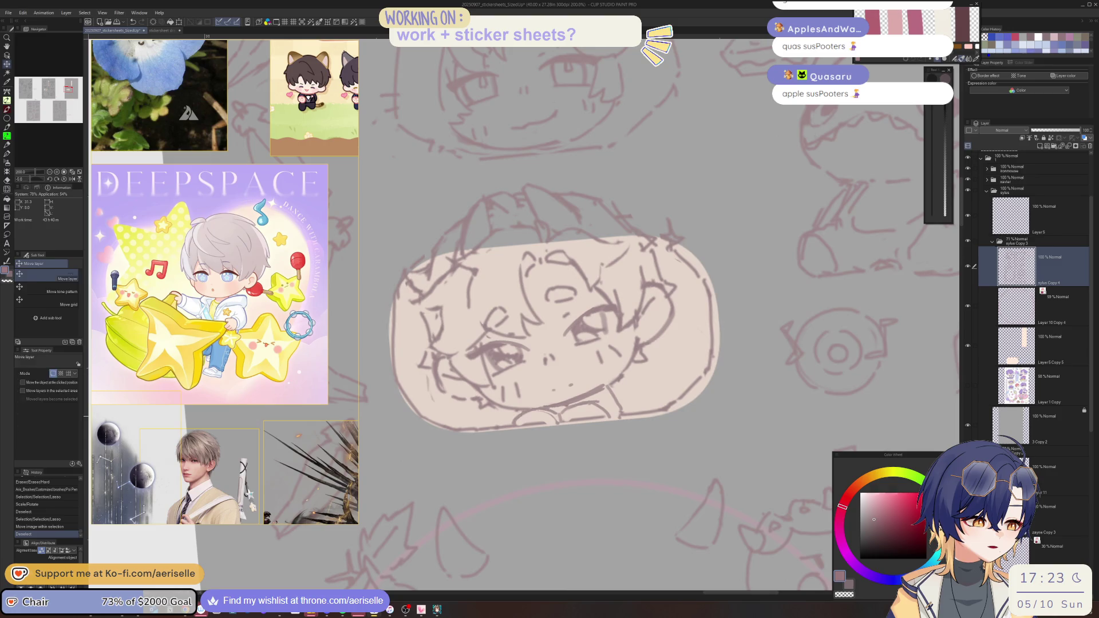
key(p)
drag(556, 414, 599, 395)
key(ctrl+z)
key(ctrl+y)
- Straighten the canvas view and shift the sticker sheet view slightly
key(e)
scroll(618, 400, down, 4)
key(ctrl+shift+@)
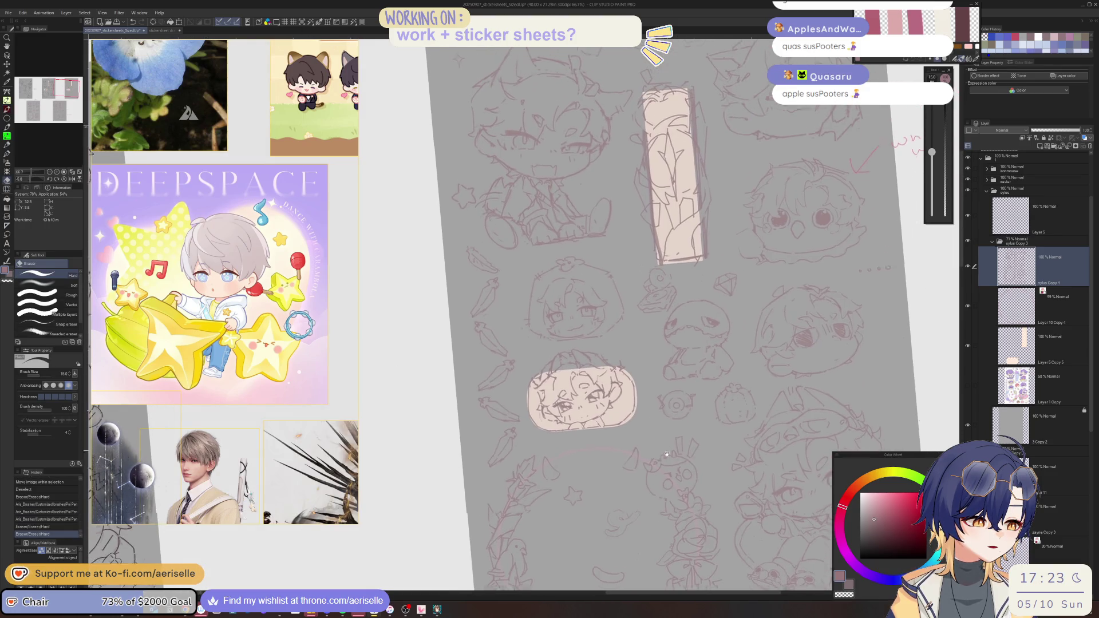
drag(721, 490, 702, 471)
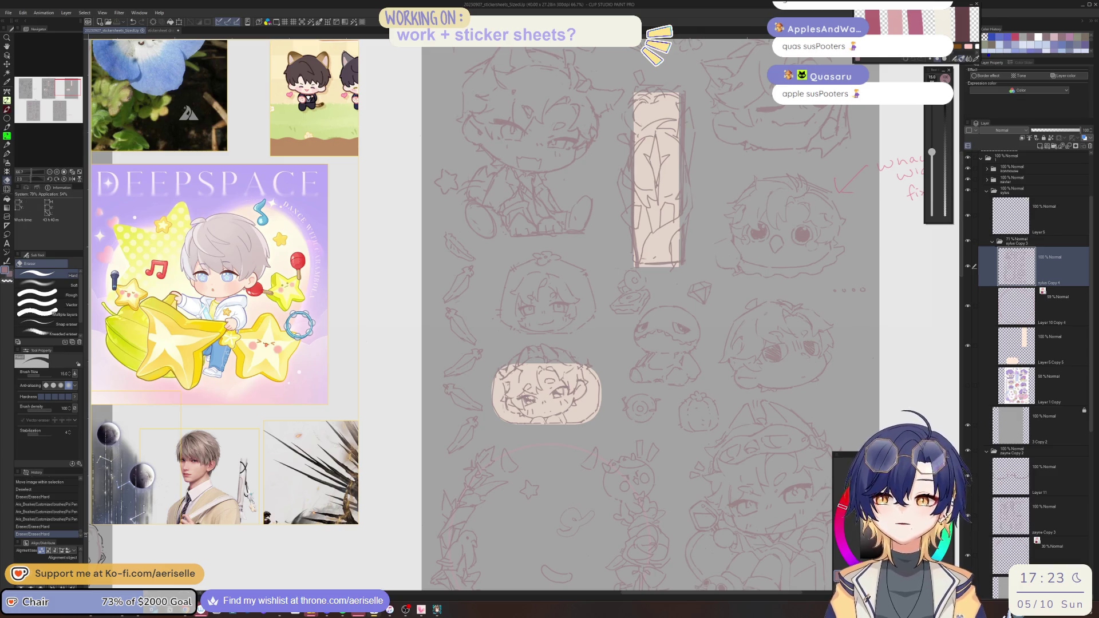
click(229, 244)
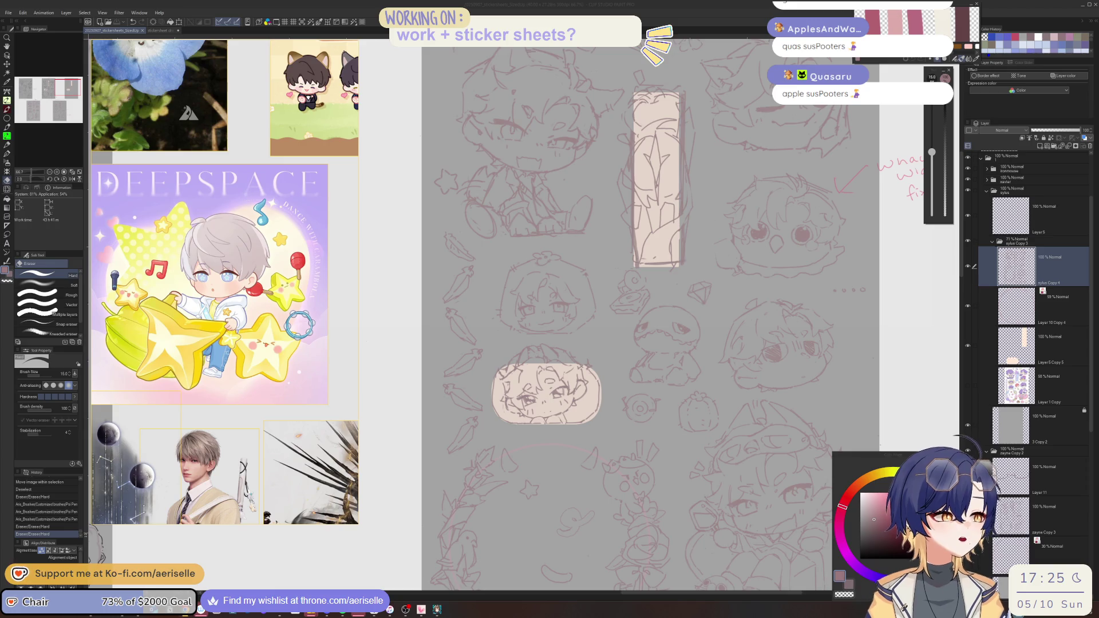
click(1013, 258)
- Erase a small mark on the face and add a pen mark, checking in a mirrored, rotated view
scroll(551, 413, up, 5)
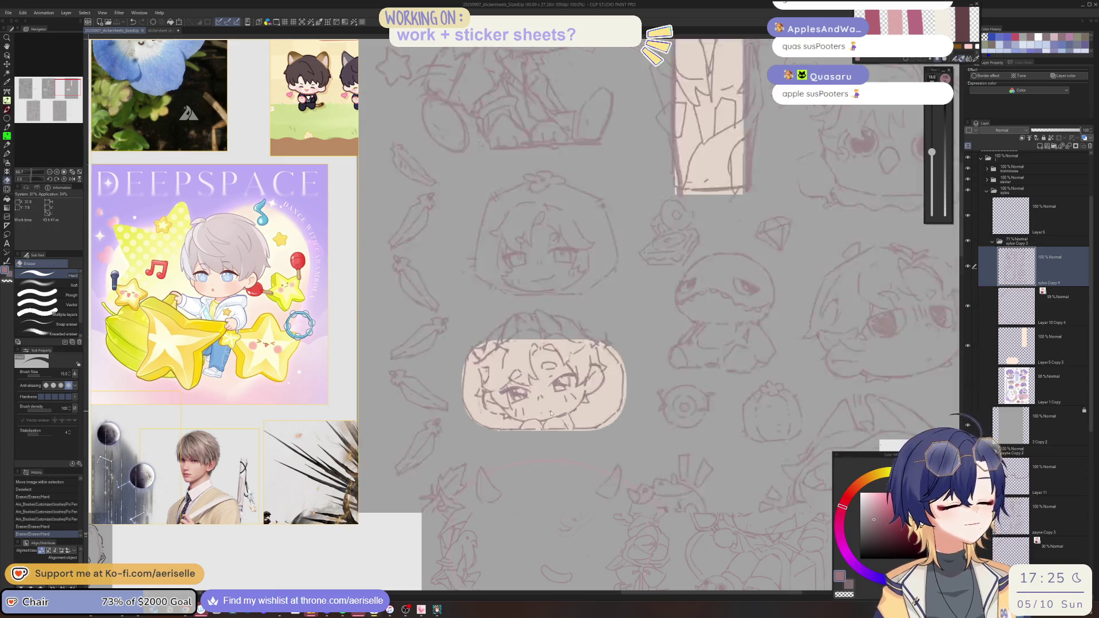
click(550, 410)
key(p)
click(538, 419)
key(h)
mouse_move(626, 342)
mouse_down()
mouse_move(607, 403)
mouse_move(648, 352)
mouse_up()
- Erase another small mark on the face and add a pen dot
key(e)
click(648, 352)
key(p)
click(645, 364)
- Return to the whole upright sticker sheet and undo the accidental layer shift
key(ctrl+0)
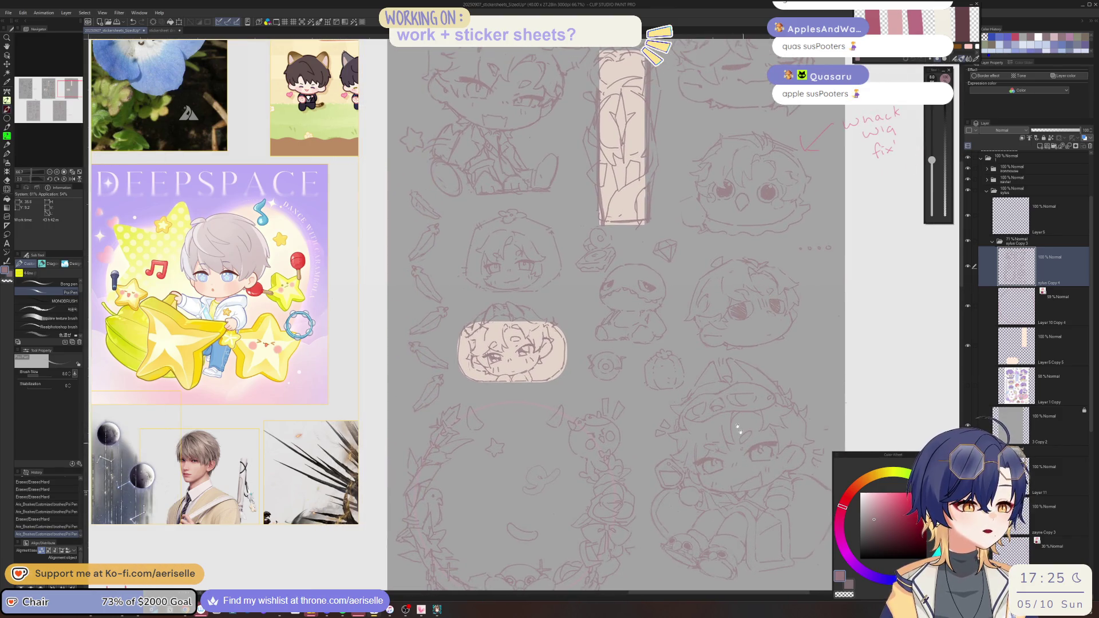
scroll(629, 366, up, 2)
key(l)
key(k)
key(ctrl+z)
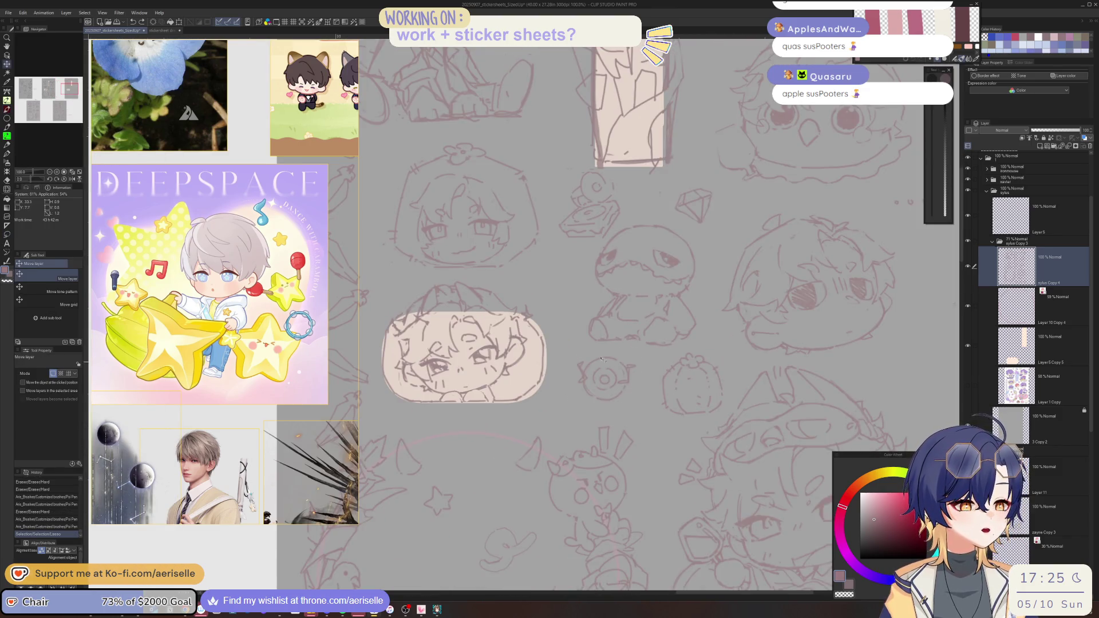